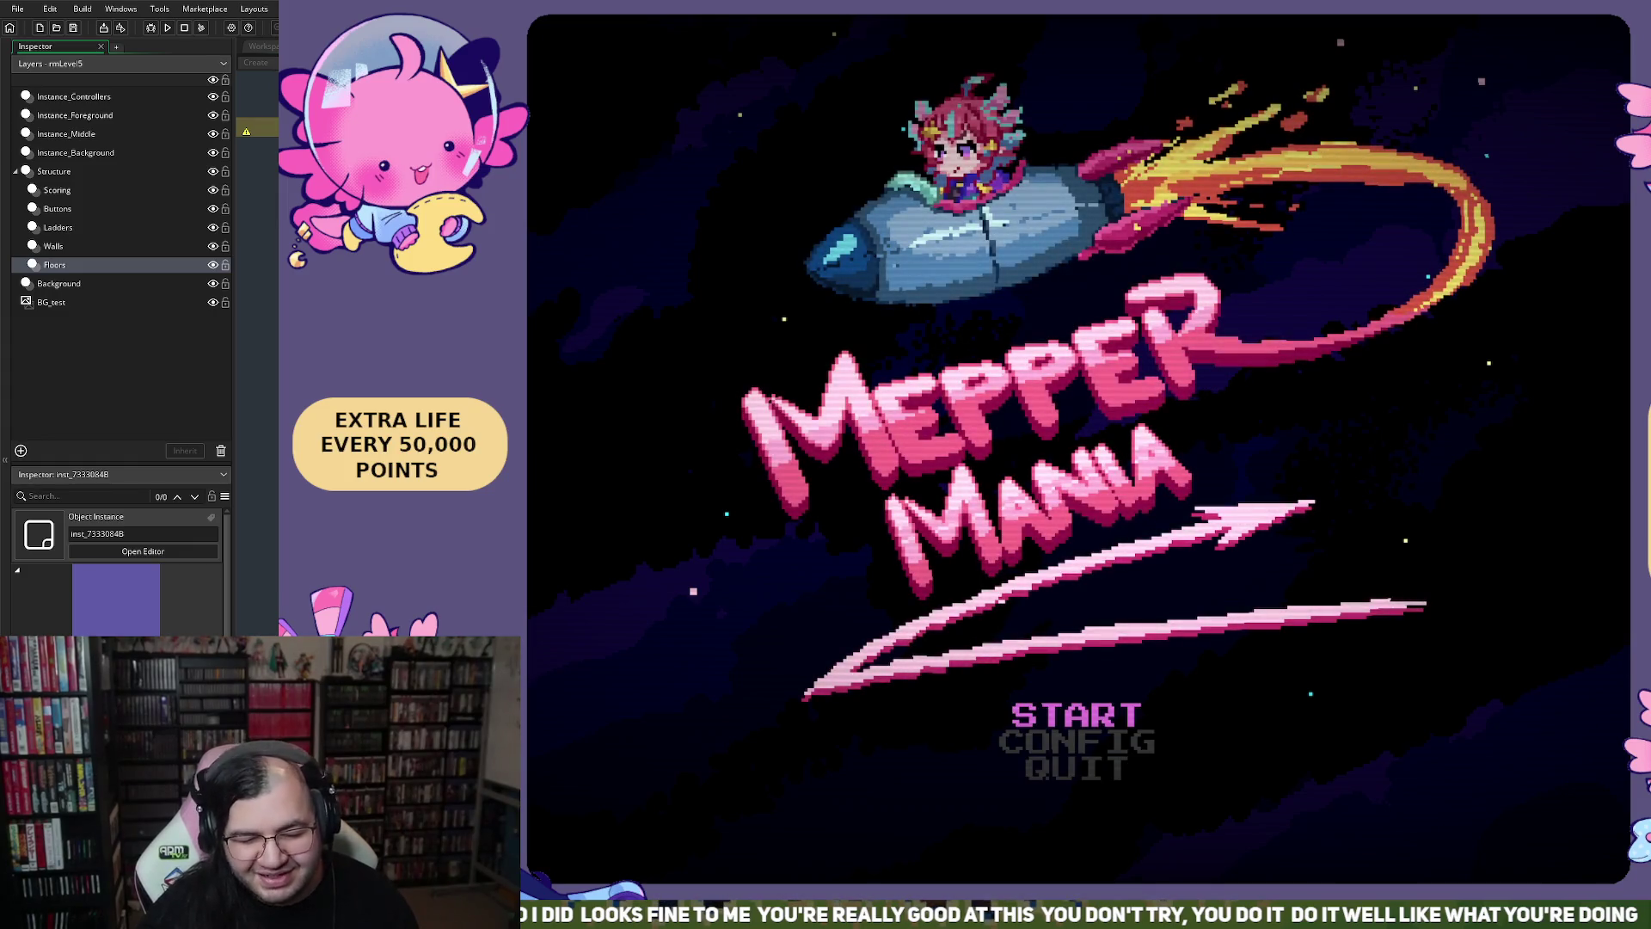
From the title menu, choose START, set STAGE to 5 and begin the game
key(Down)
key(Up)
key(Return)
key(Down)
key(Down)
key(Up)
key(Right)
key(Right)
key(Right)
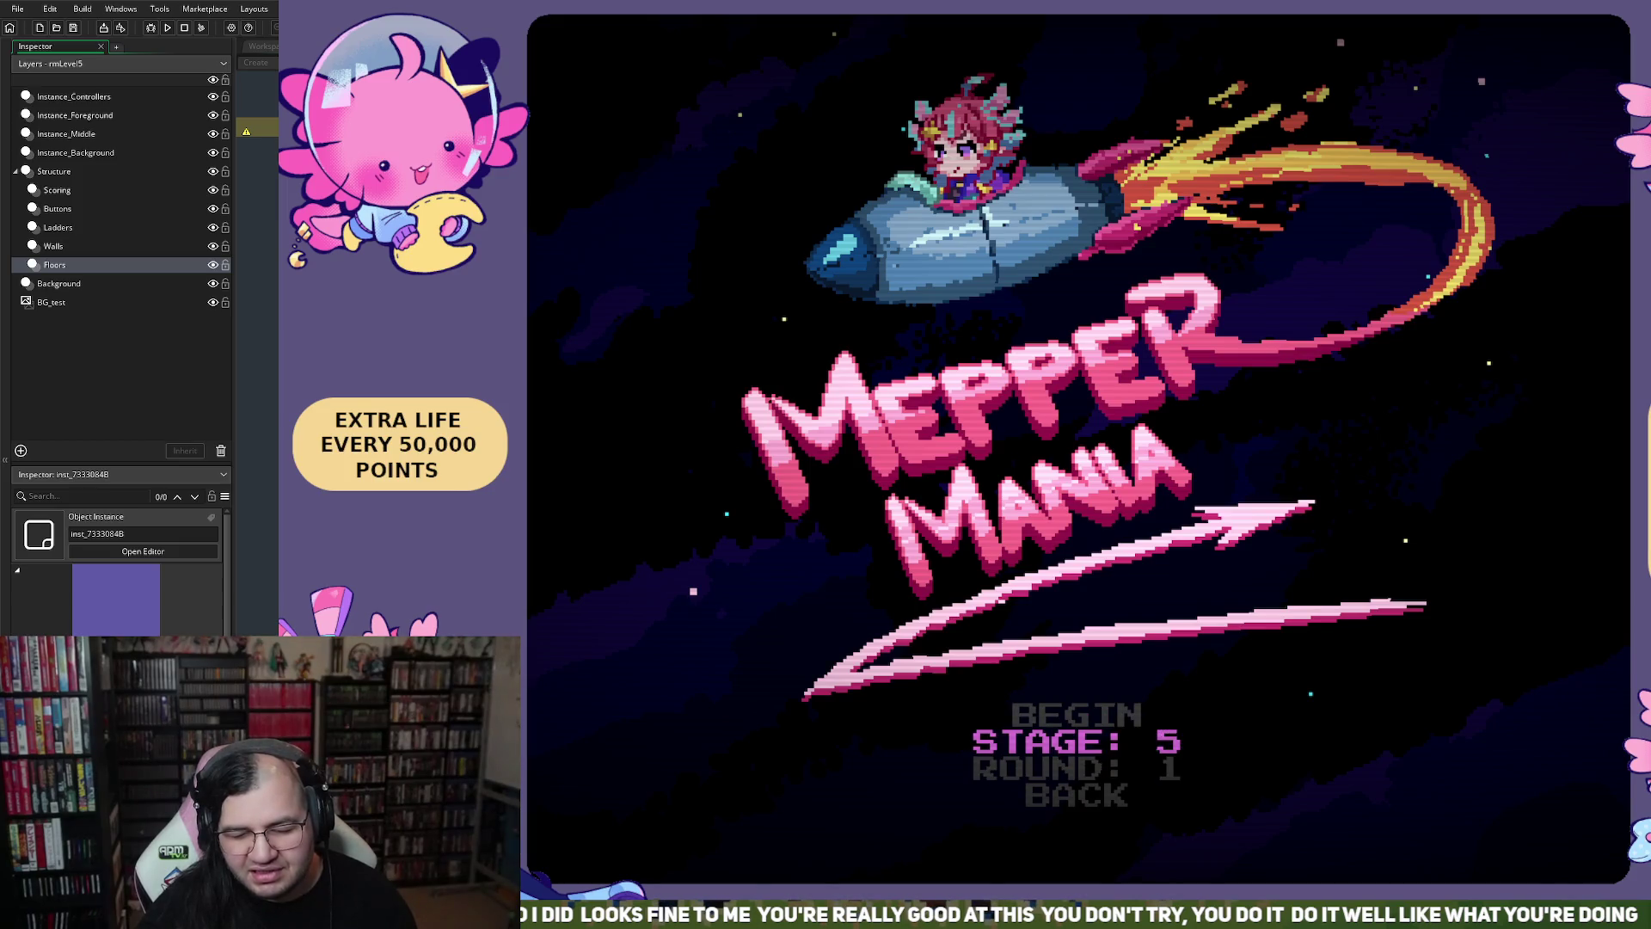
key(Up)
key(Return)
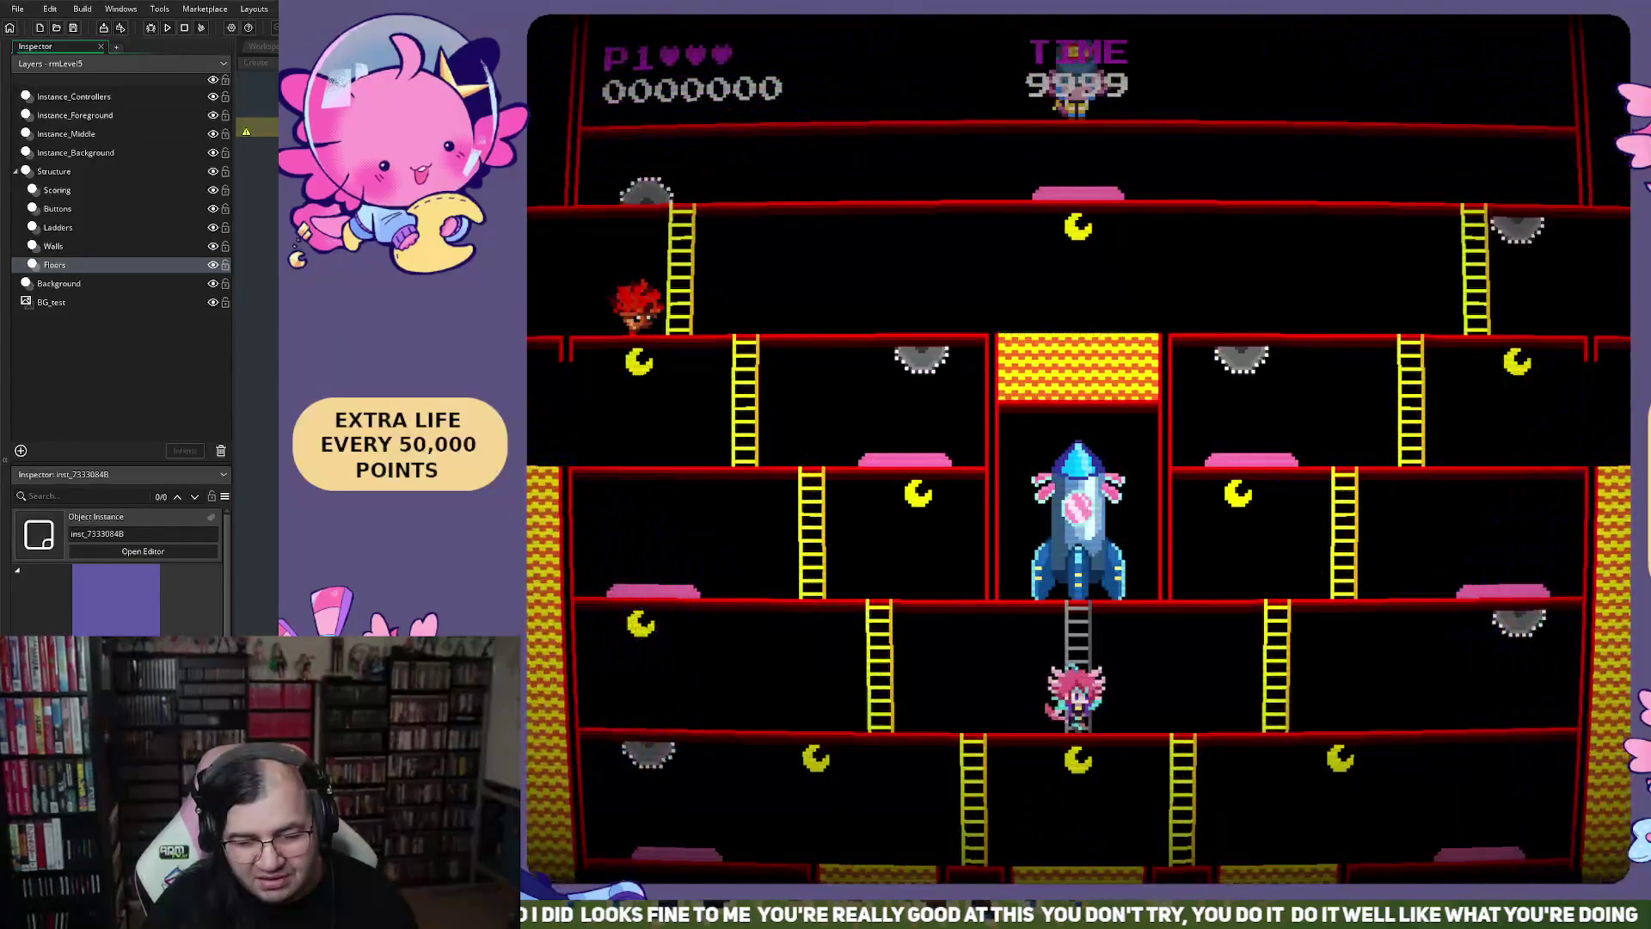
Walk the player left and right around the ladder briefly, then quit the game
key(Left)
key(Left)
key(Right)
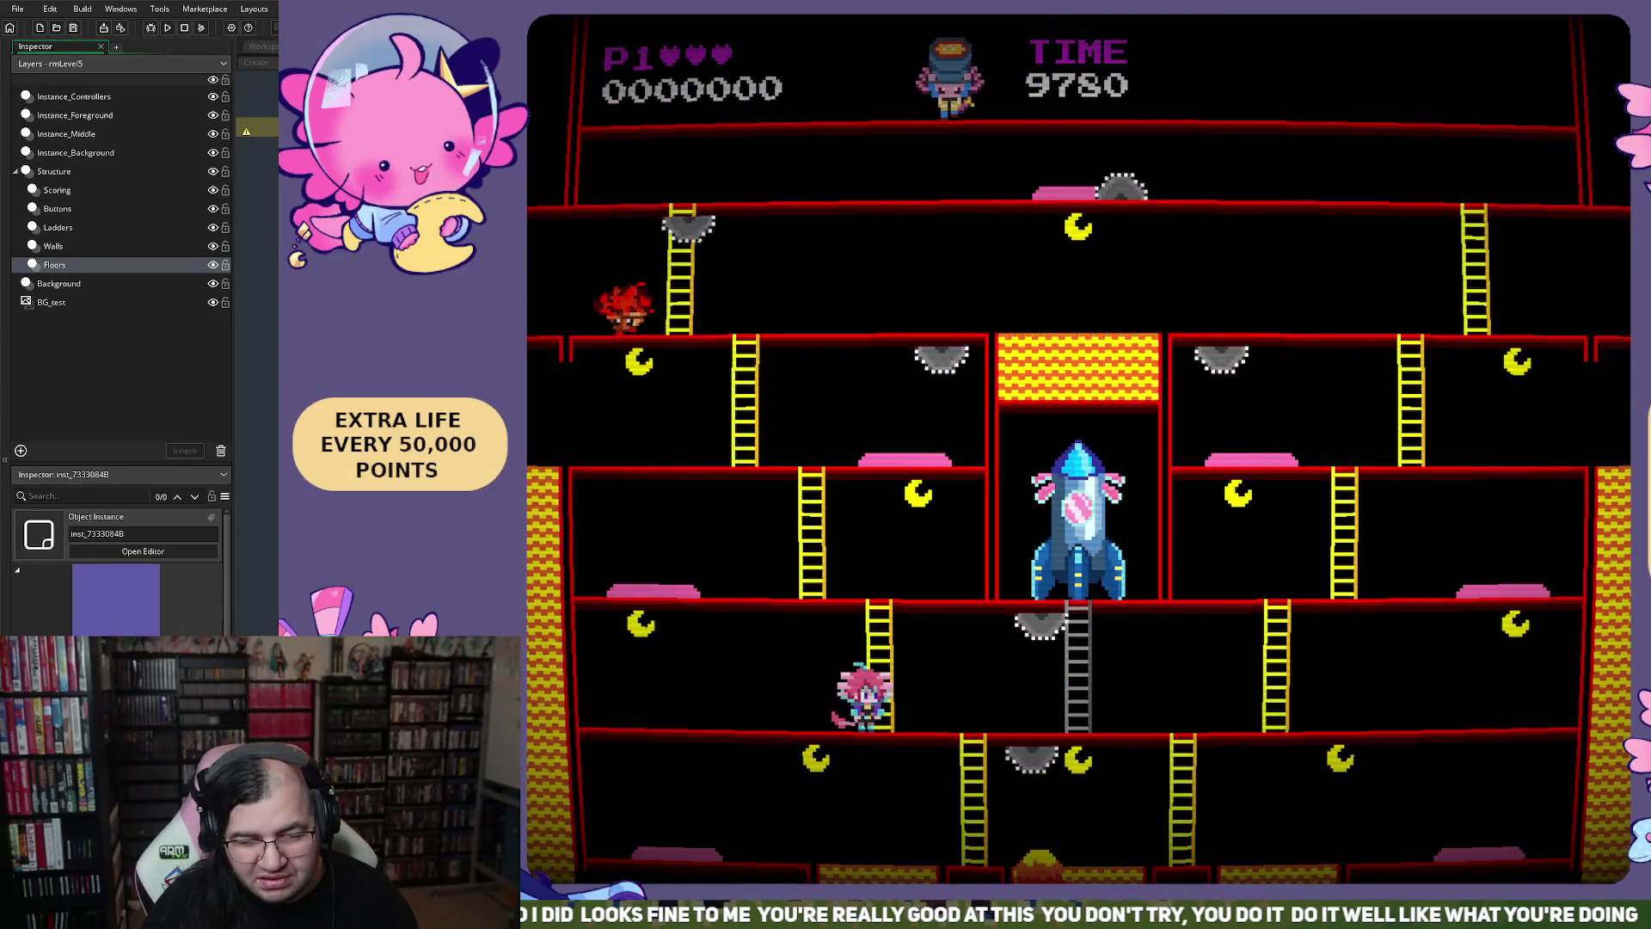
key(Right)
key(Right)
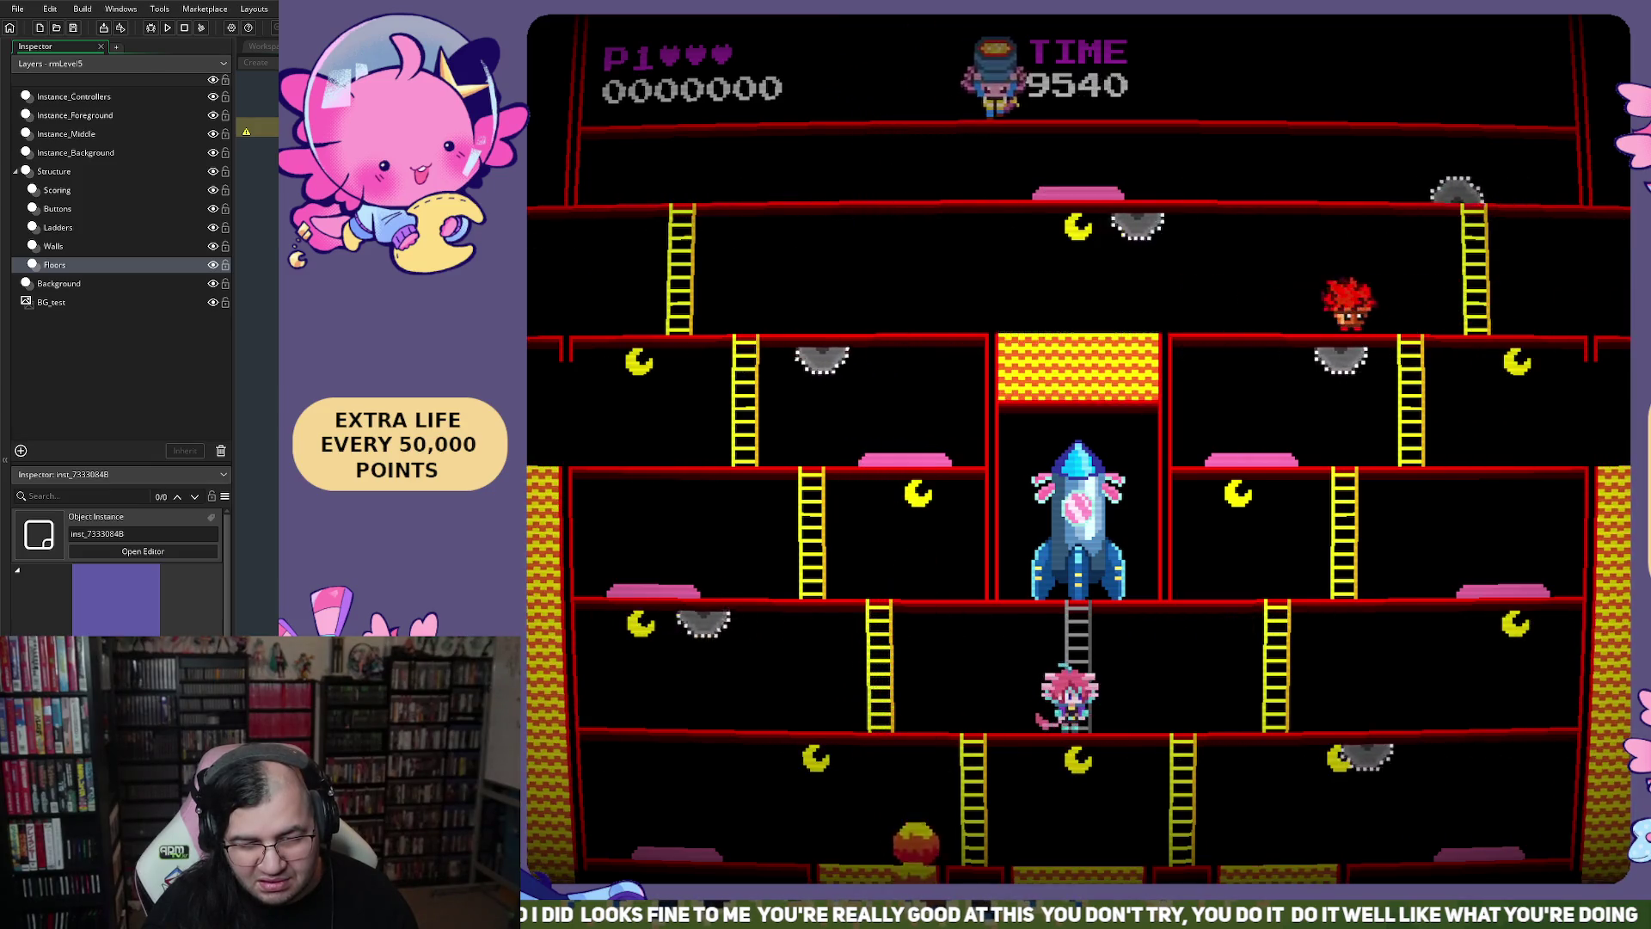
key(Left)
key(Left)
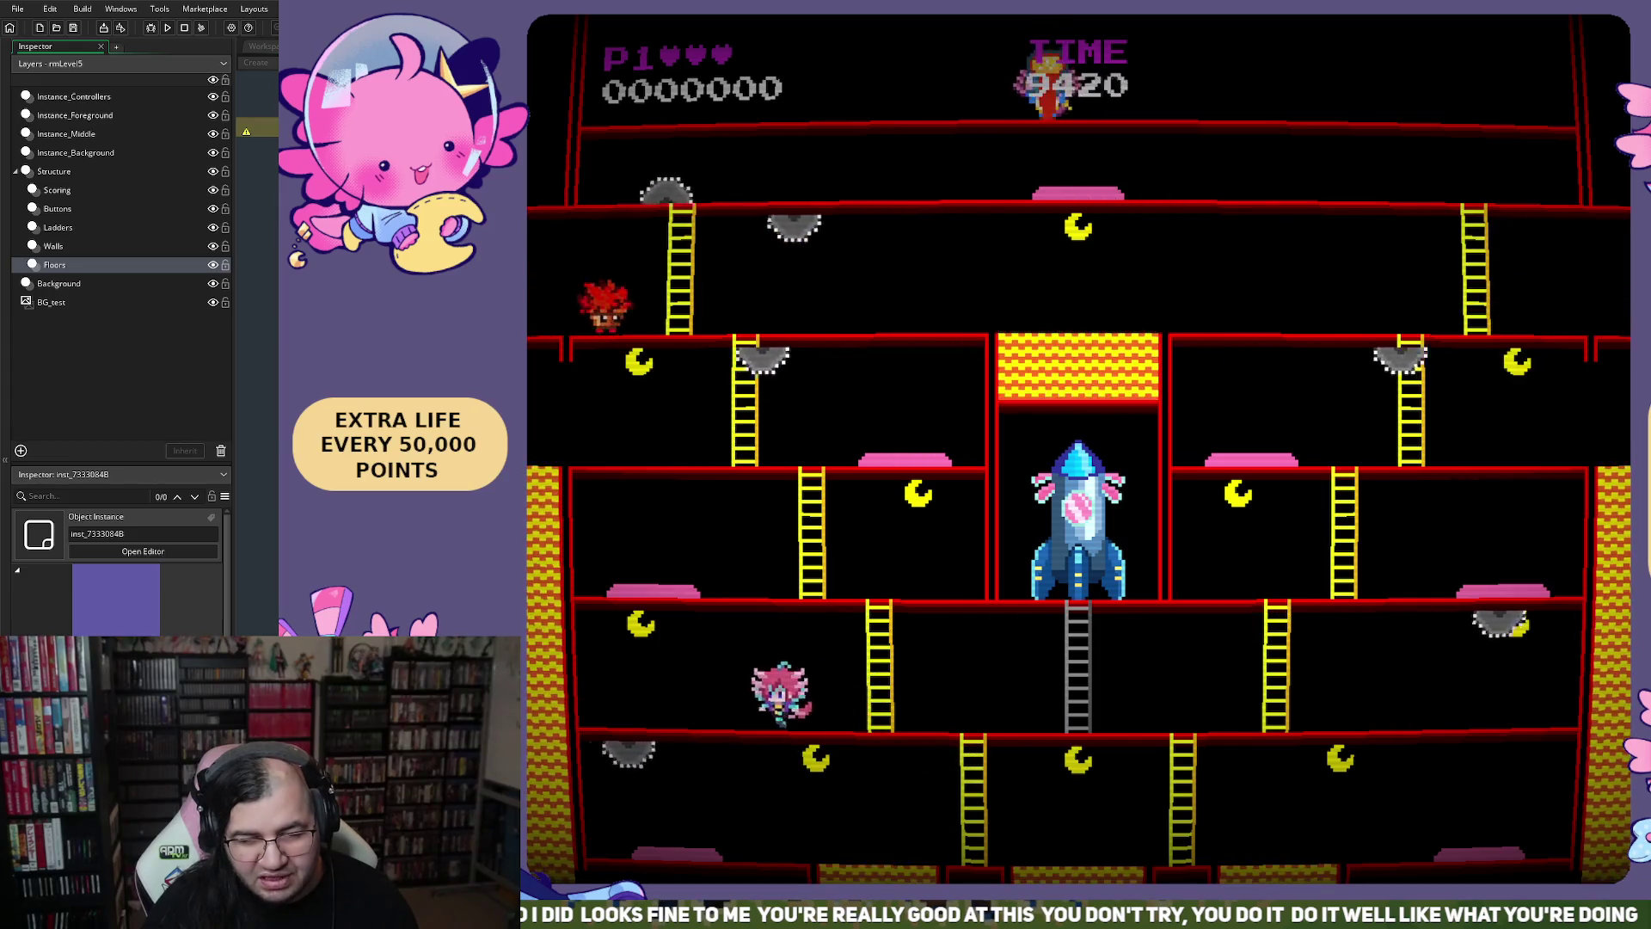
key(Right)
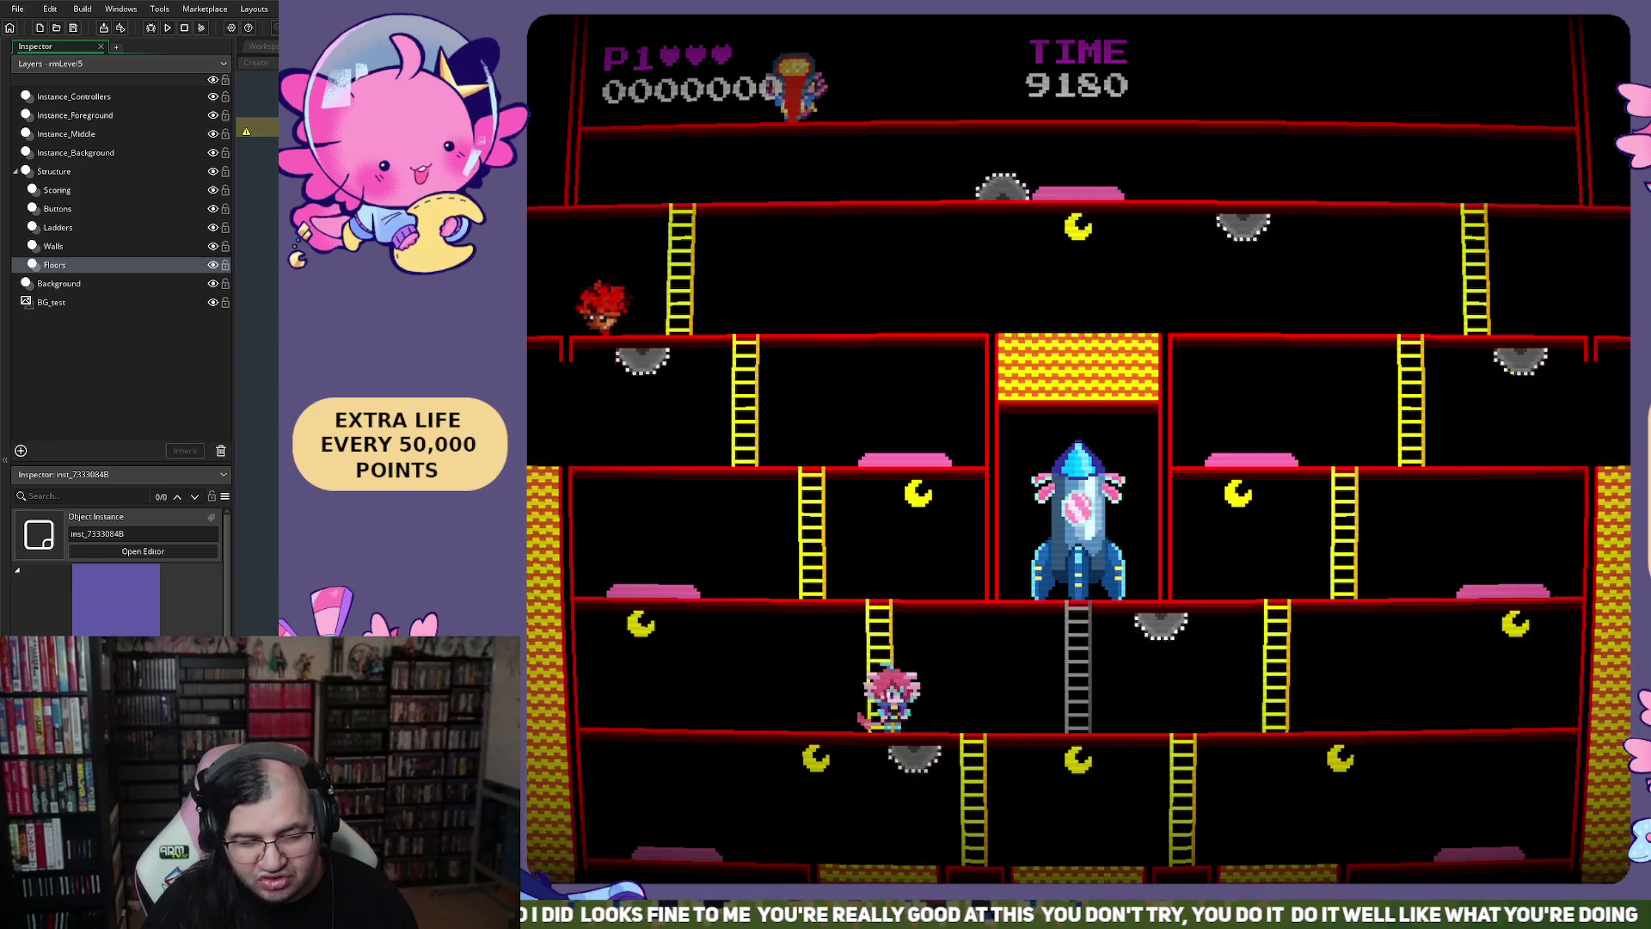
key(Right)
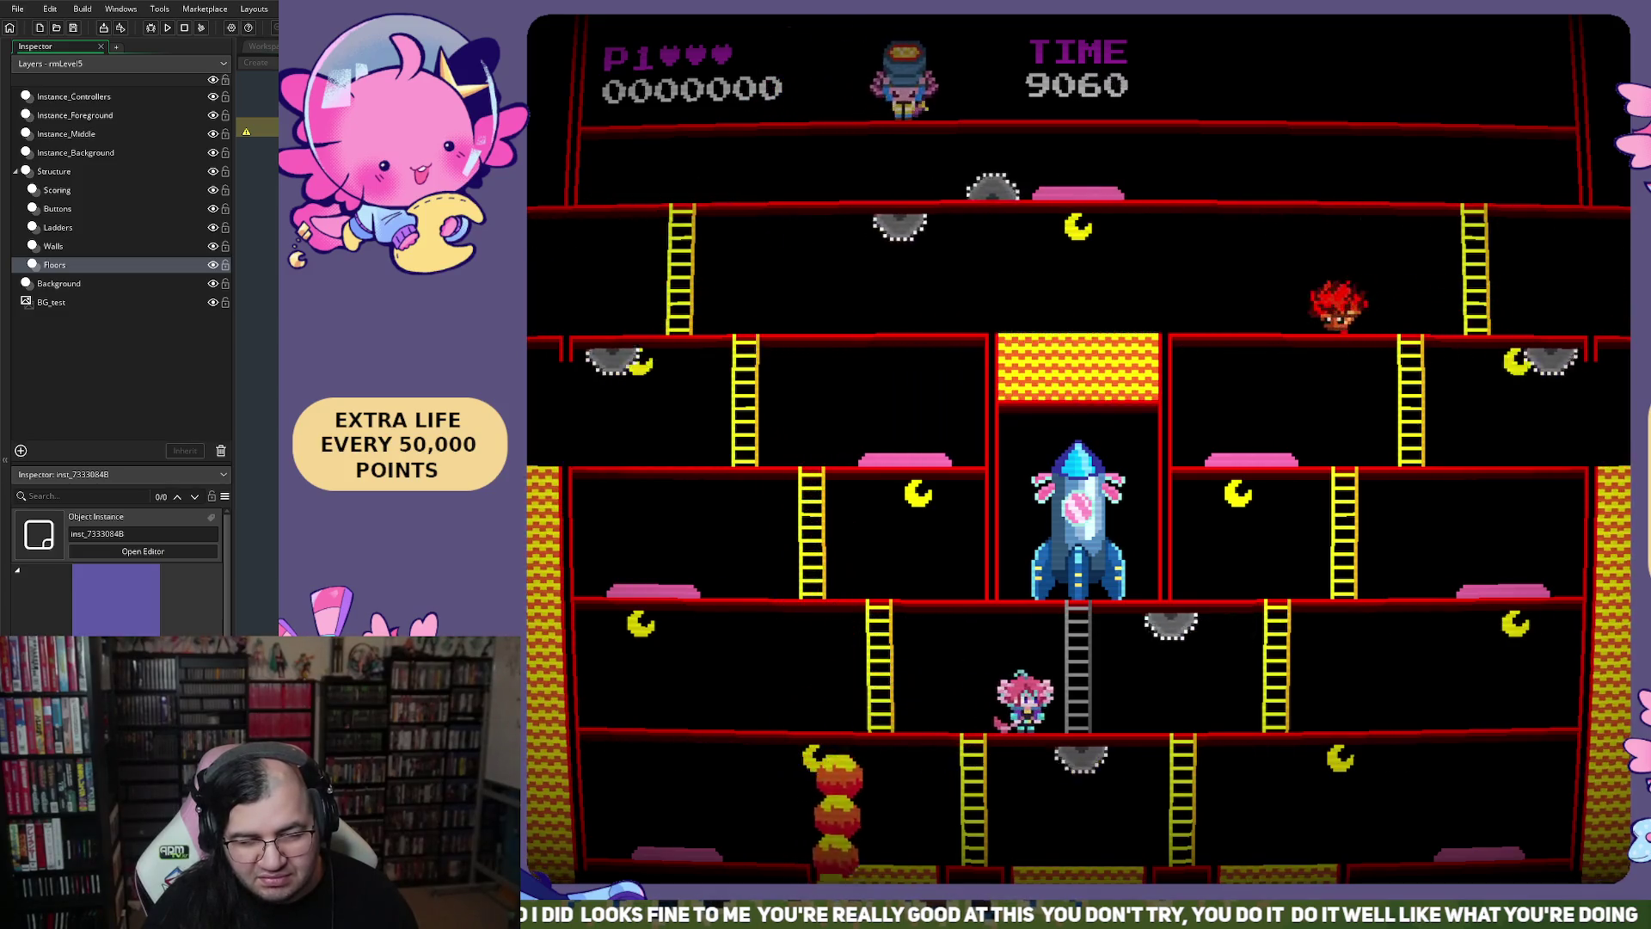
key(Right)
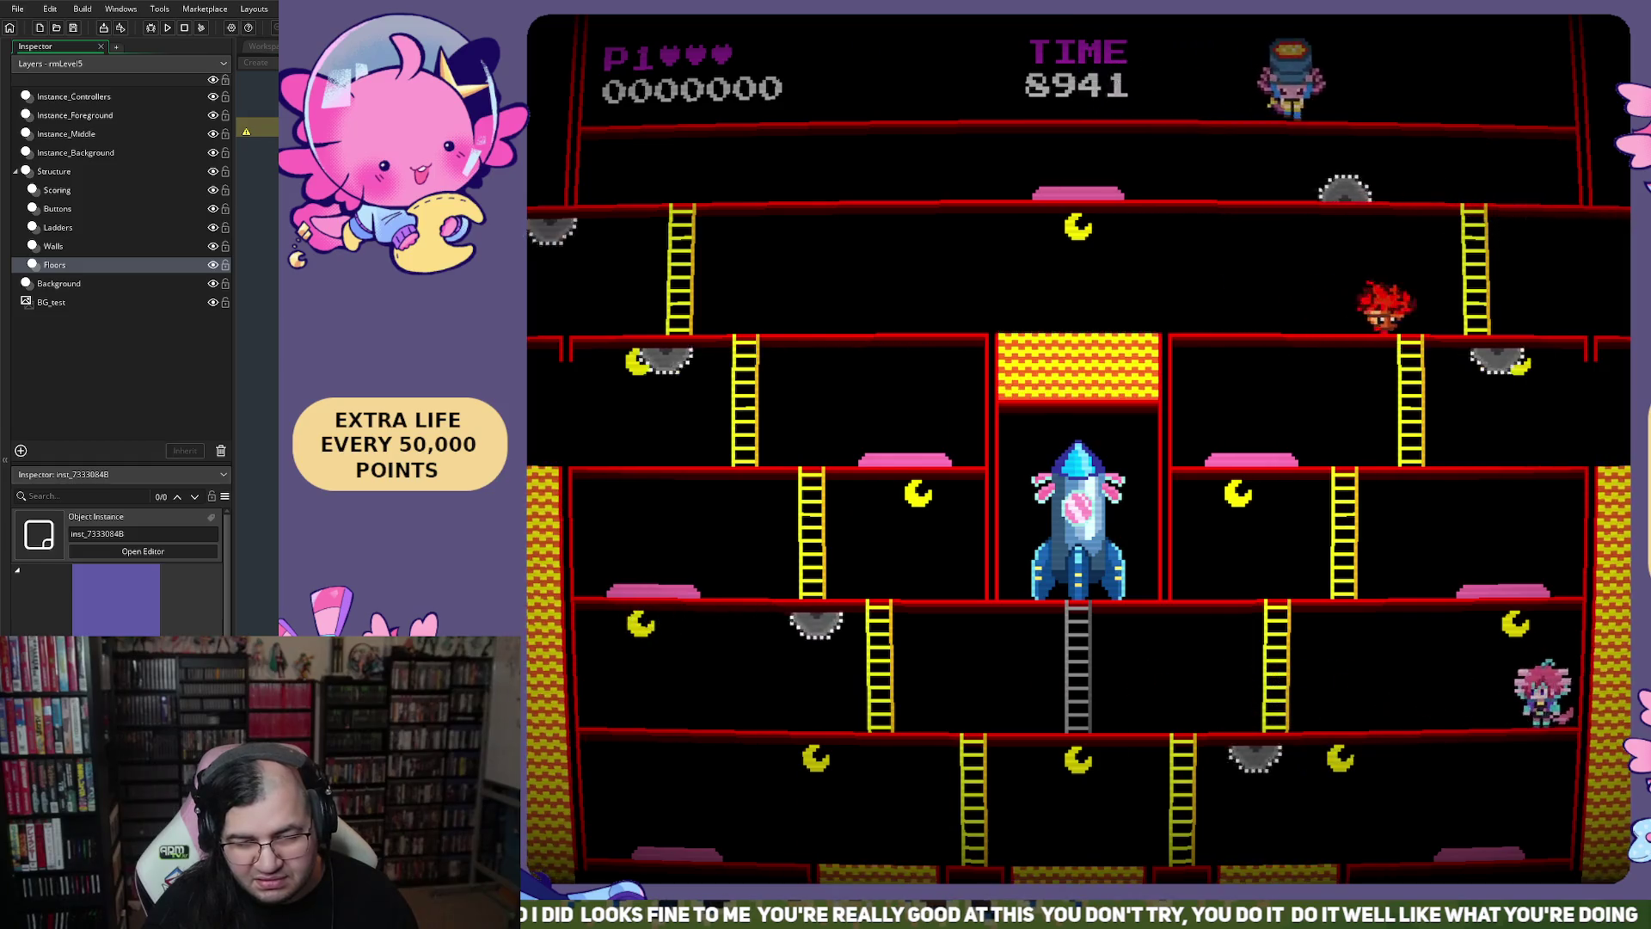
key(Left)
key(Left)
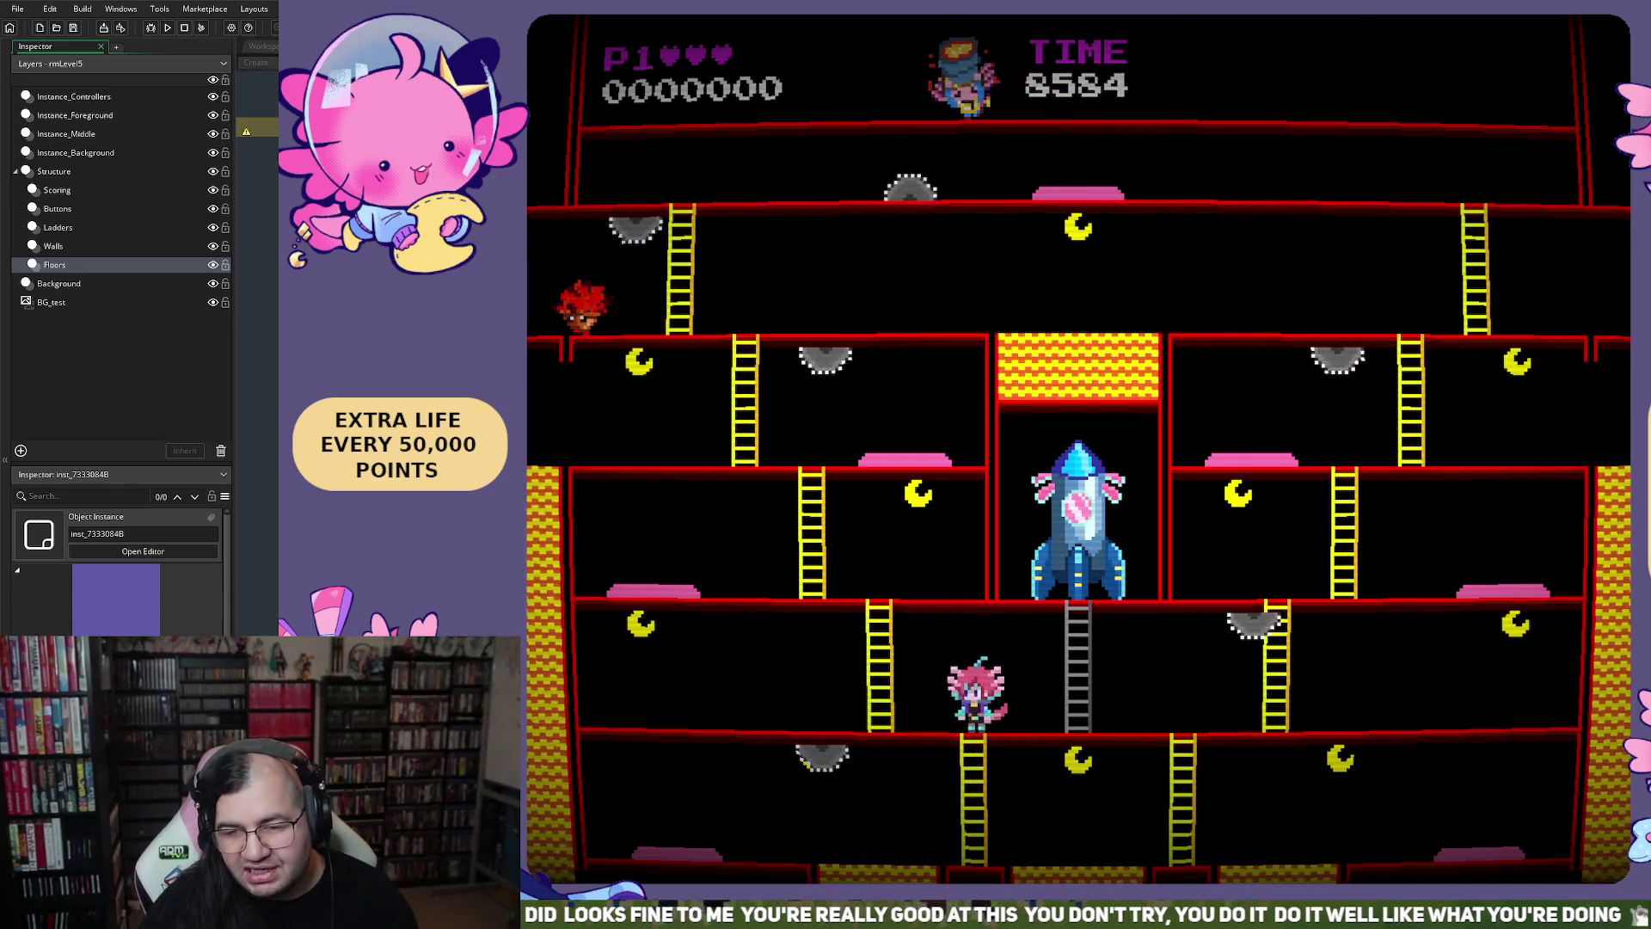
key(Escape)
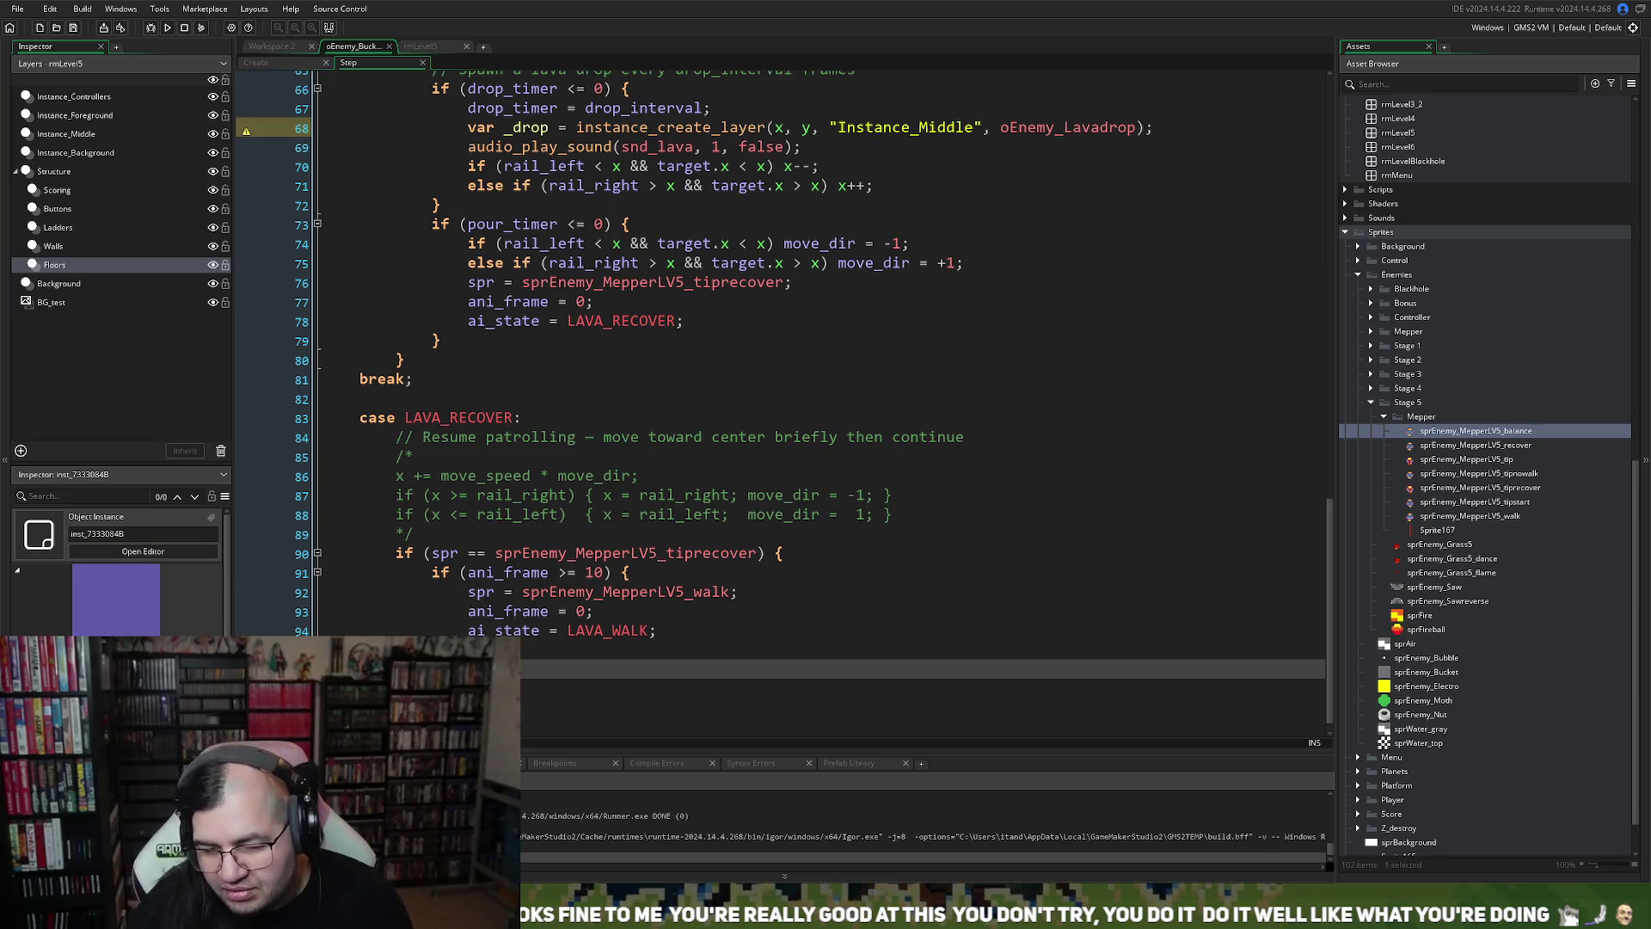
Open Sprite167's lava strip in the image editor, zoom in on its pixels, then close the editor
double_click(1434, 530)
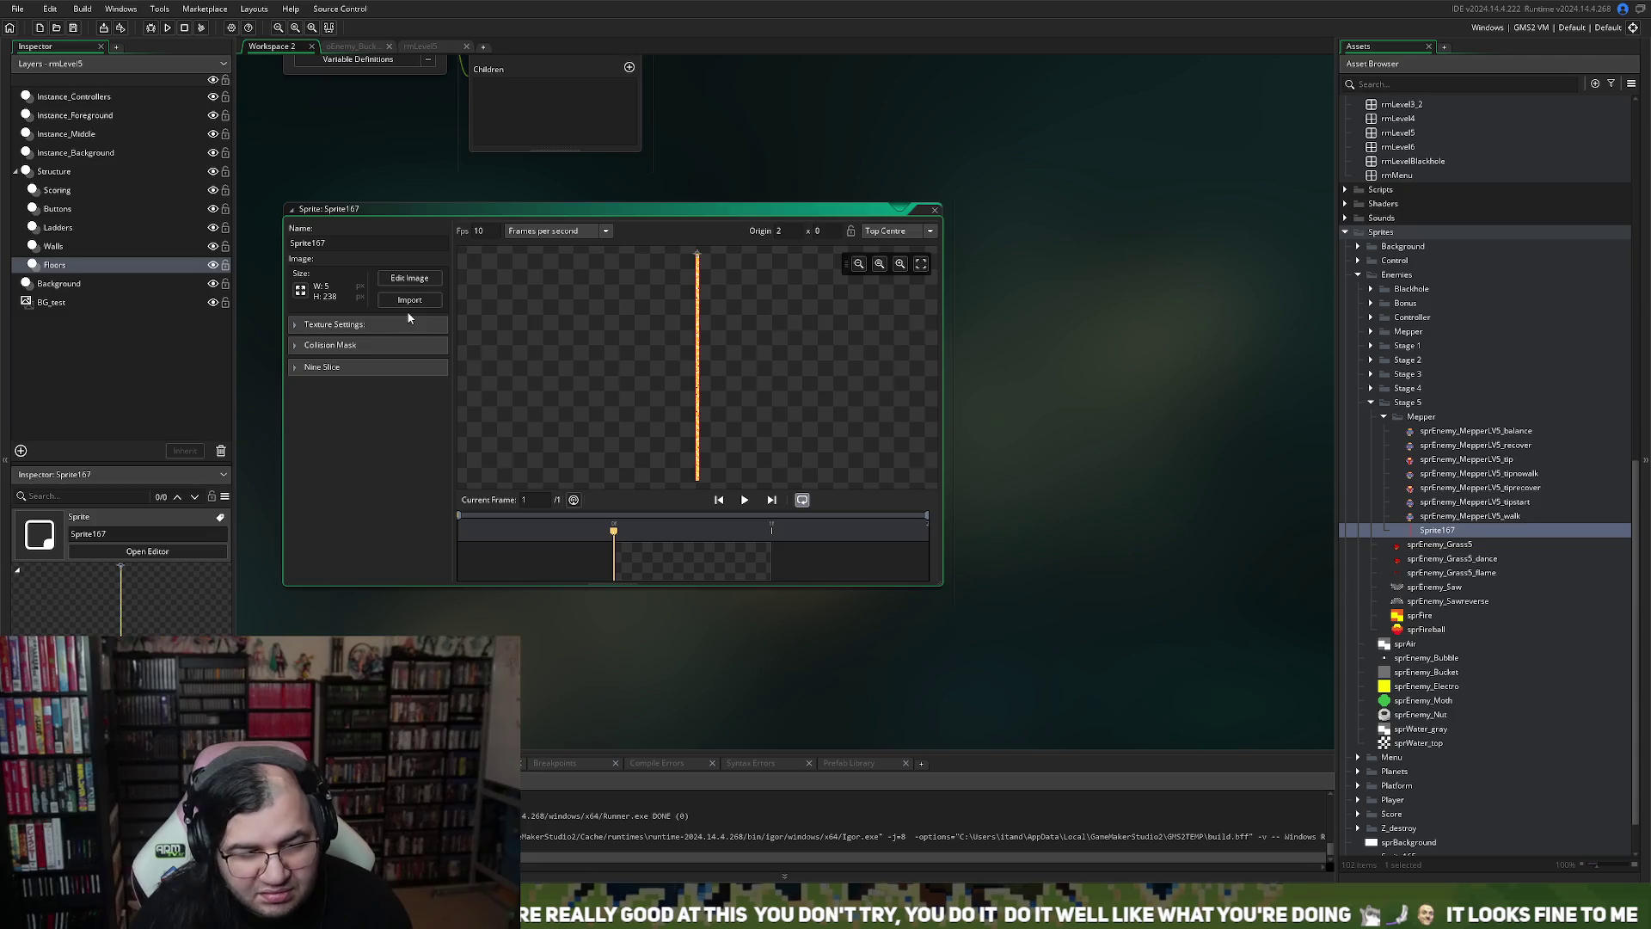
click(410, 278)
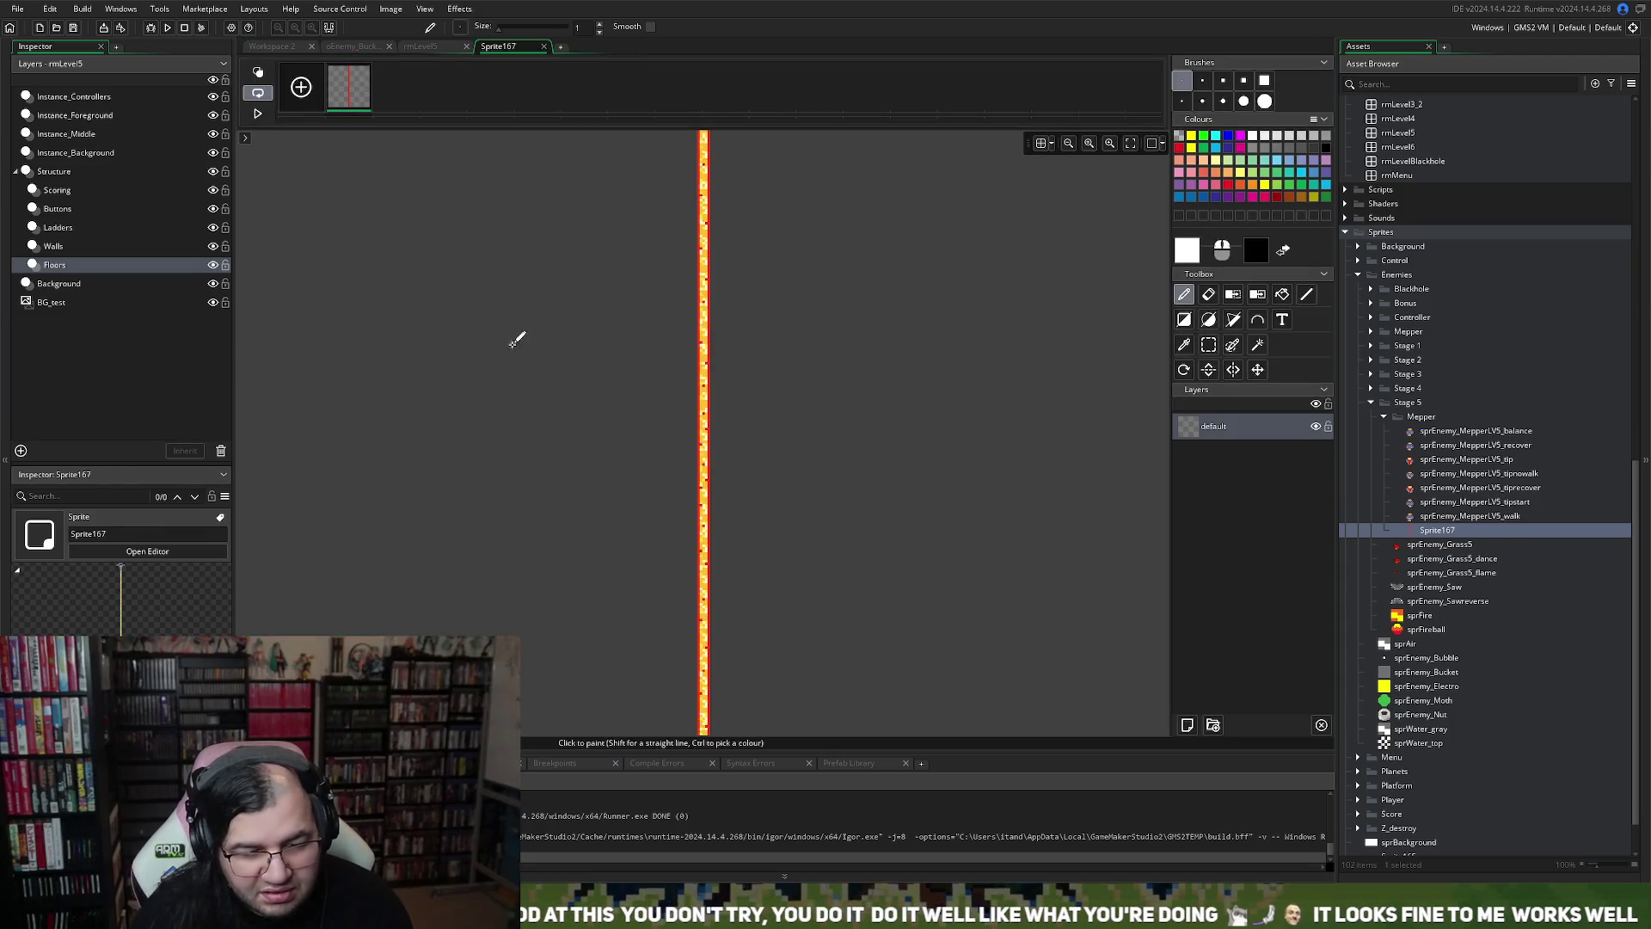
scroll(710, 376, up, 5)
scroll(707, 385, down, 1)
scroll(705, 385, down, 3)
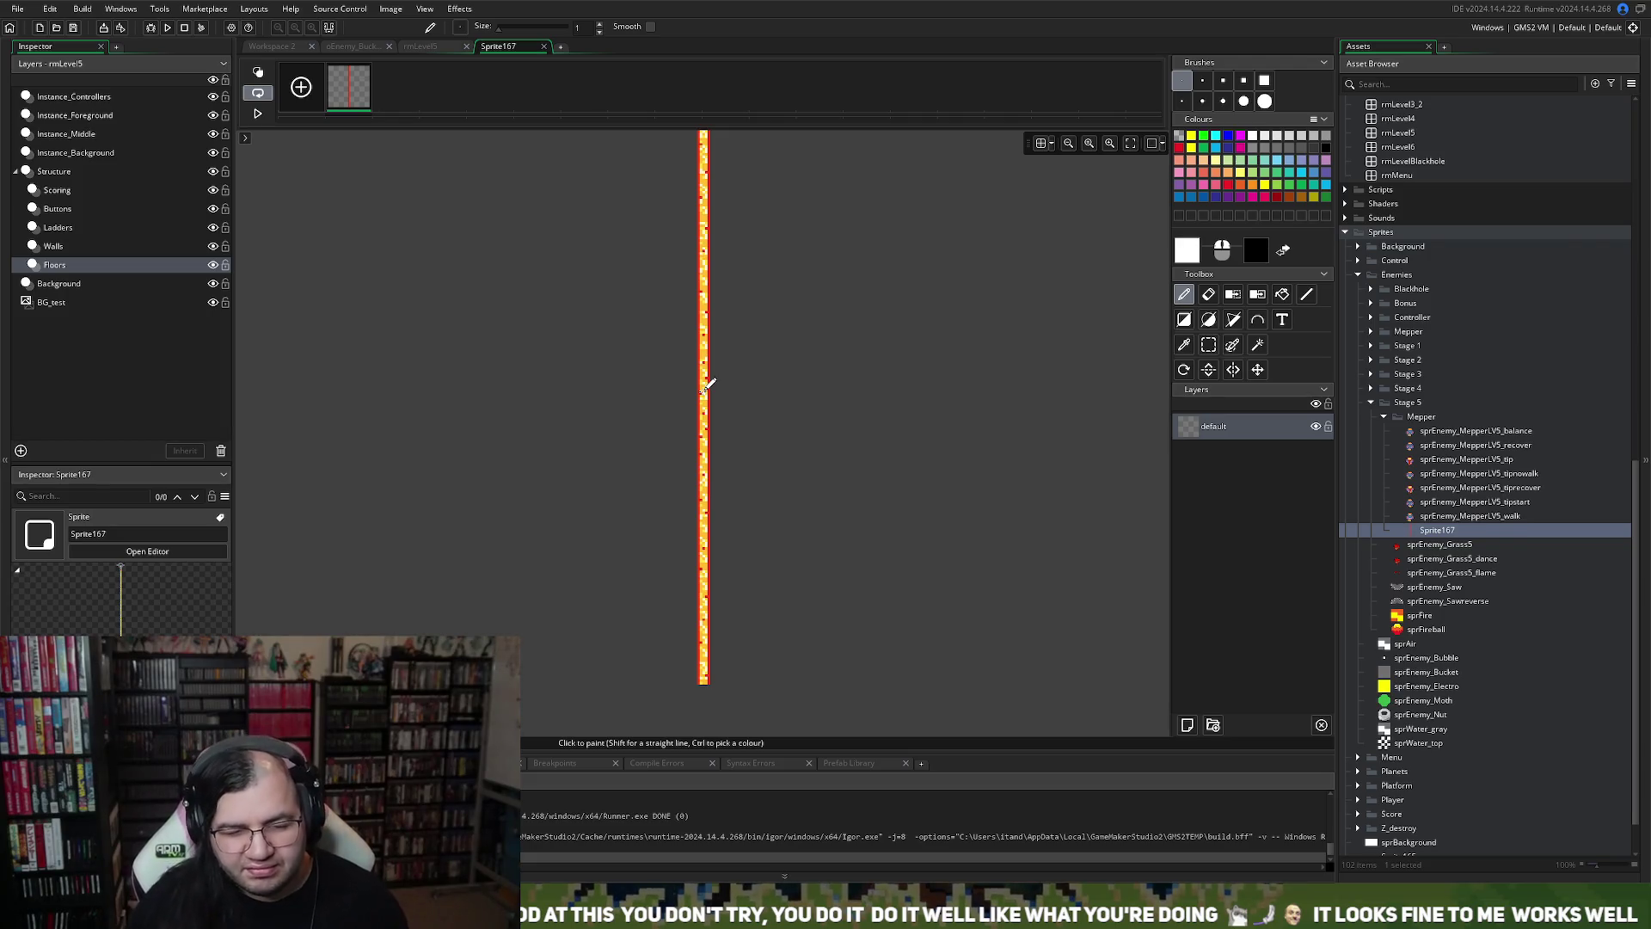
scroll(708, 374, up, 5)
scroll(673, 356, up, 5)
scroll(630, 327, down, 5)
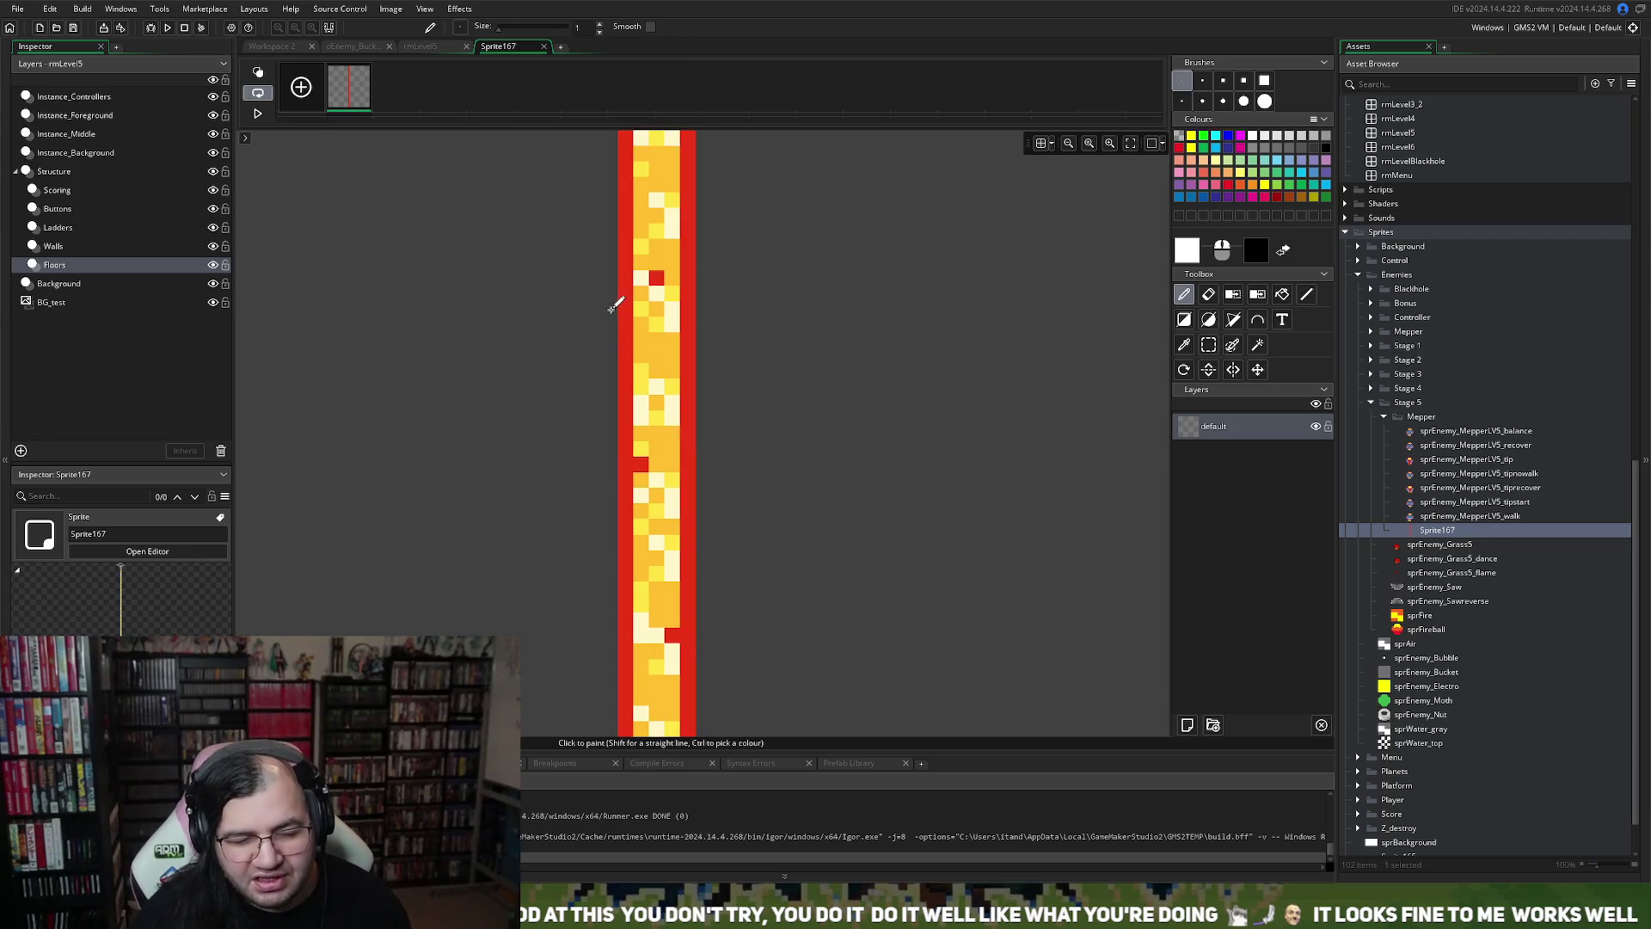
scroll(612, 307, down, 5)
scroll(615, 302, down, 1)
click(543, 46)
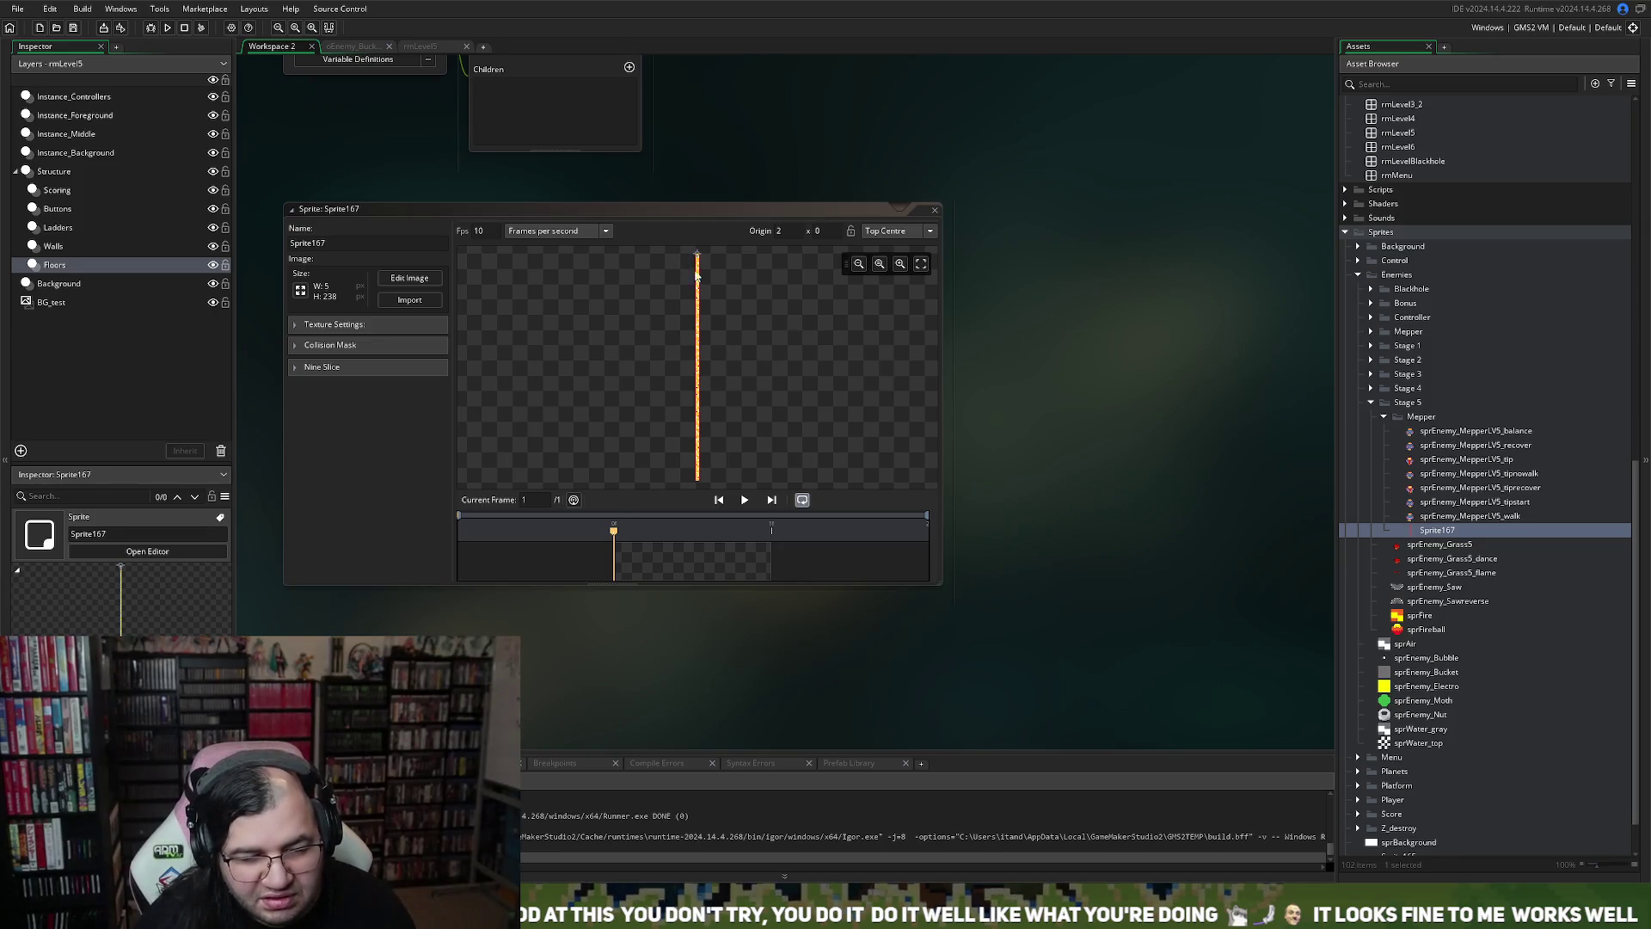
Close the Sprite167 sprite window and open the sprFireball sprite
scroll(700, 279, up, 5)
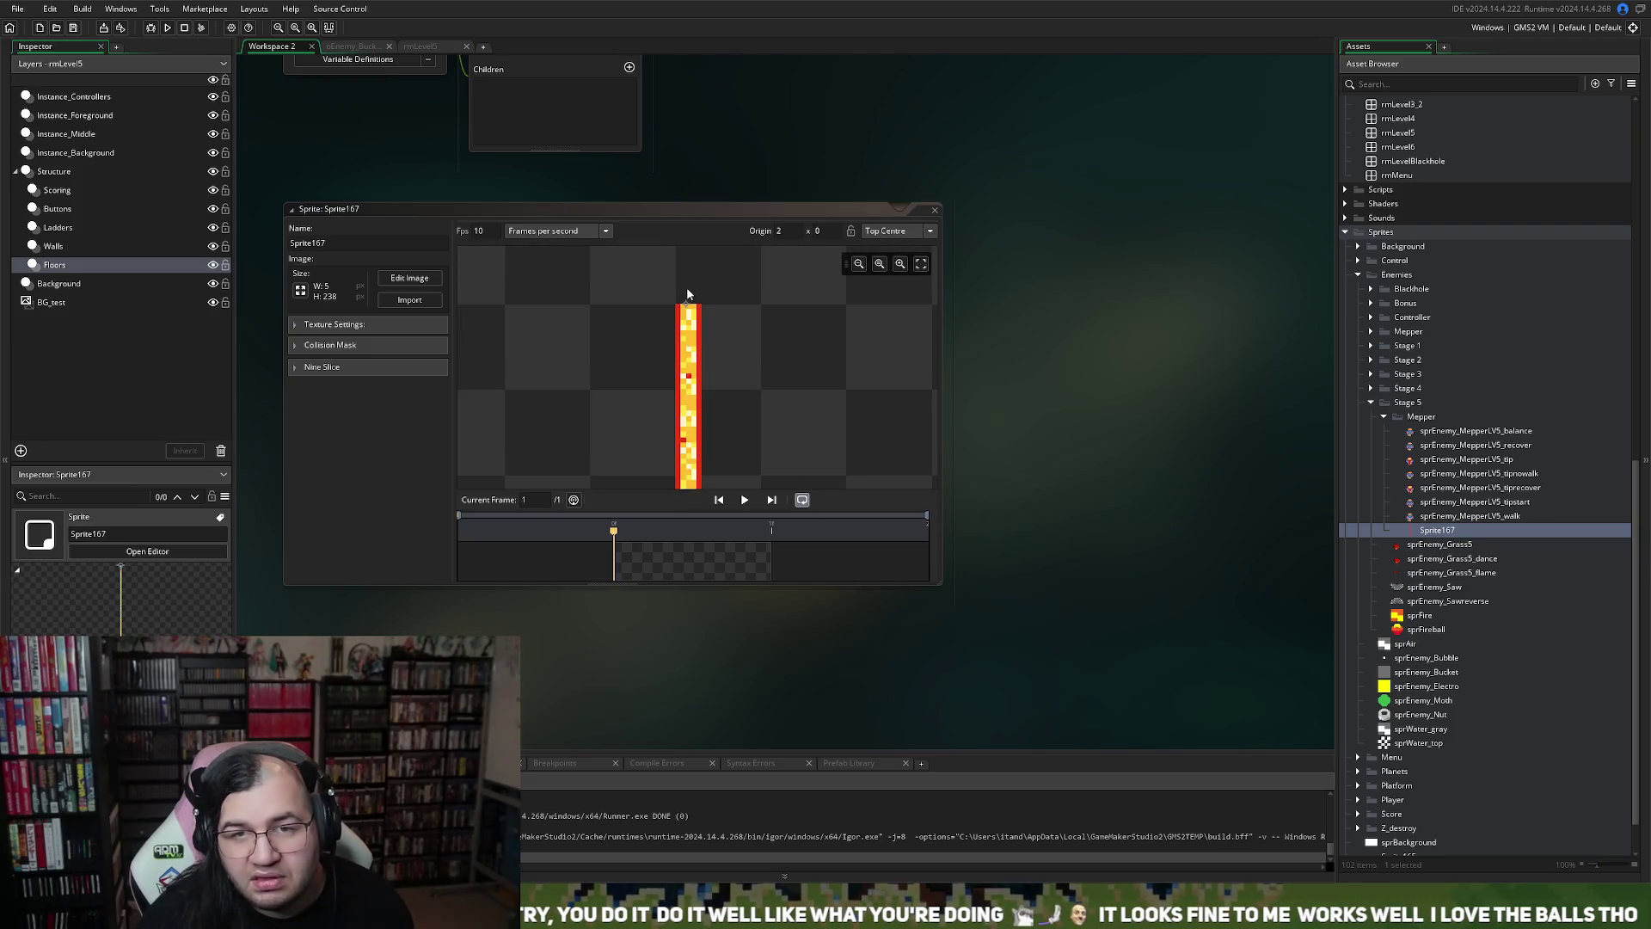
click(933, 217)
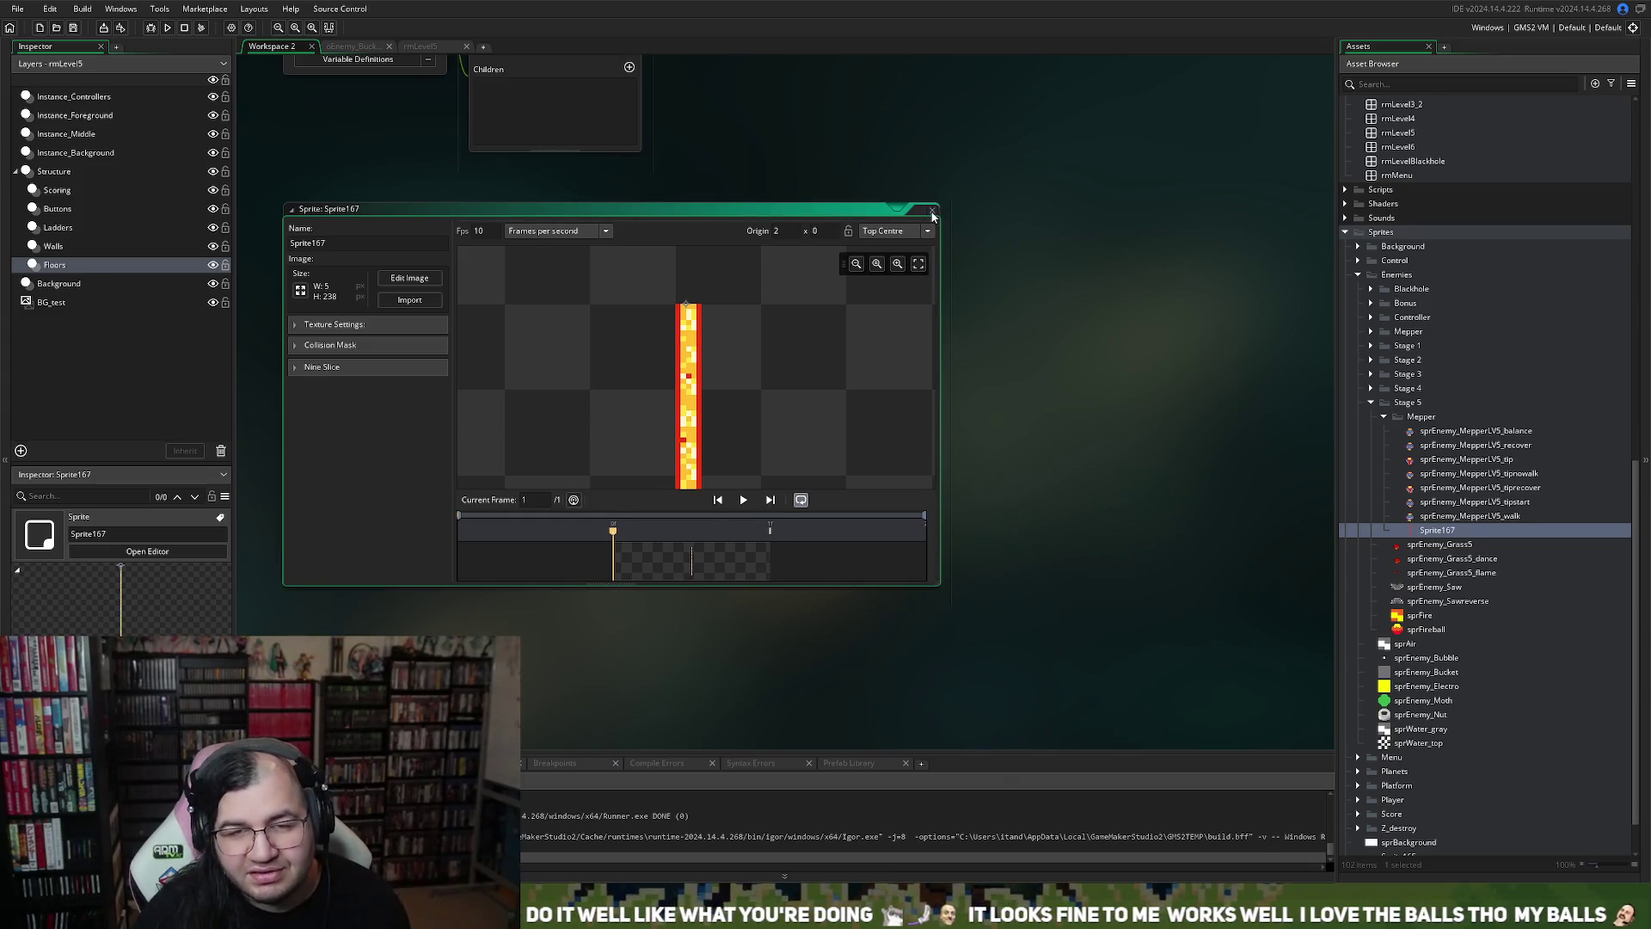
click(932, 211)
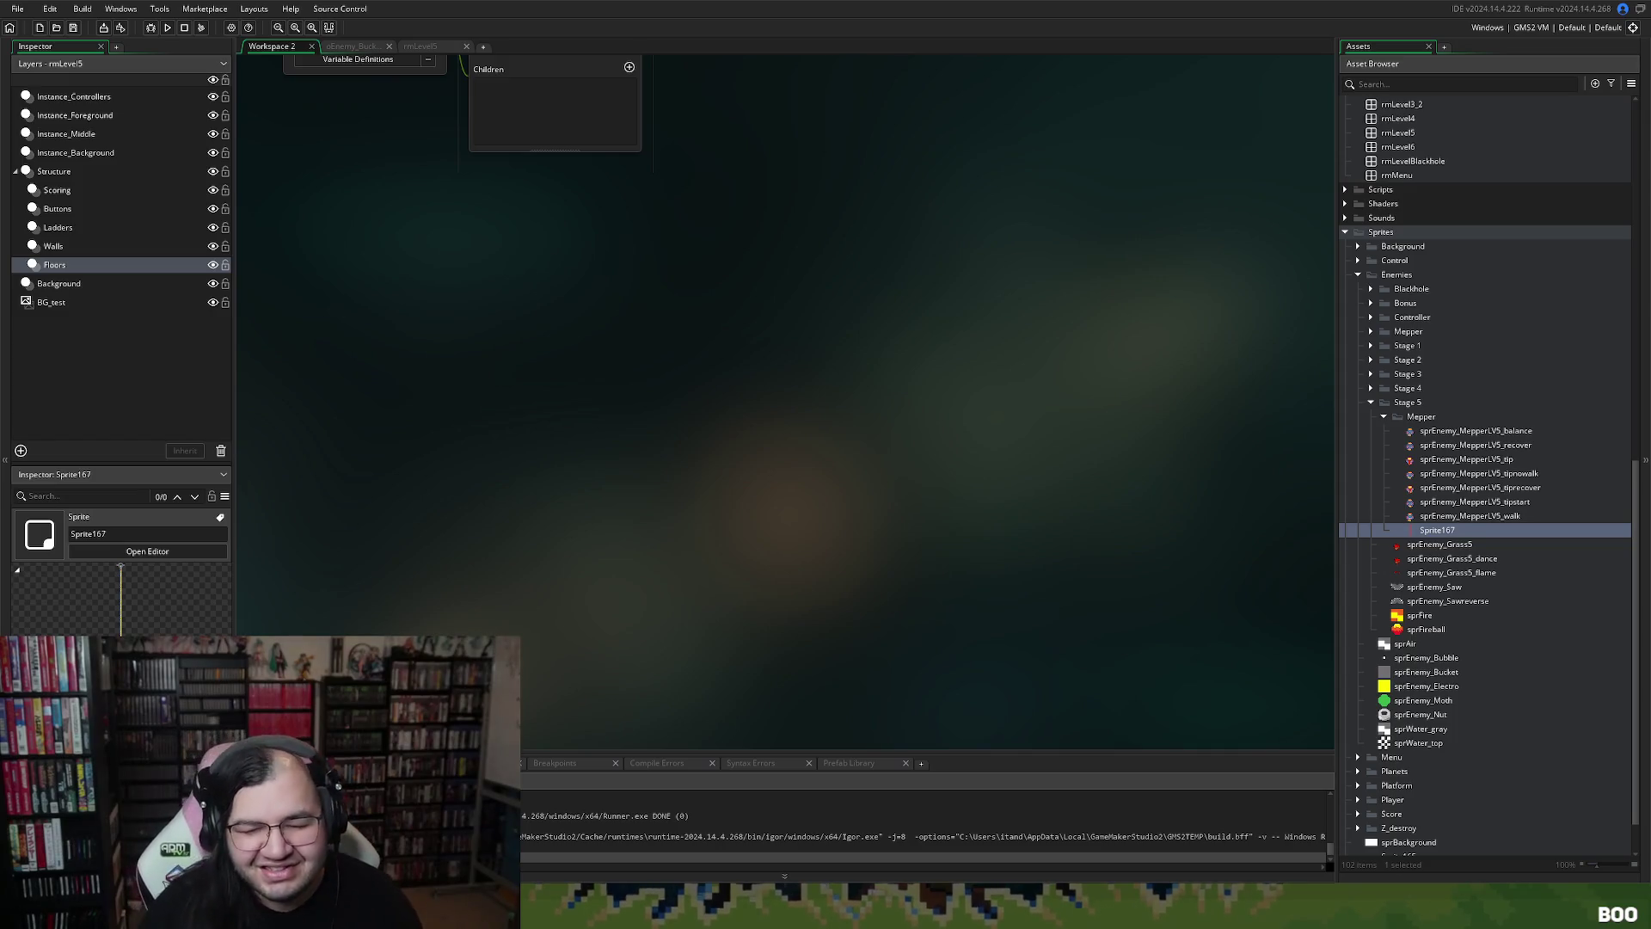
double_click(1426, 629)
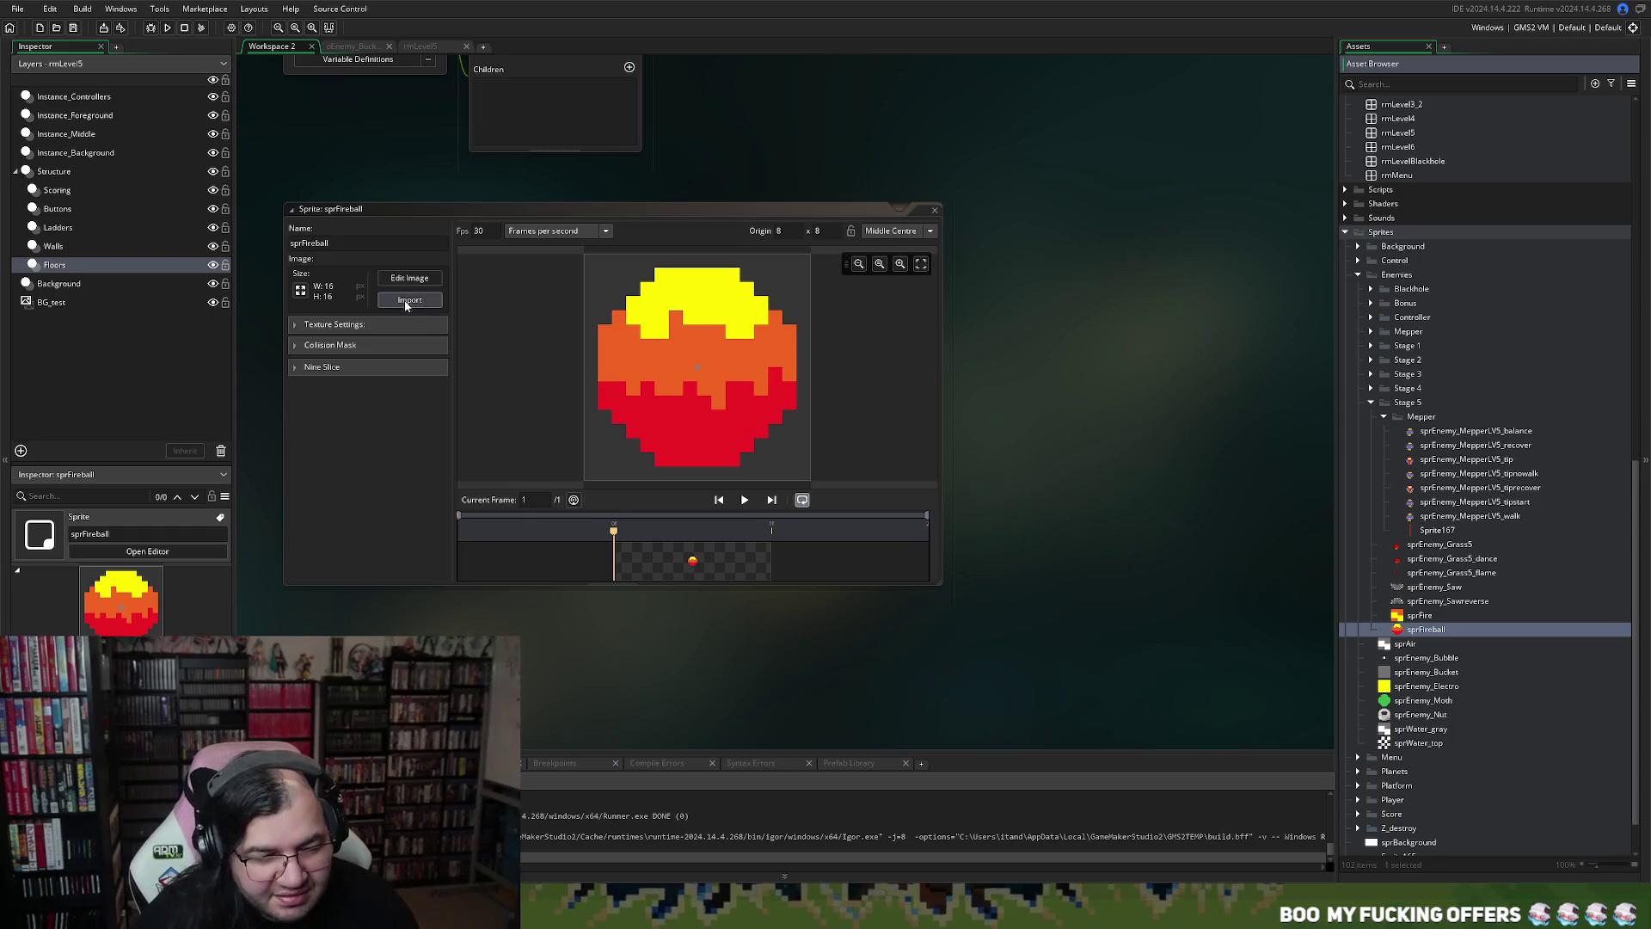
Resize sprFireball from 16x16 to 8x8 pixels and open it in the image editor
click(301, 293)
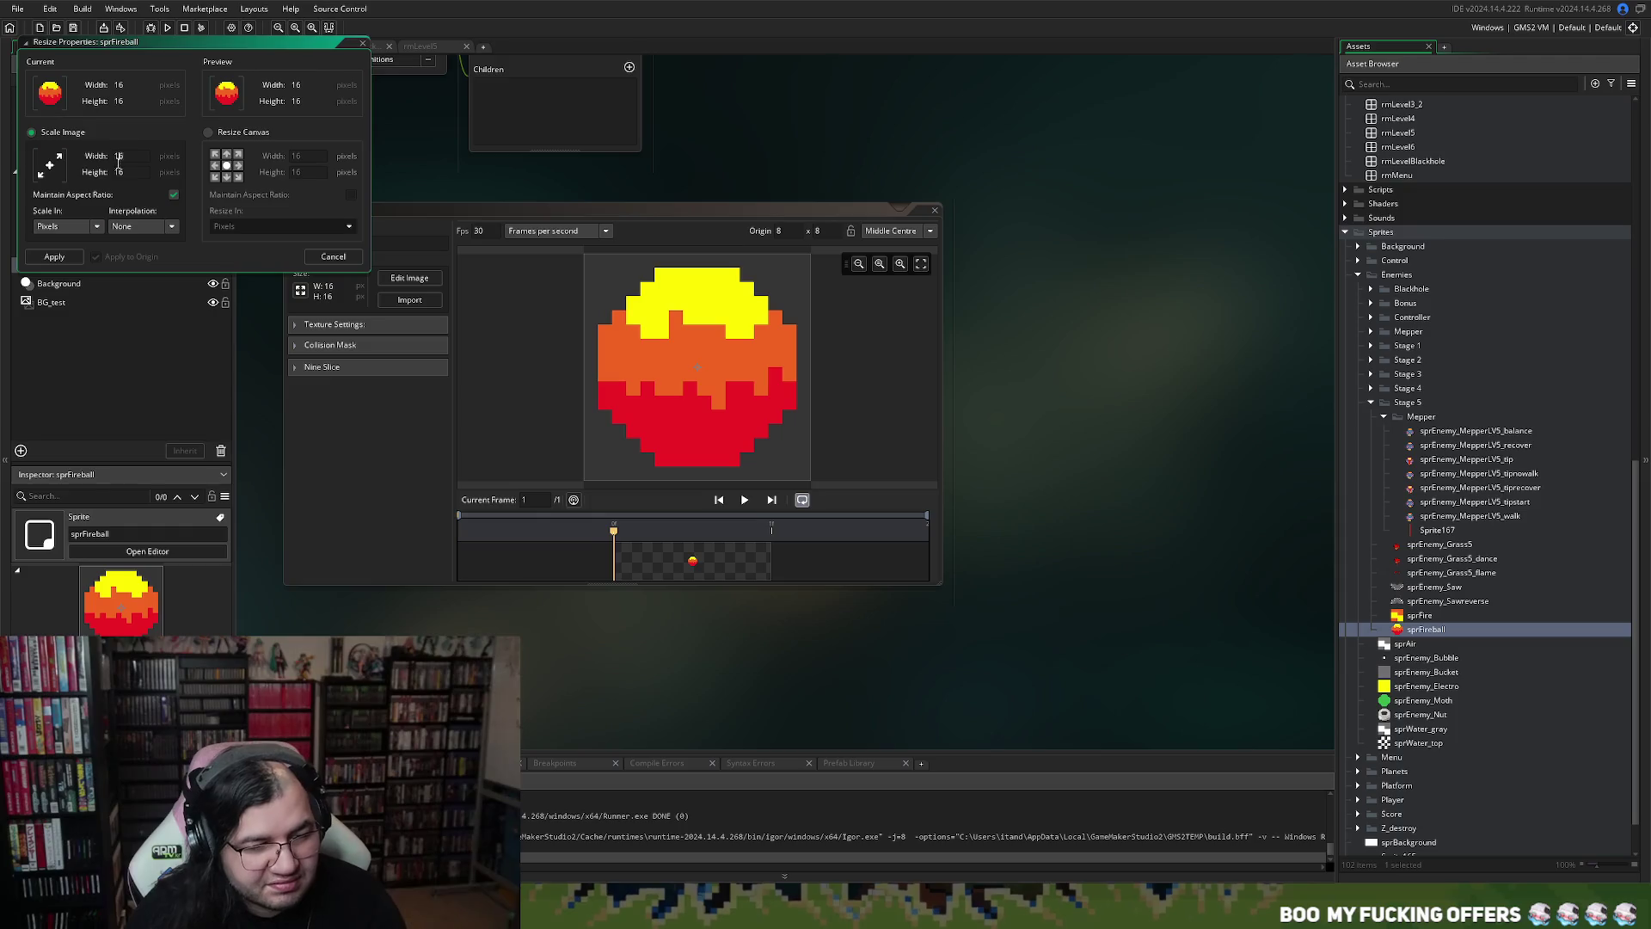
key(Tab)
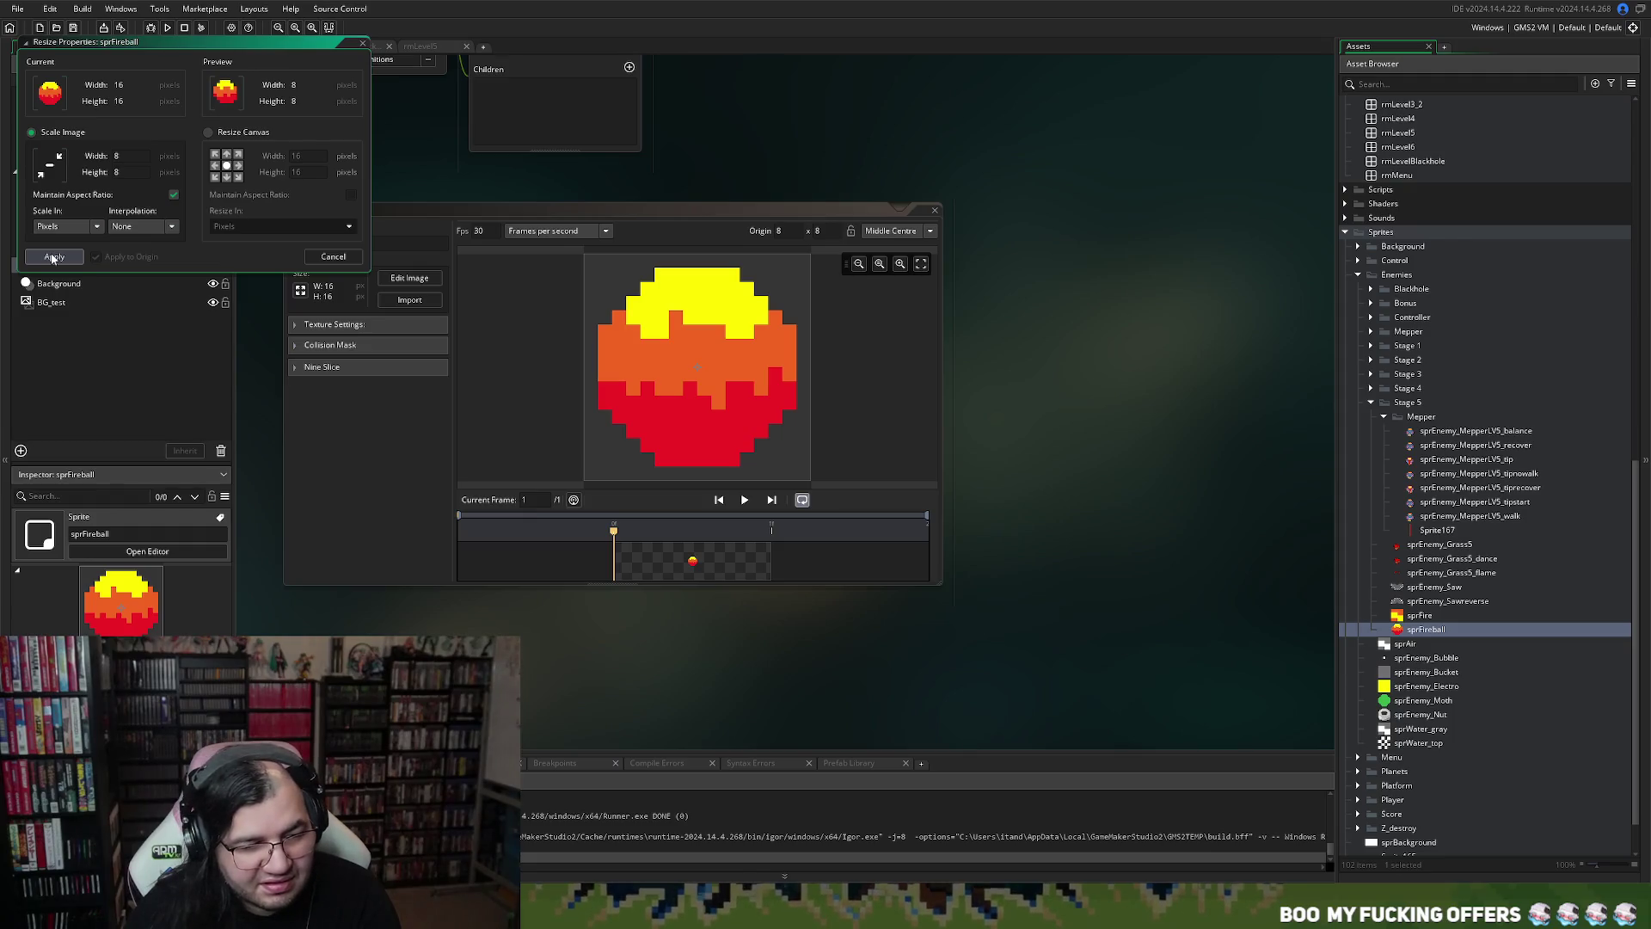
click(53, 257)
click(430, 277)
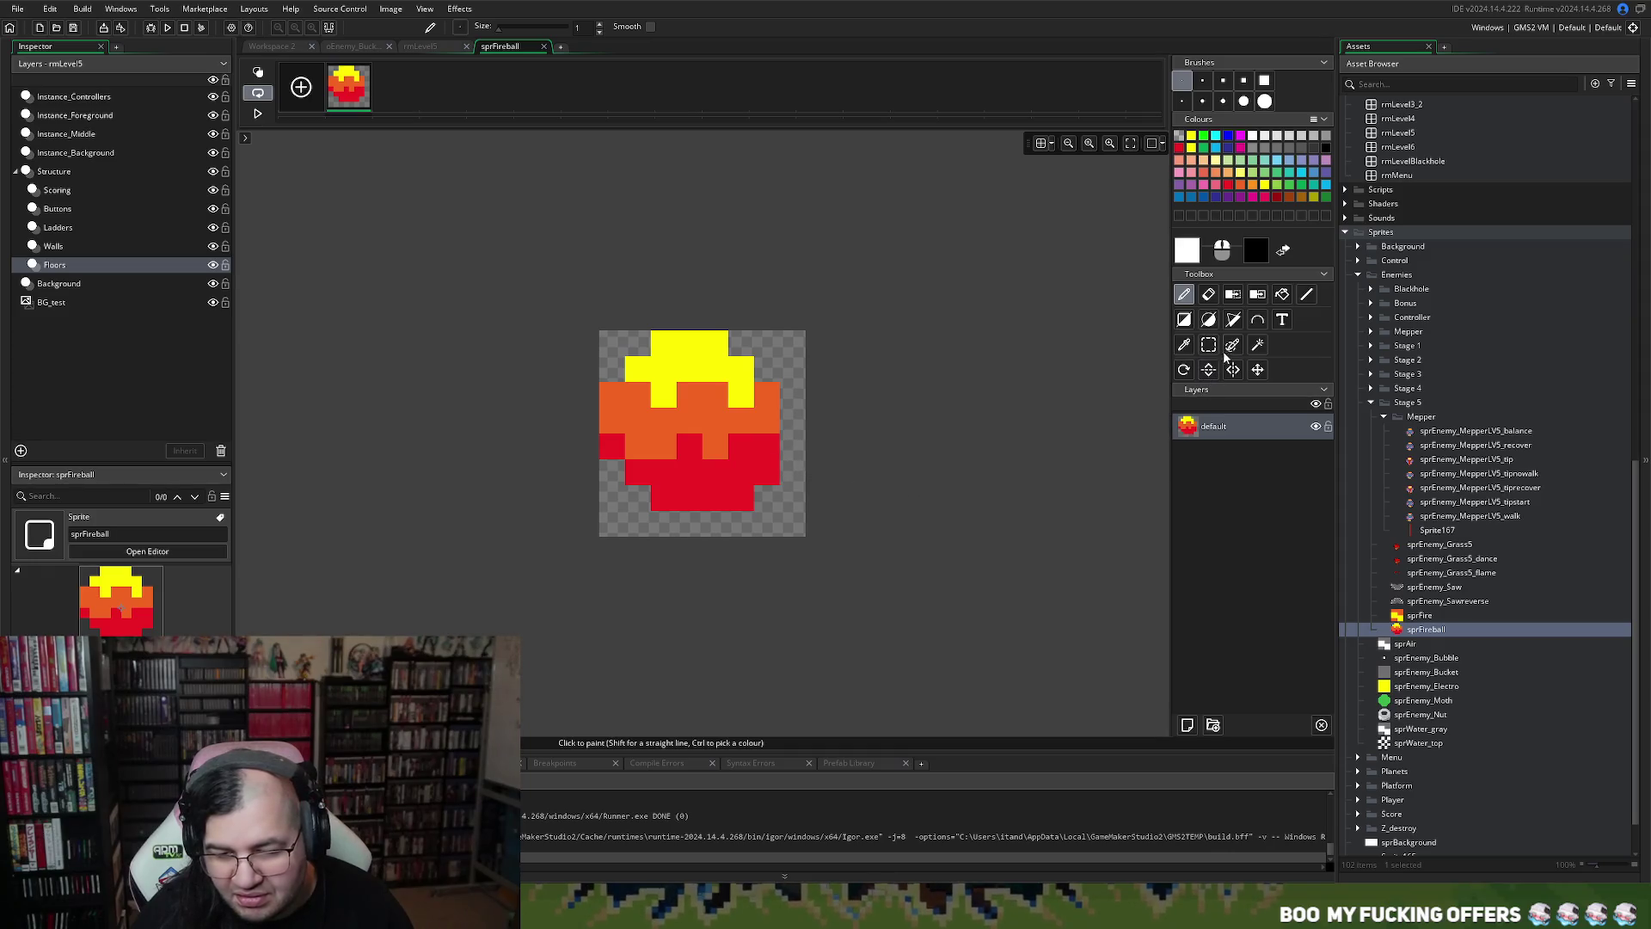
Cover the whole fireball canvas with a white filled ellipse
click(1208, 319)
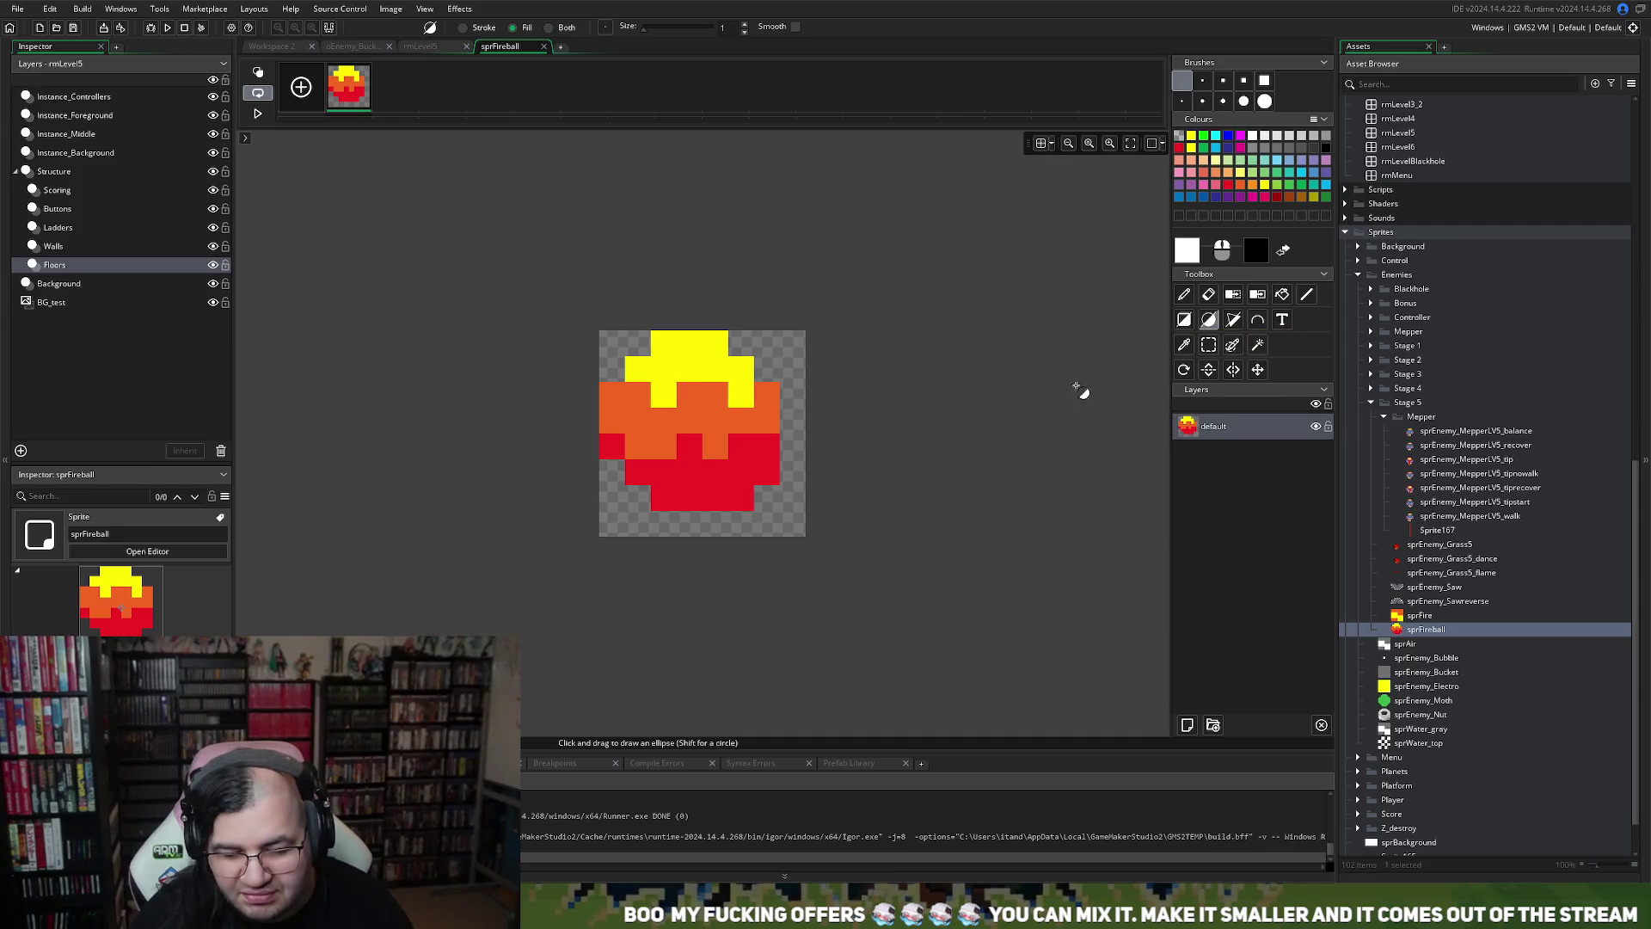
key(f)
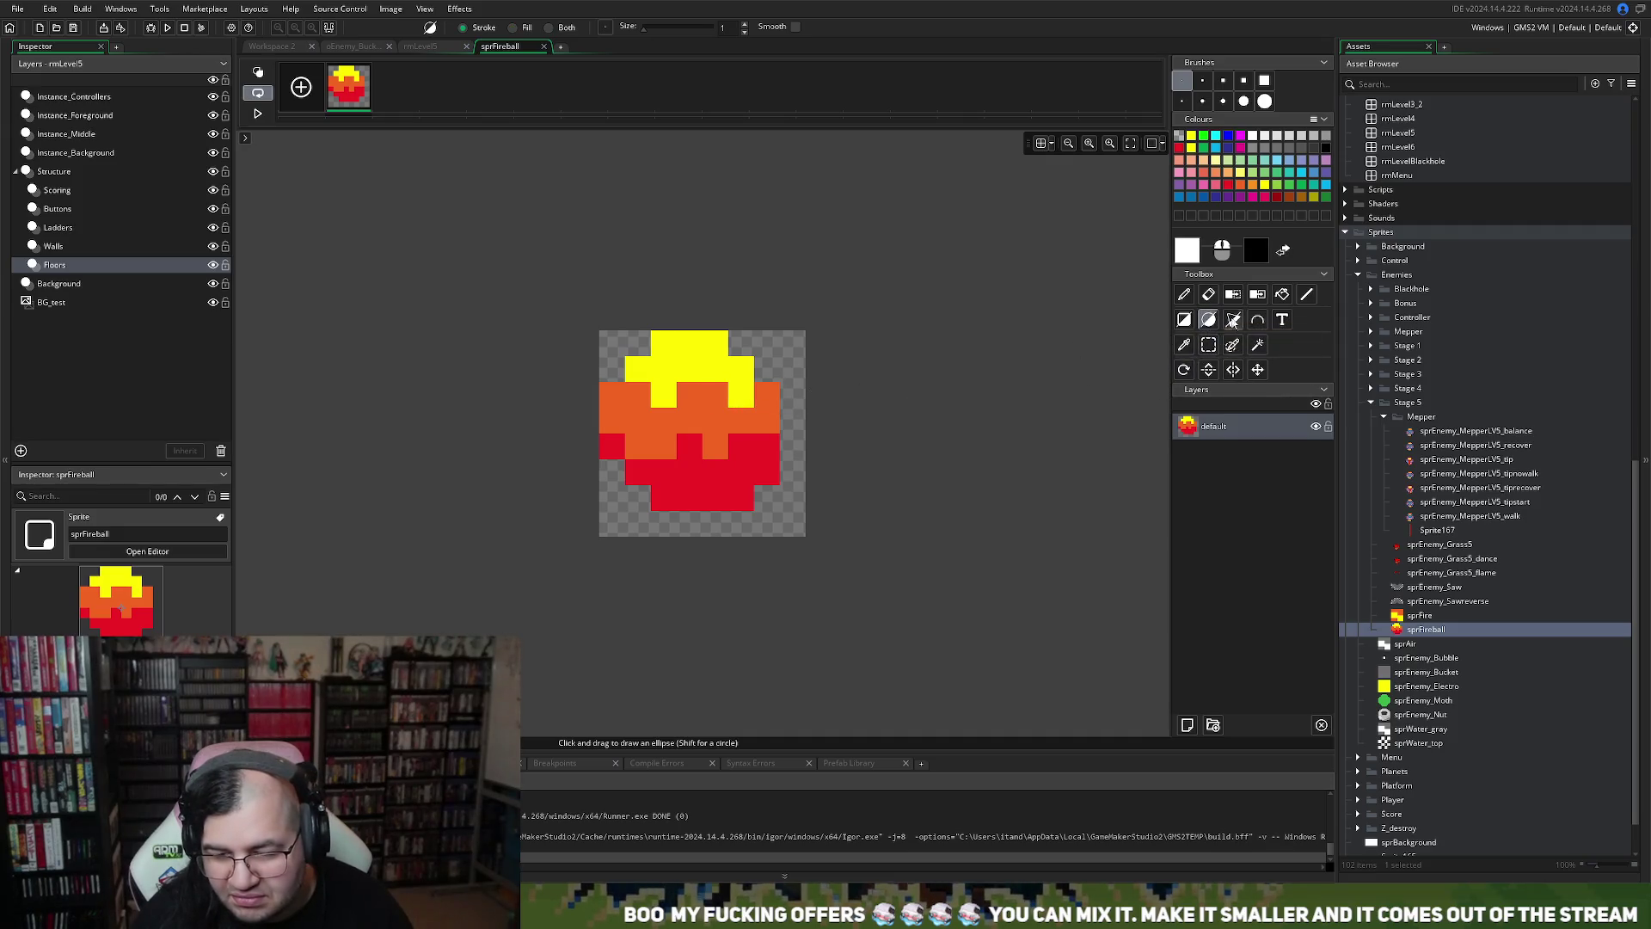
click(1260, 250)
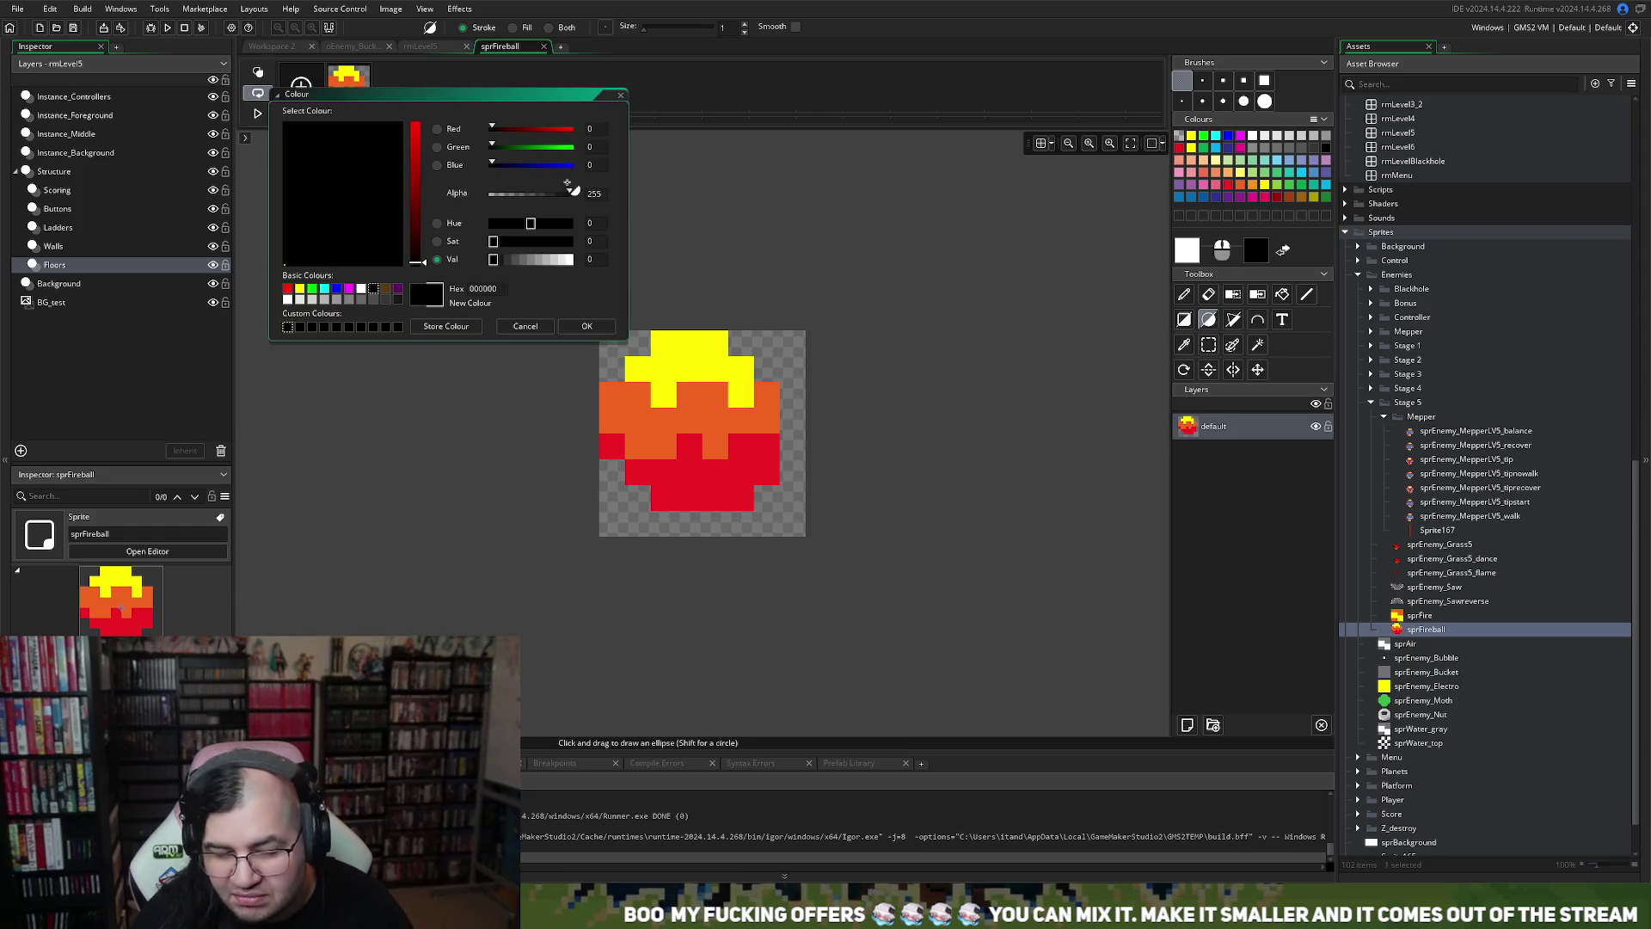
click(621, 95)
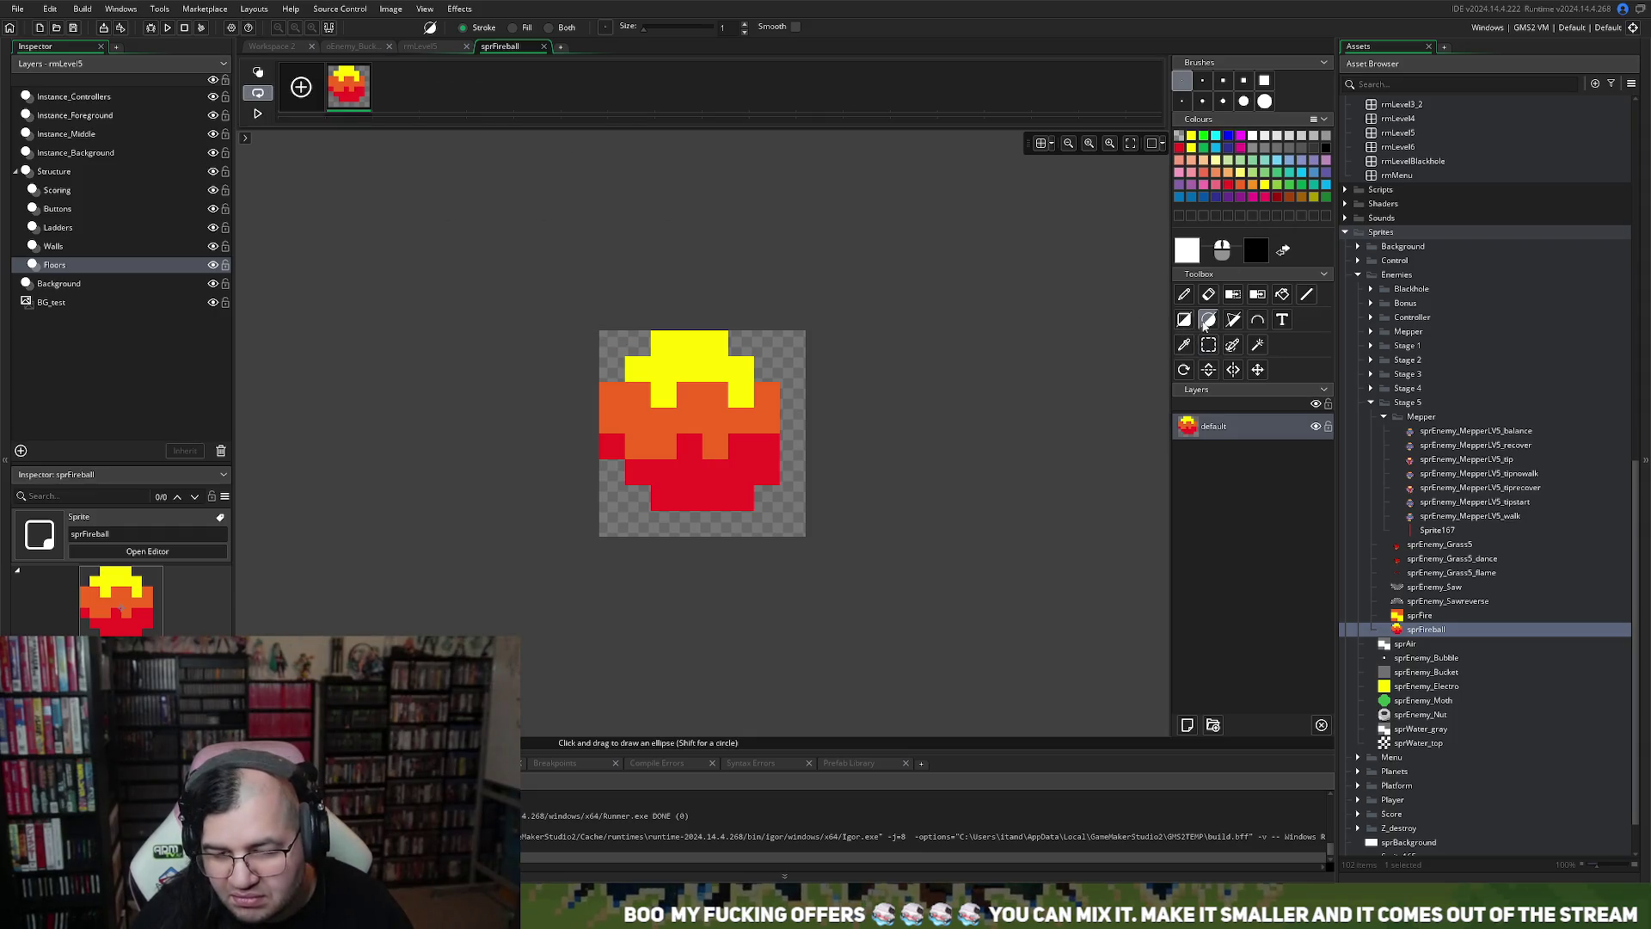
click(1209, 320)
drag(602, 335, 793, 526)
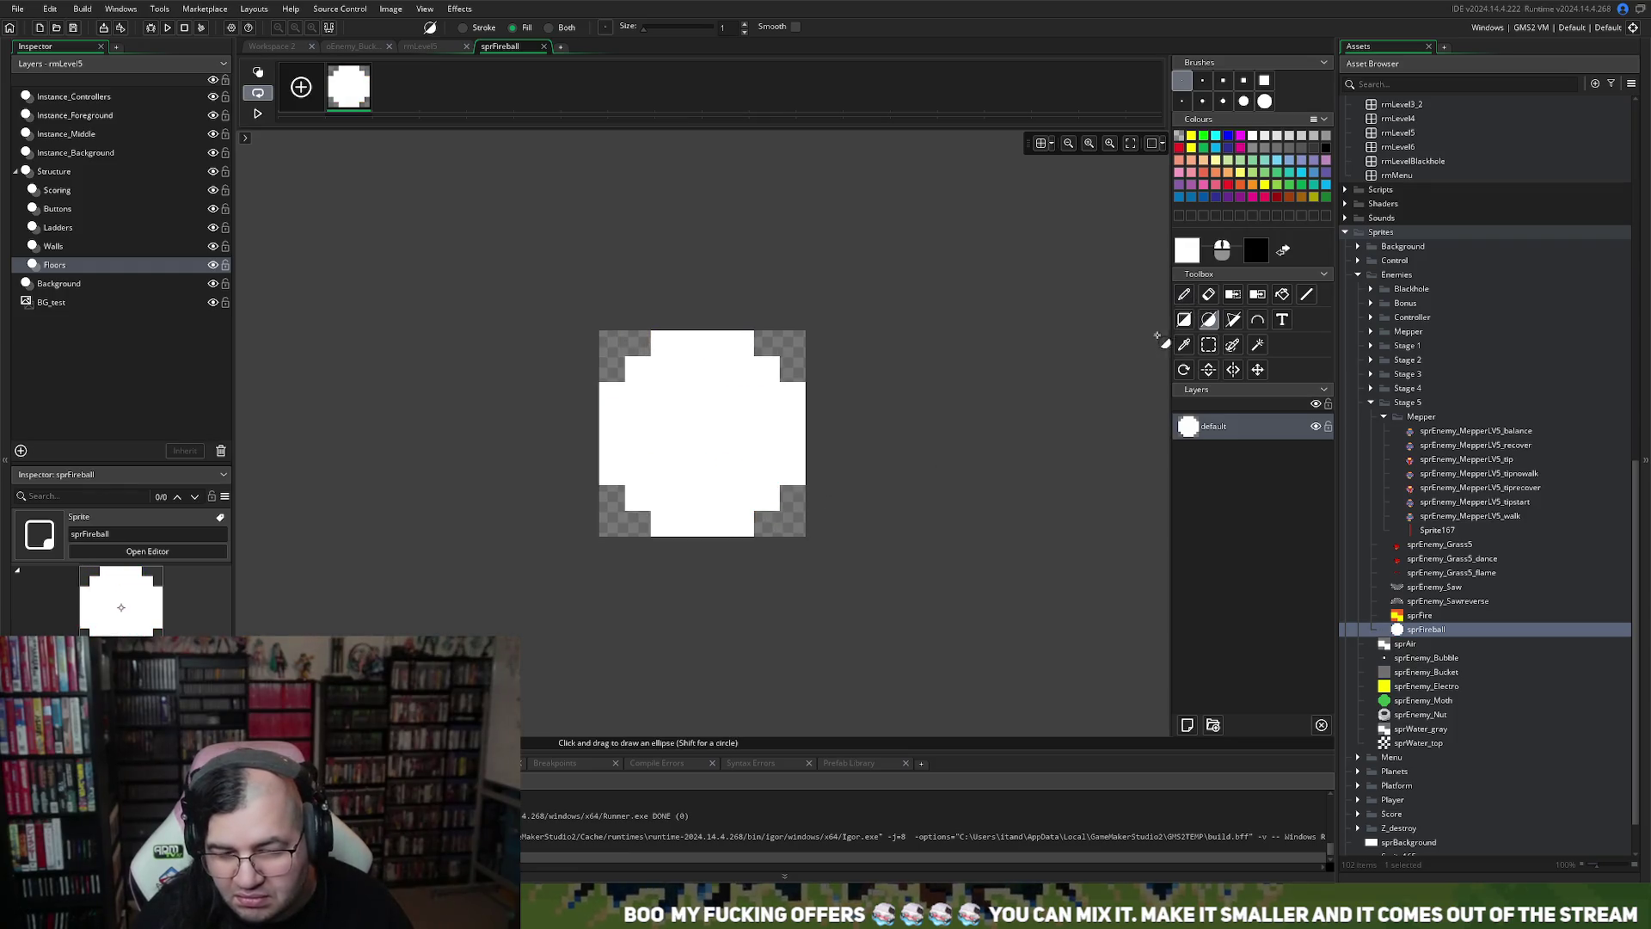
Paint a yellow top, an orange middle band, and fill the bottom band red
click(1191, 147)
mouse_move(653, 359)
mouse_down()
mouse_move(665, 380)
mouse_move(677, 348)
mouse_move(737, 355)
mouse_move(668, 359)
mouse_move(761, 371)
mouse_move(626, 405)
mouse_move(673, 398)
mouse_up()
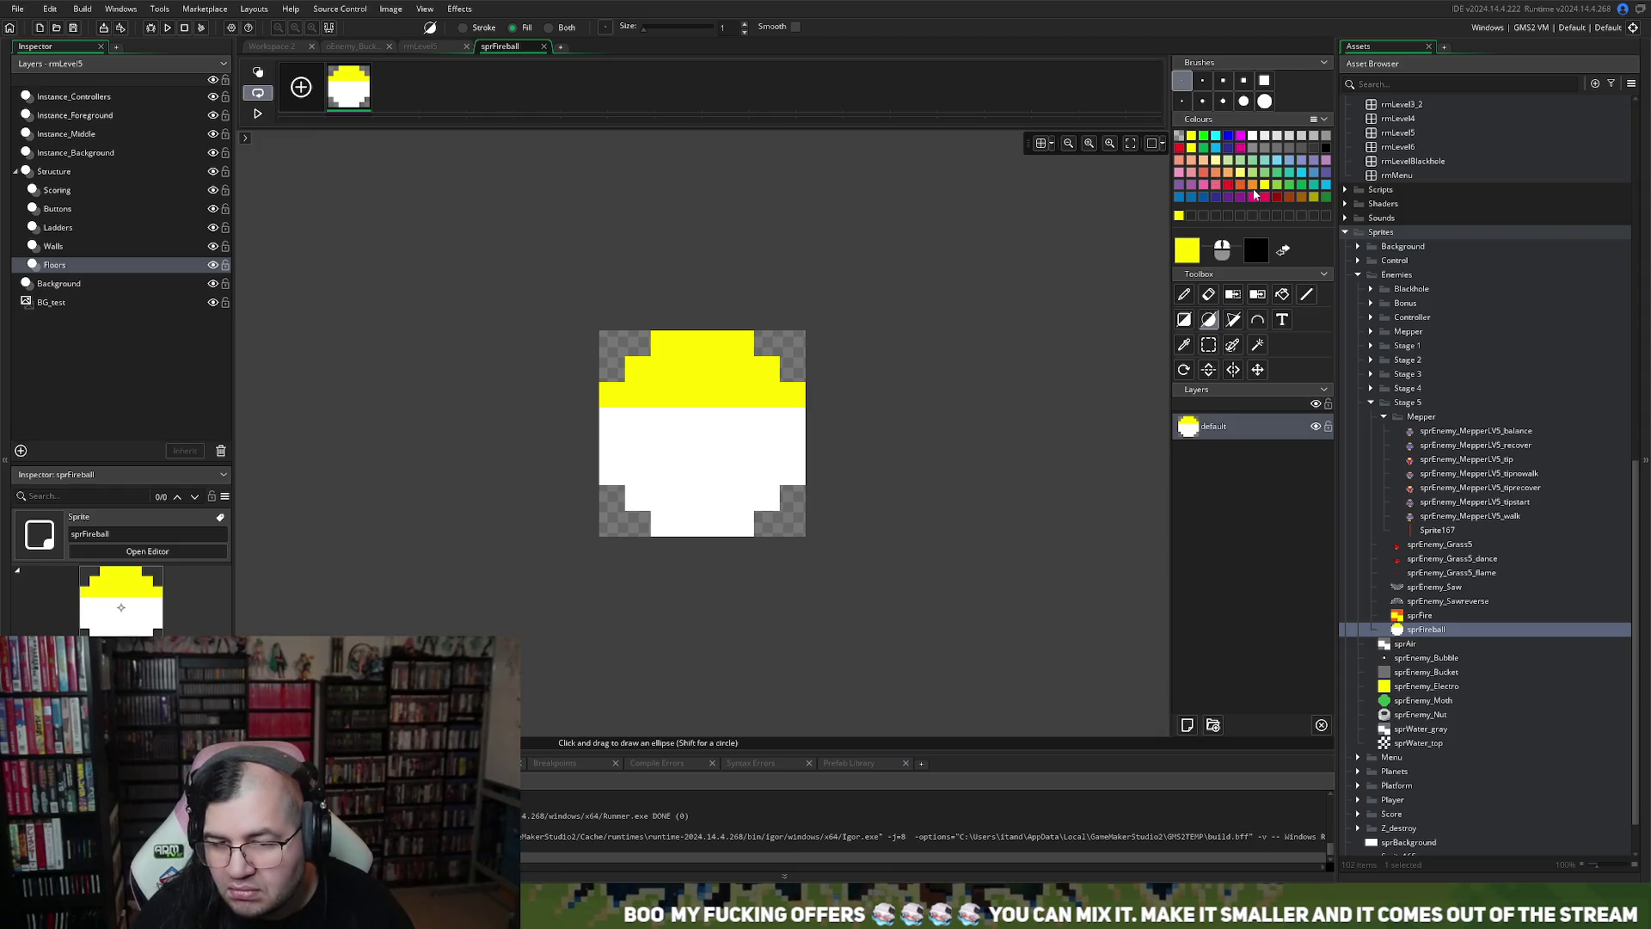
click(1250, 186)
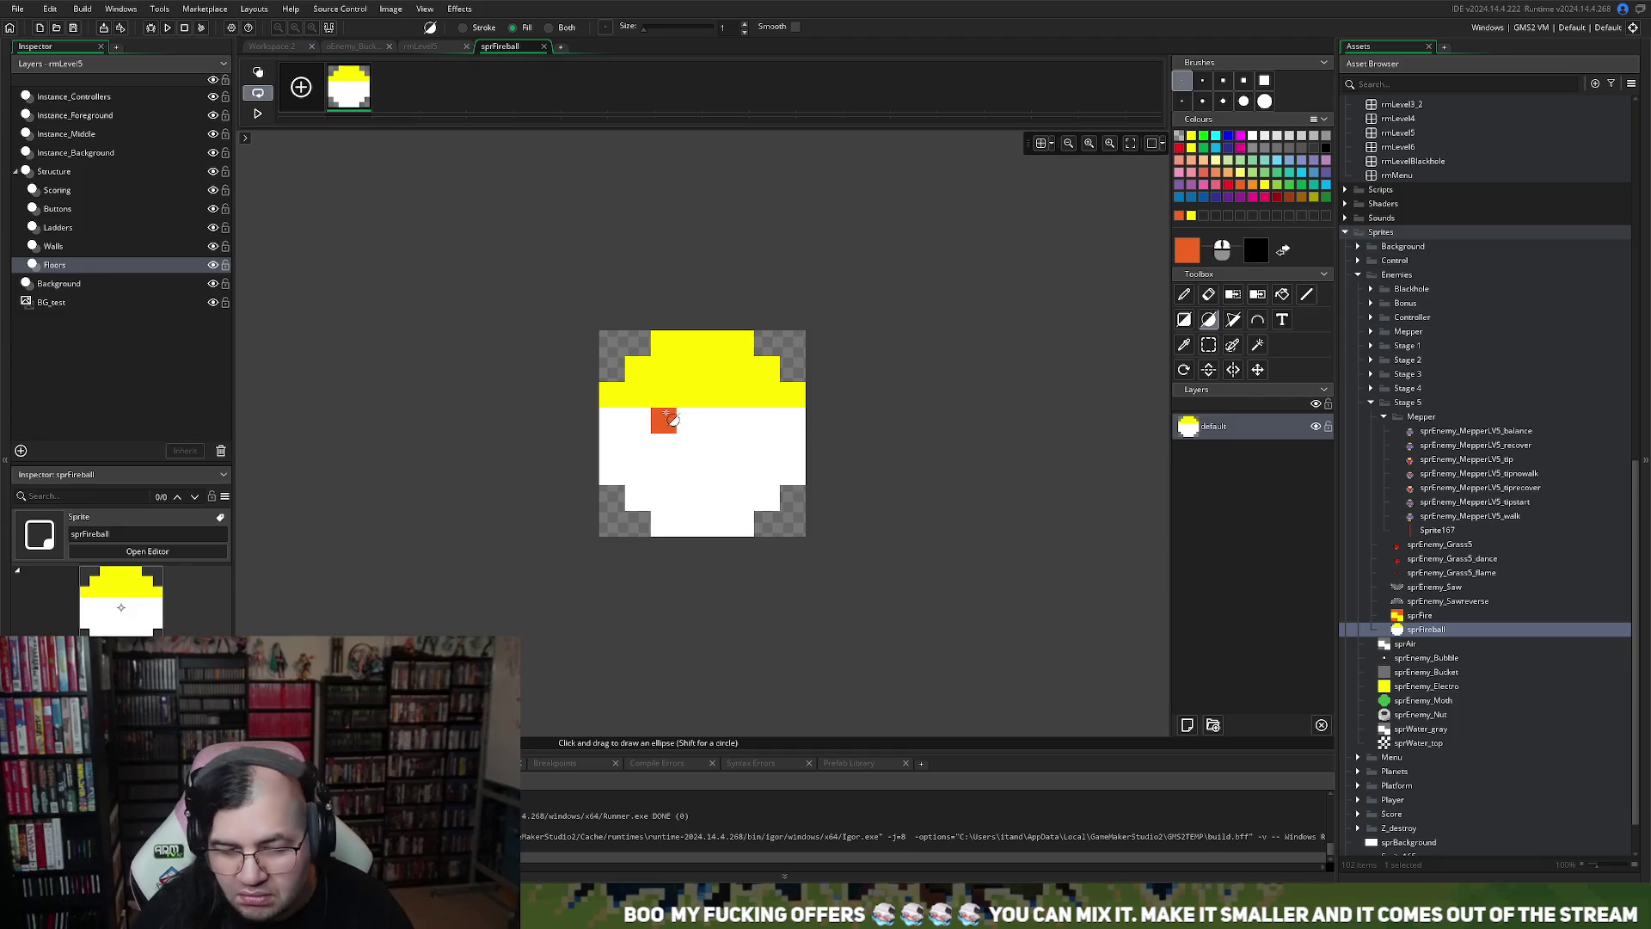
click(1183, 319)
drag(601, 426, 797, 457)
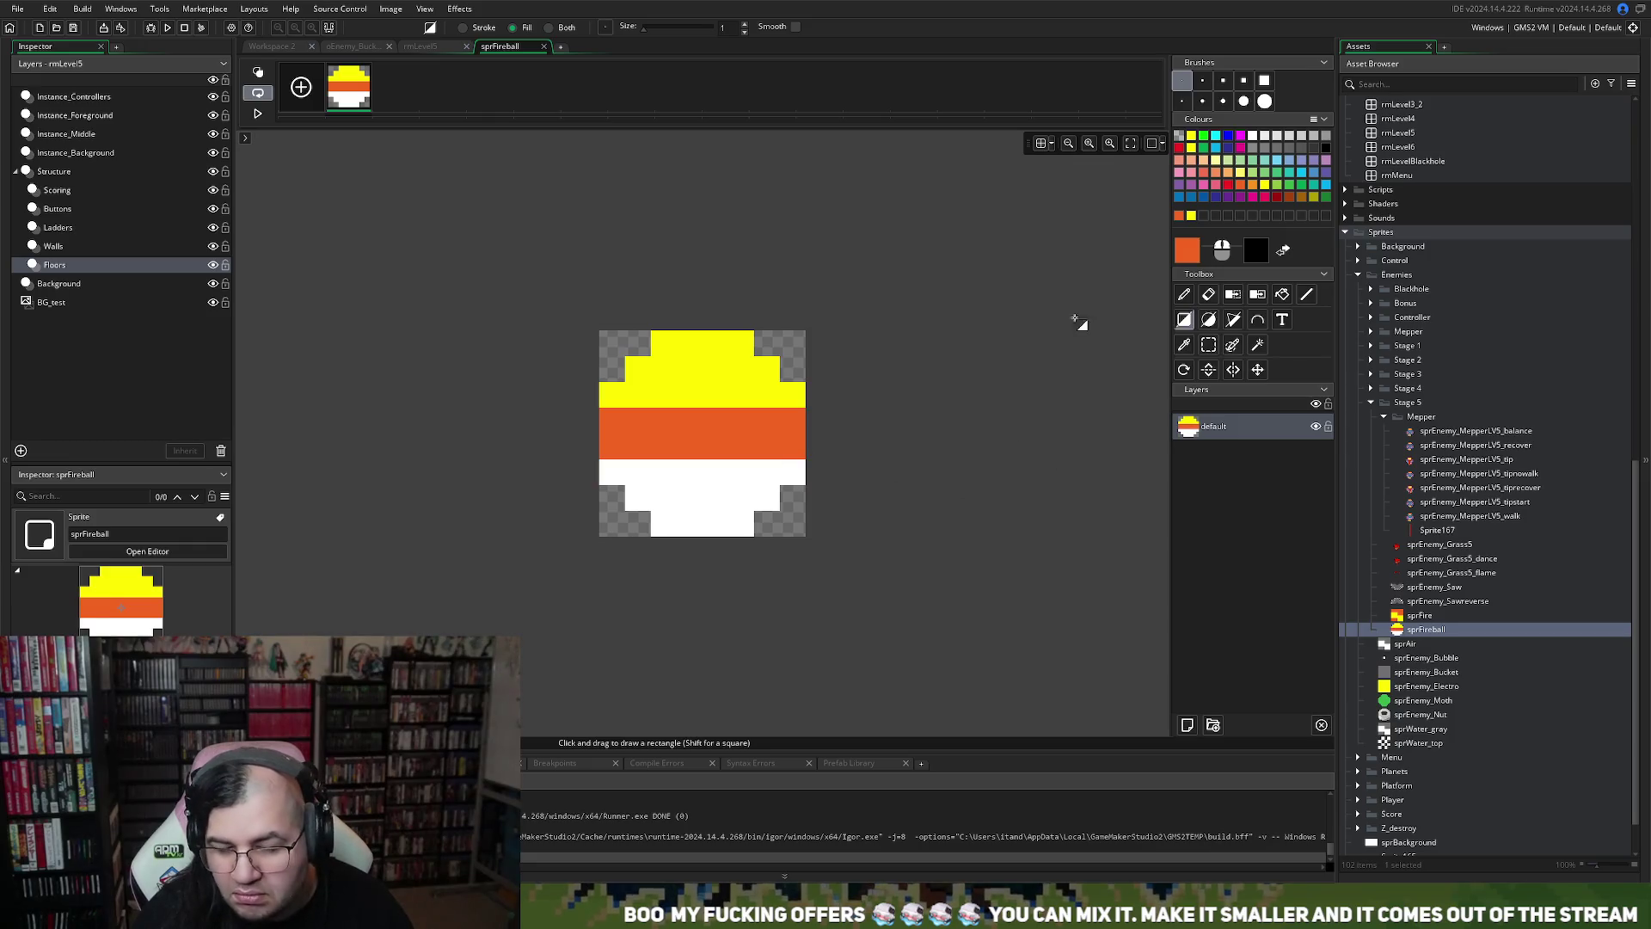
click(1224, 186)
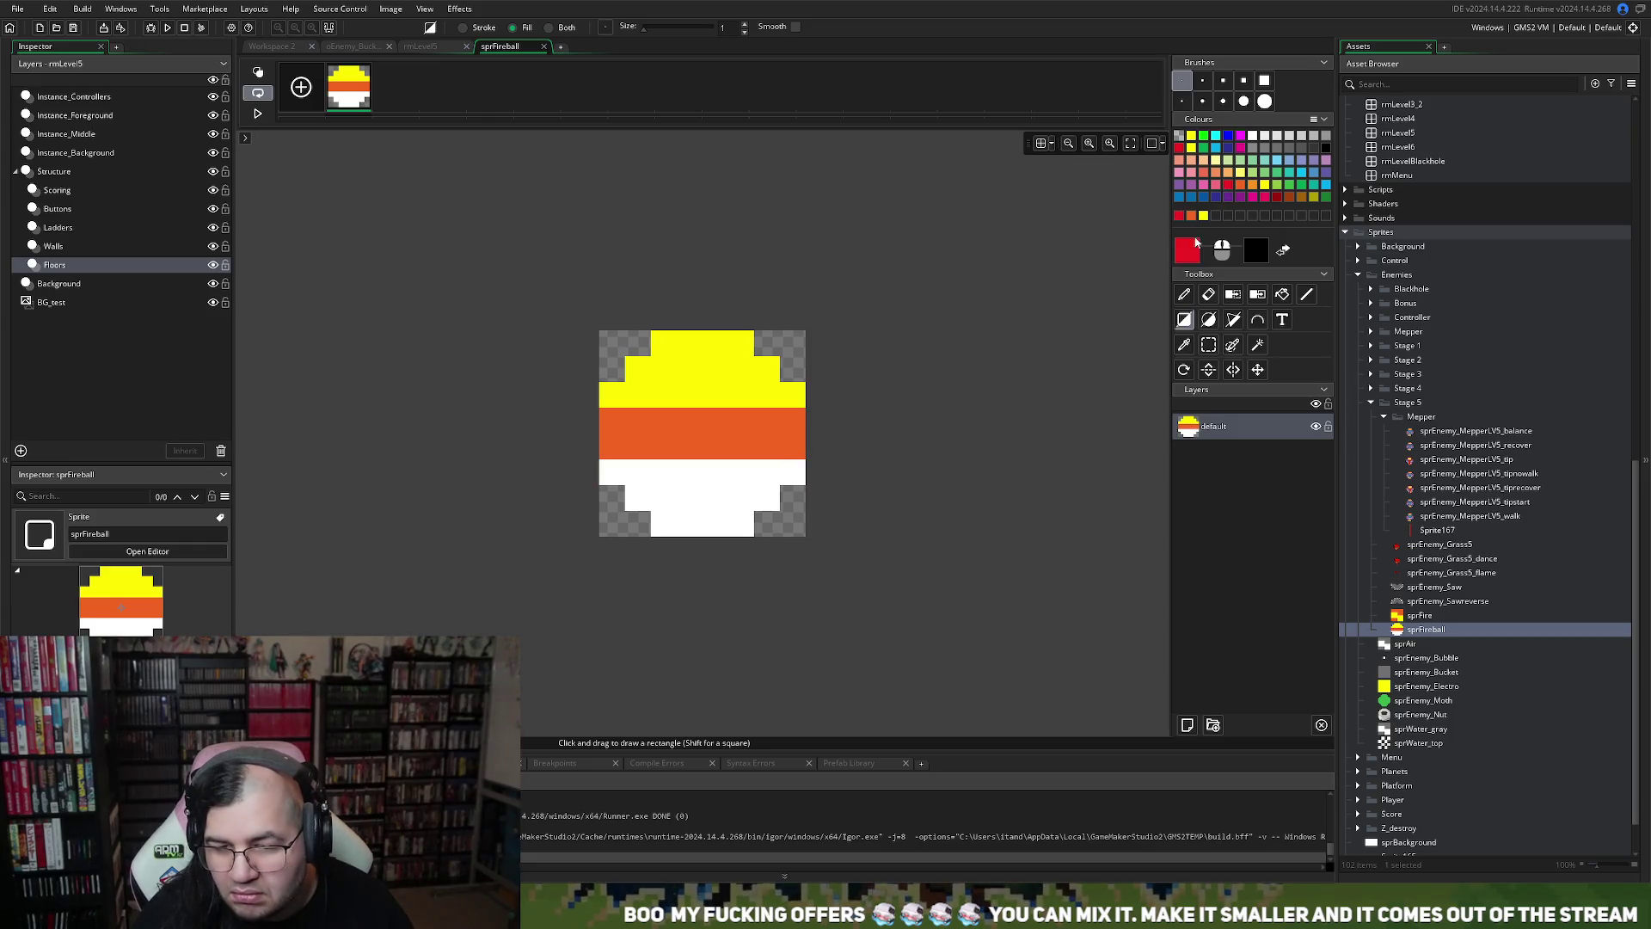
click(1282, 294)
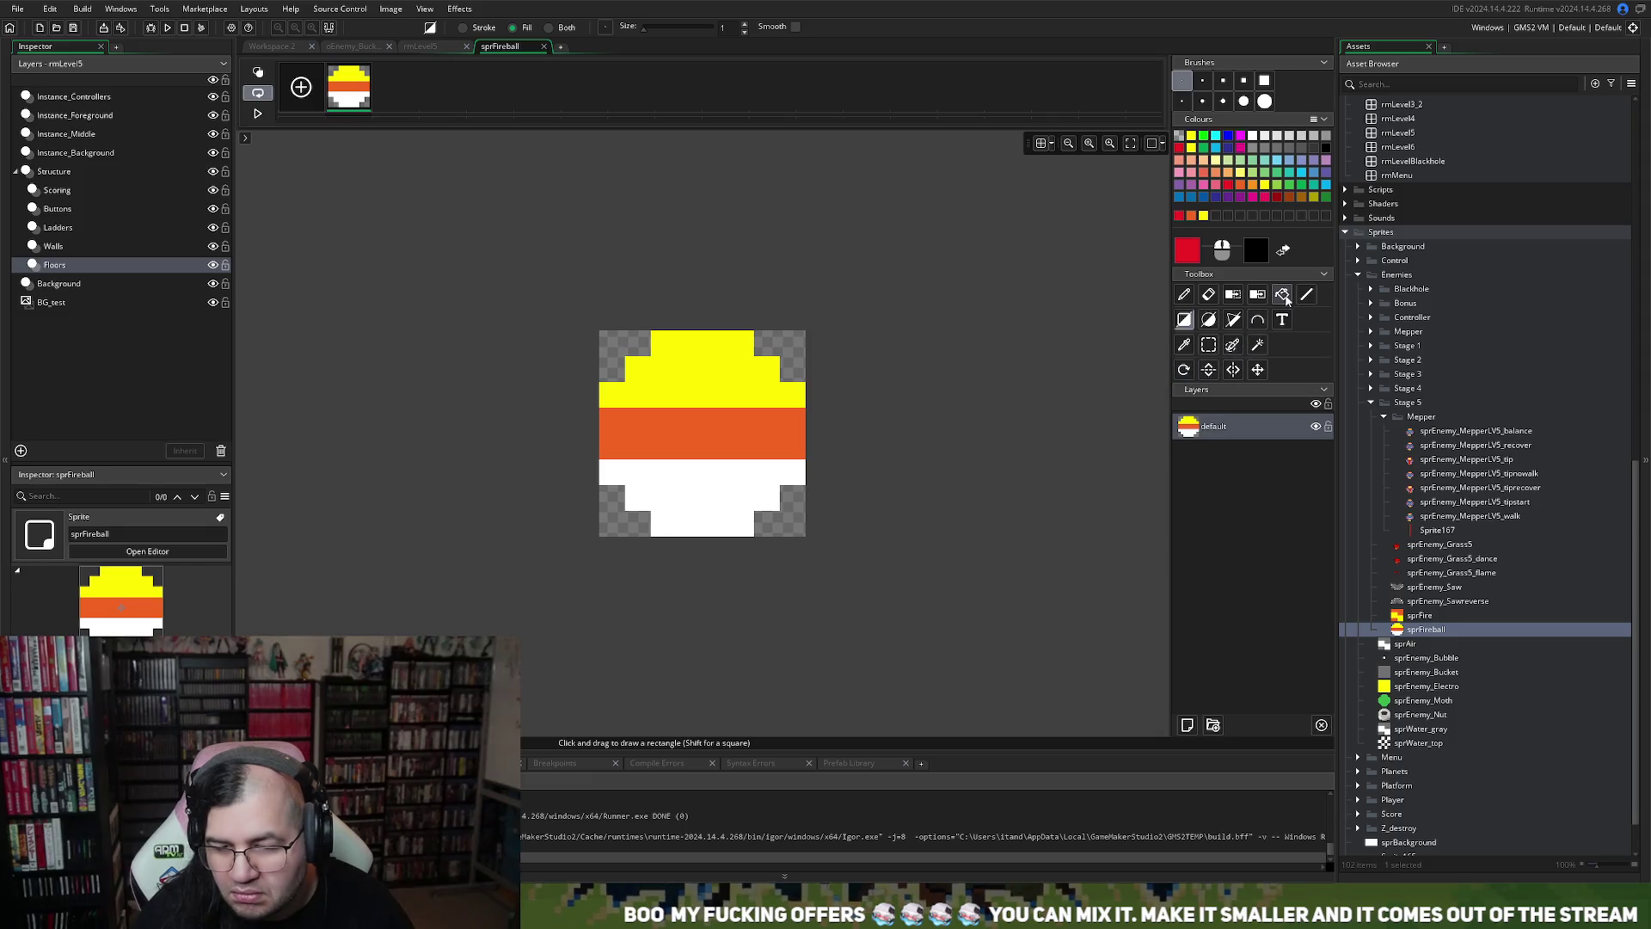
click(723, 472)
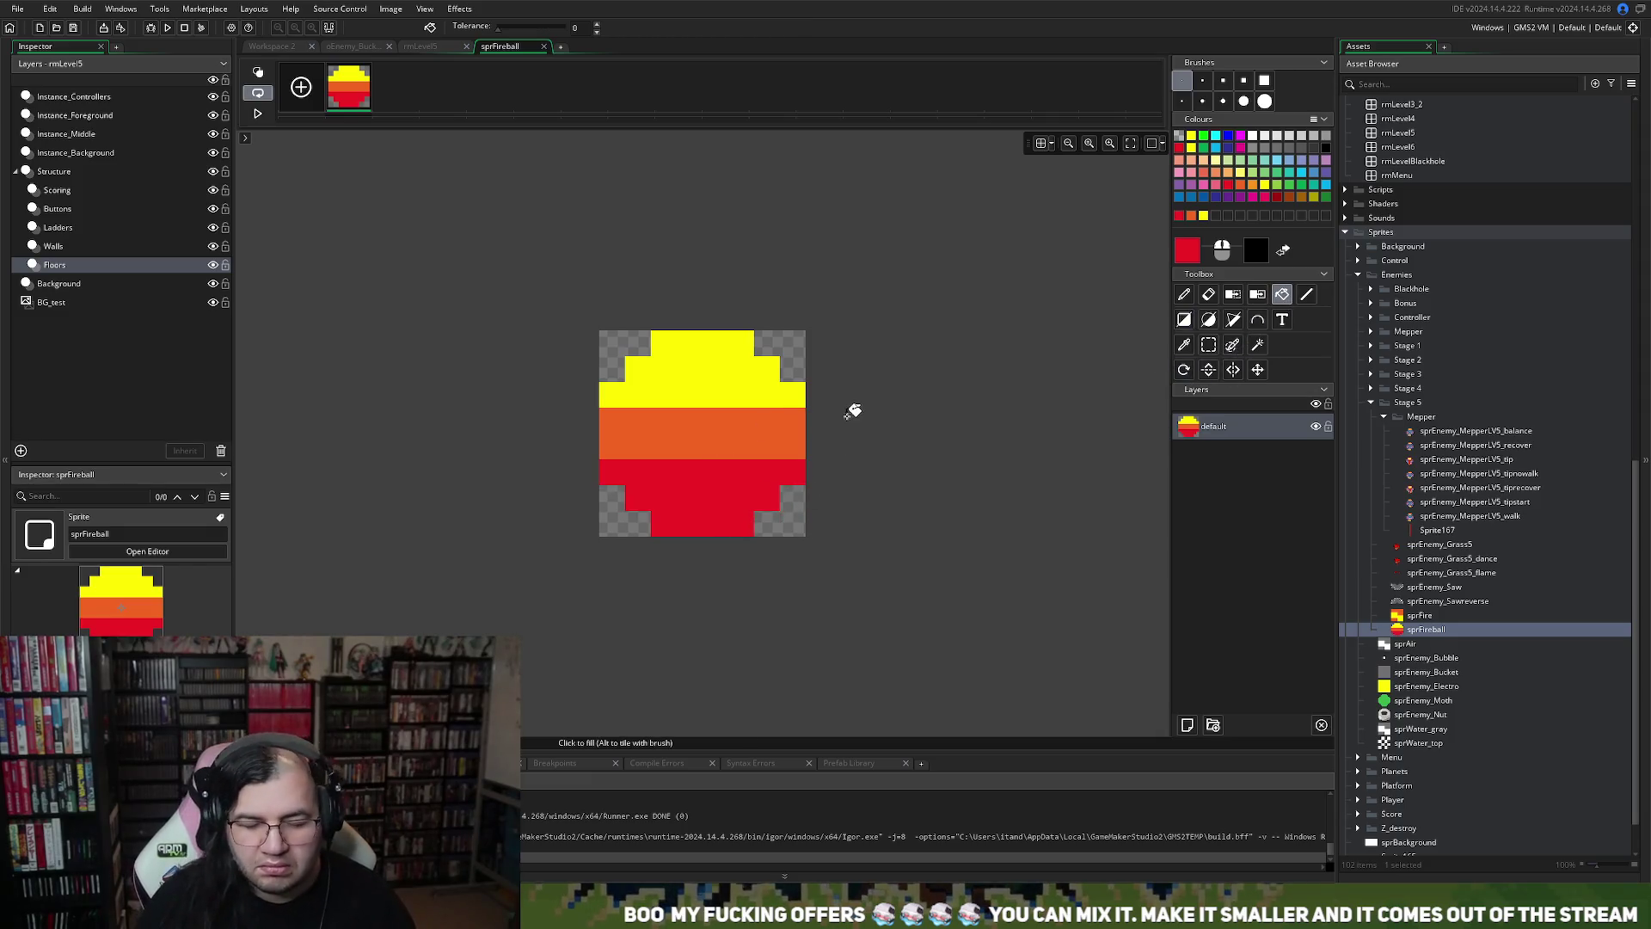
Pencil orange zigzag pixels along the yellow and red rows, and paste a duplicate frame
click(1194, 218)
click(1184, 294)
click(638, 395)
click(688, 394)
click(741, 395)
click(787, 397)
click(663, 472)
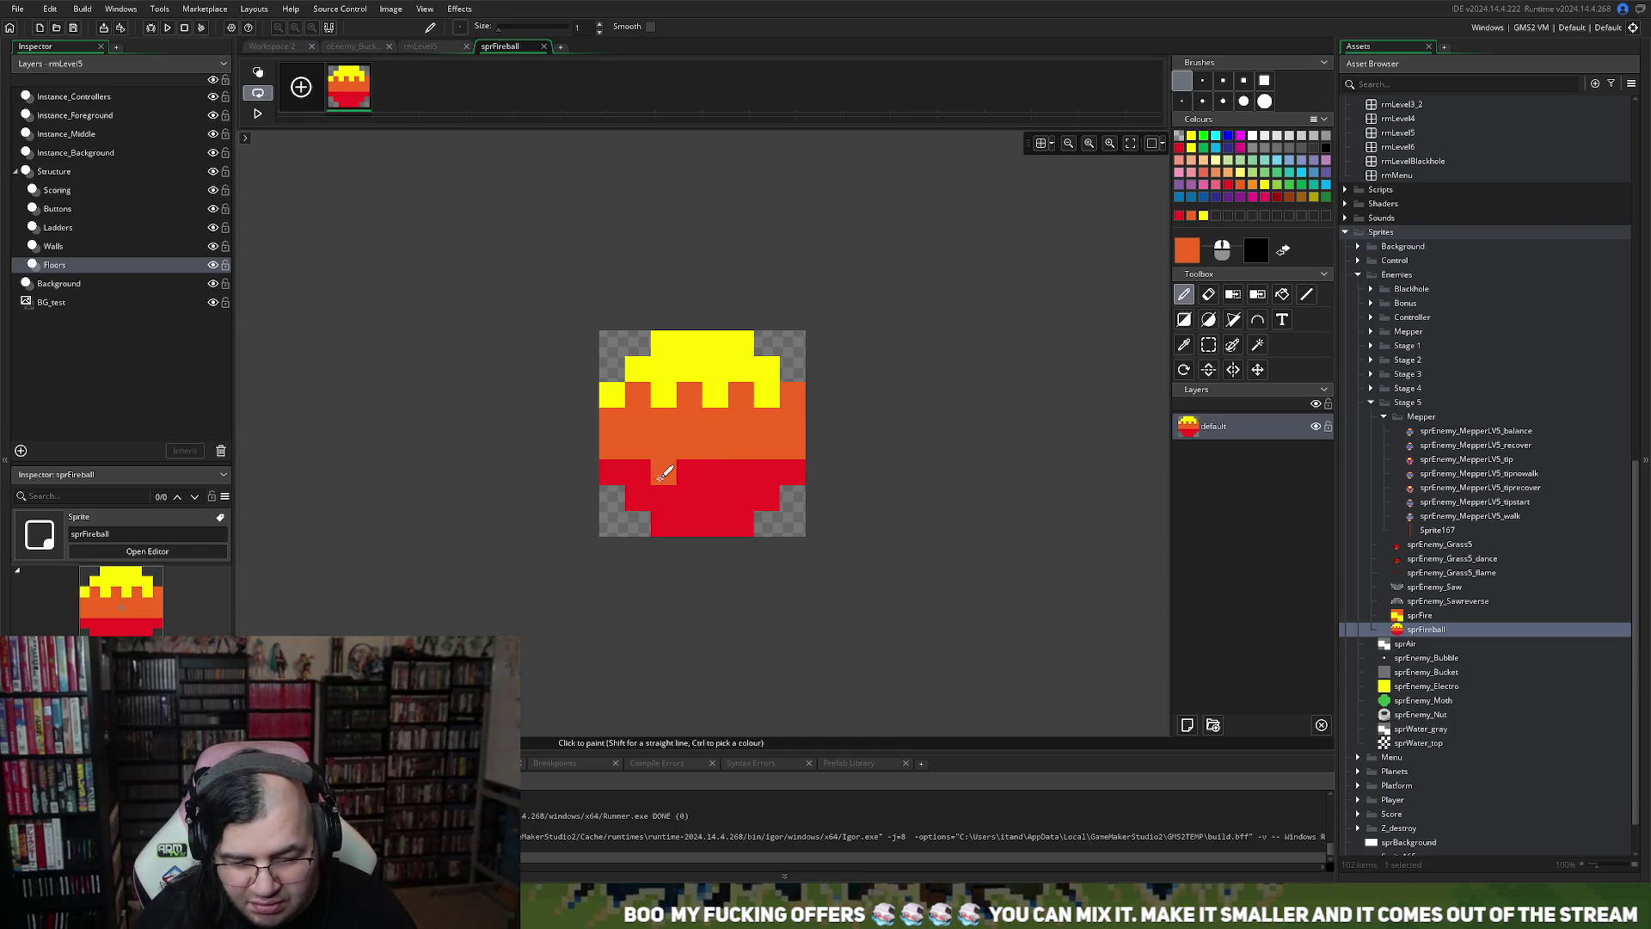
click(614, 465)
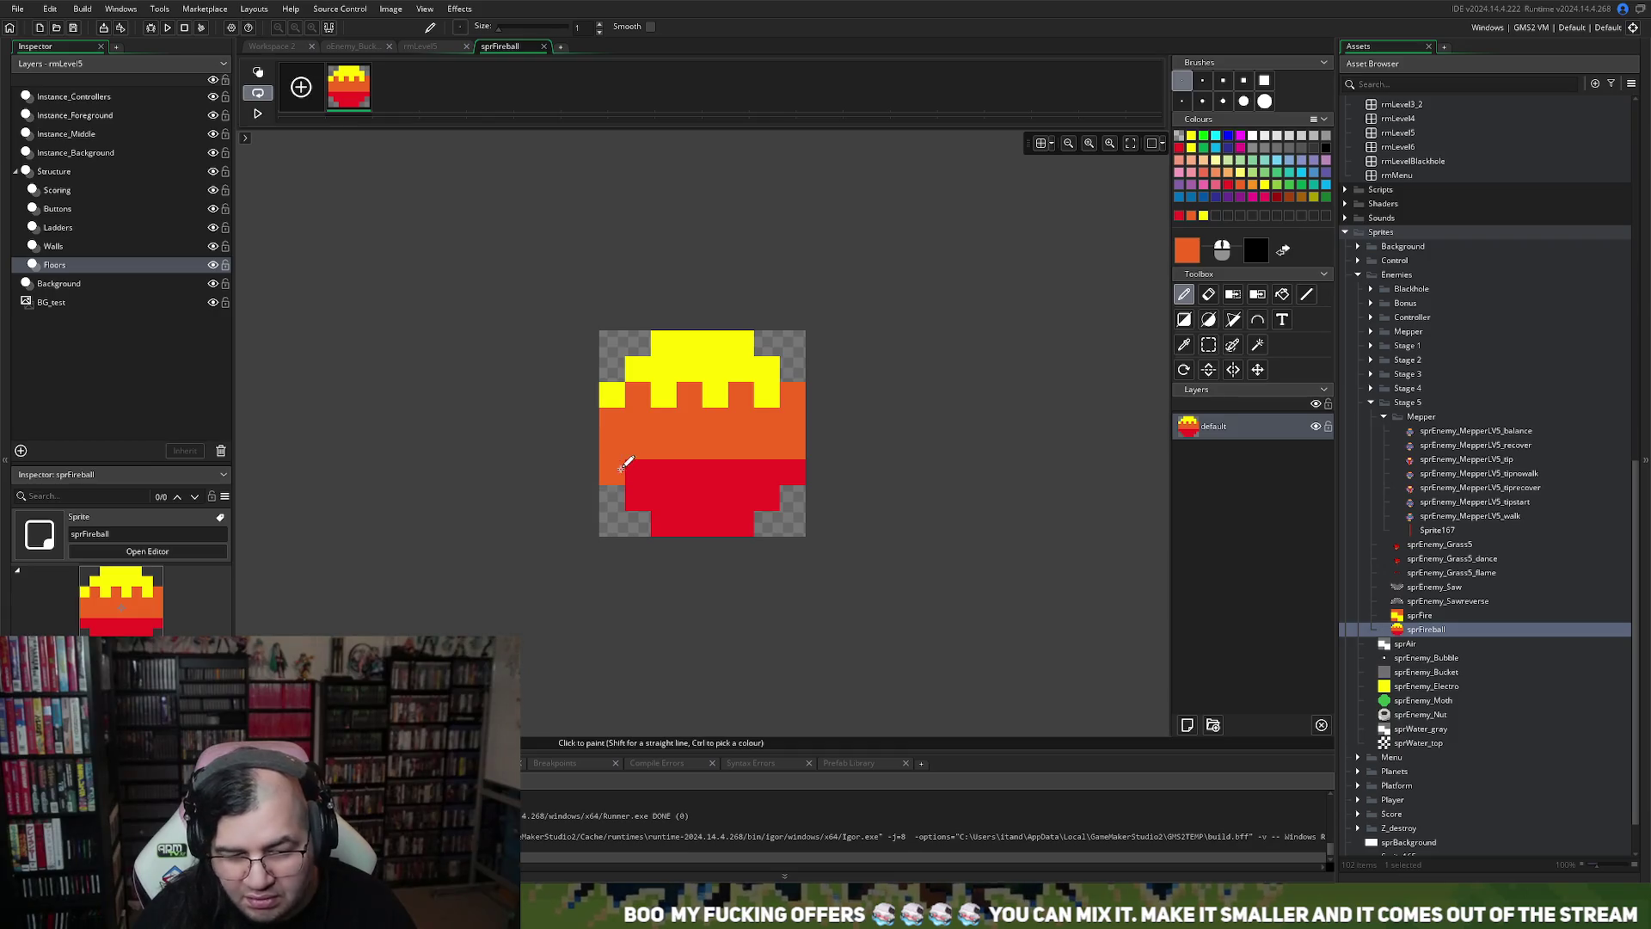
click(712, 464)
click(765, 471)
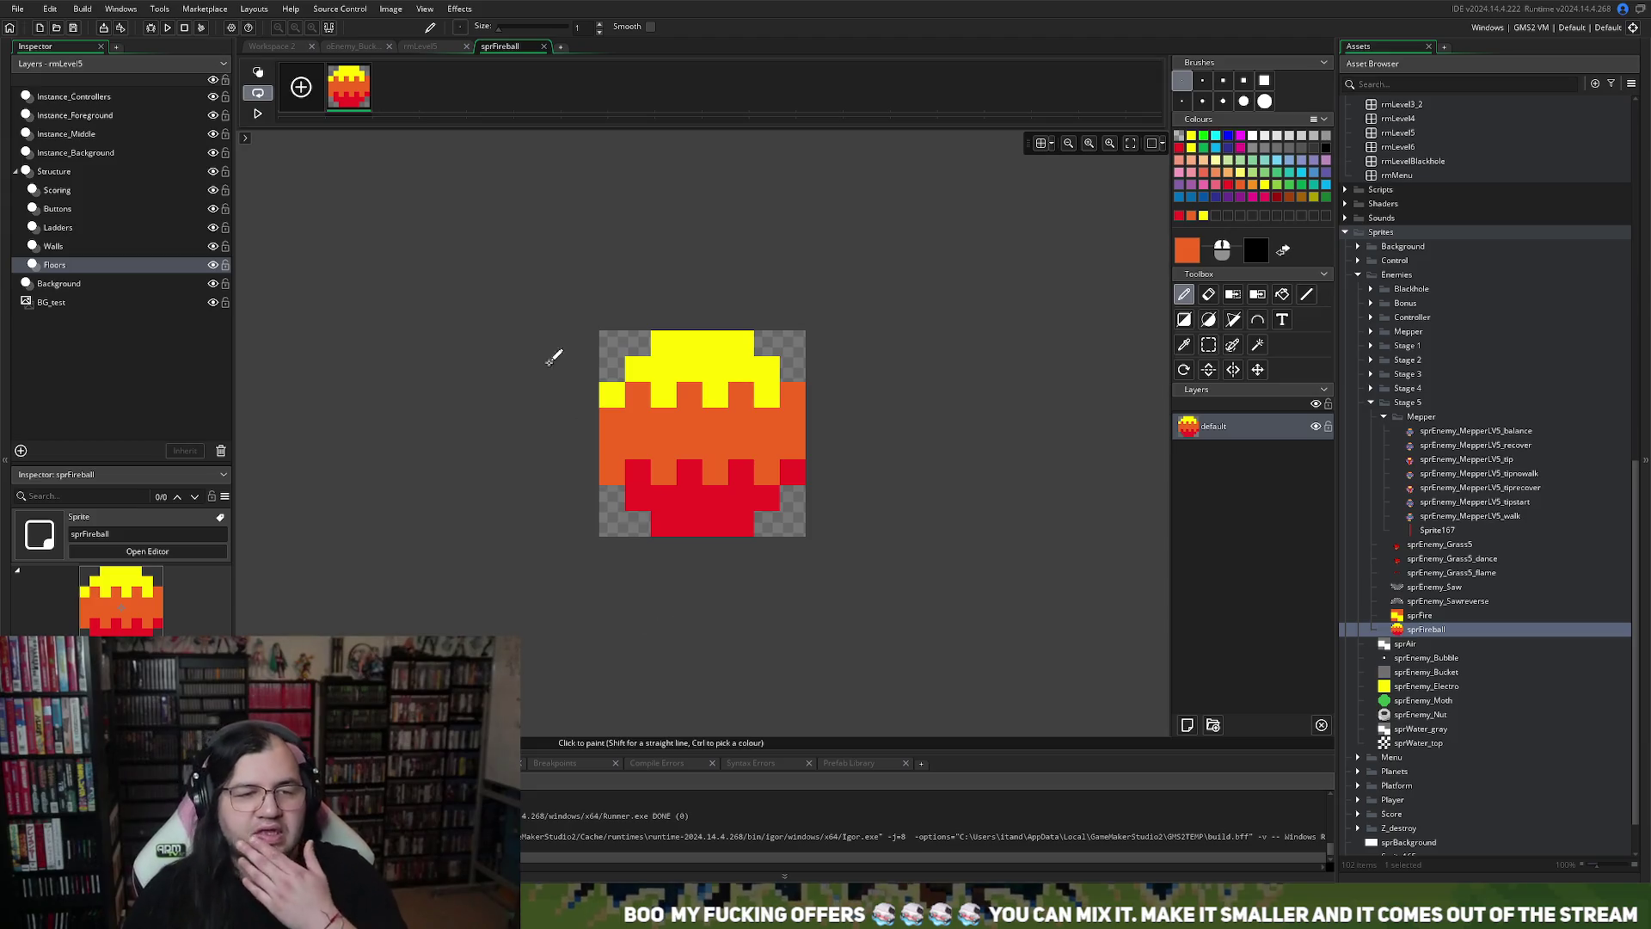
key(ctrl+v)
key(ctrl+v)
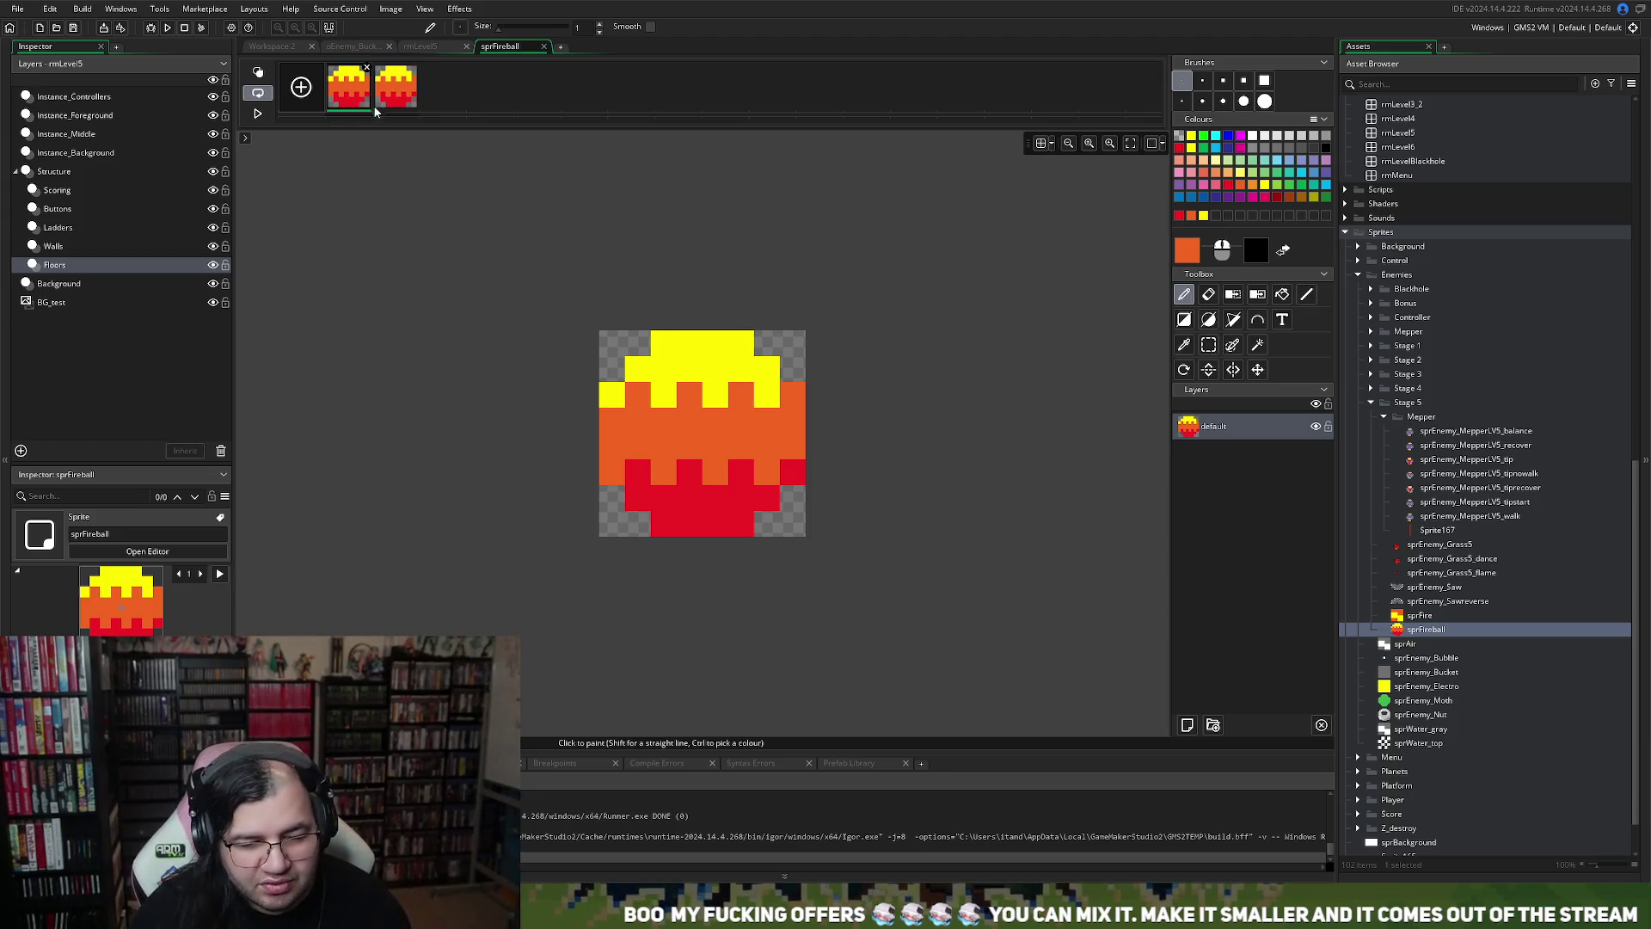
Add a third frame and recolour frame 2 with red top, yellow middle and orange bottom bands
click(400, 94)
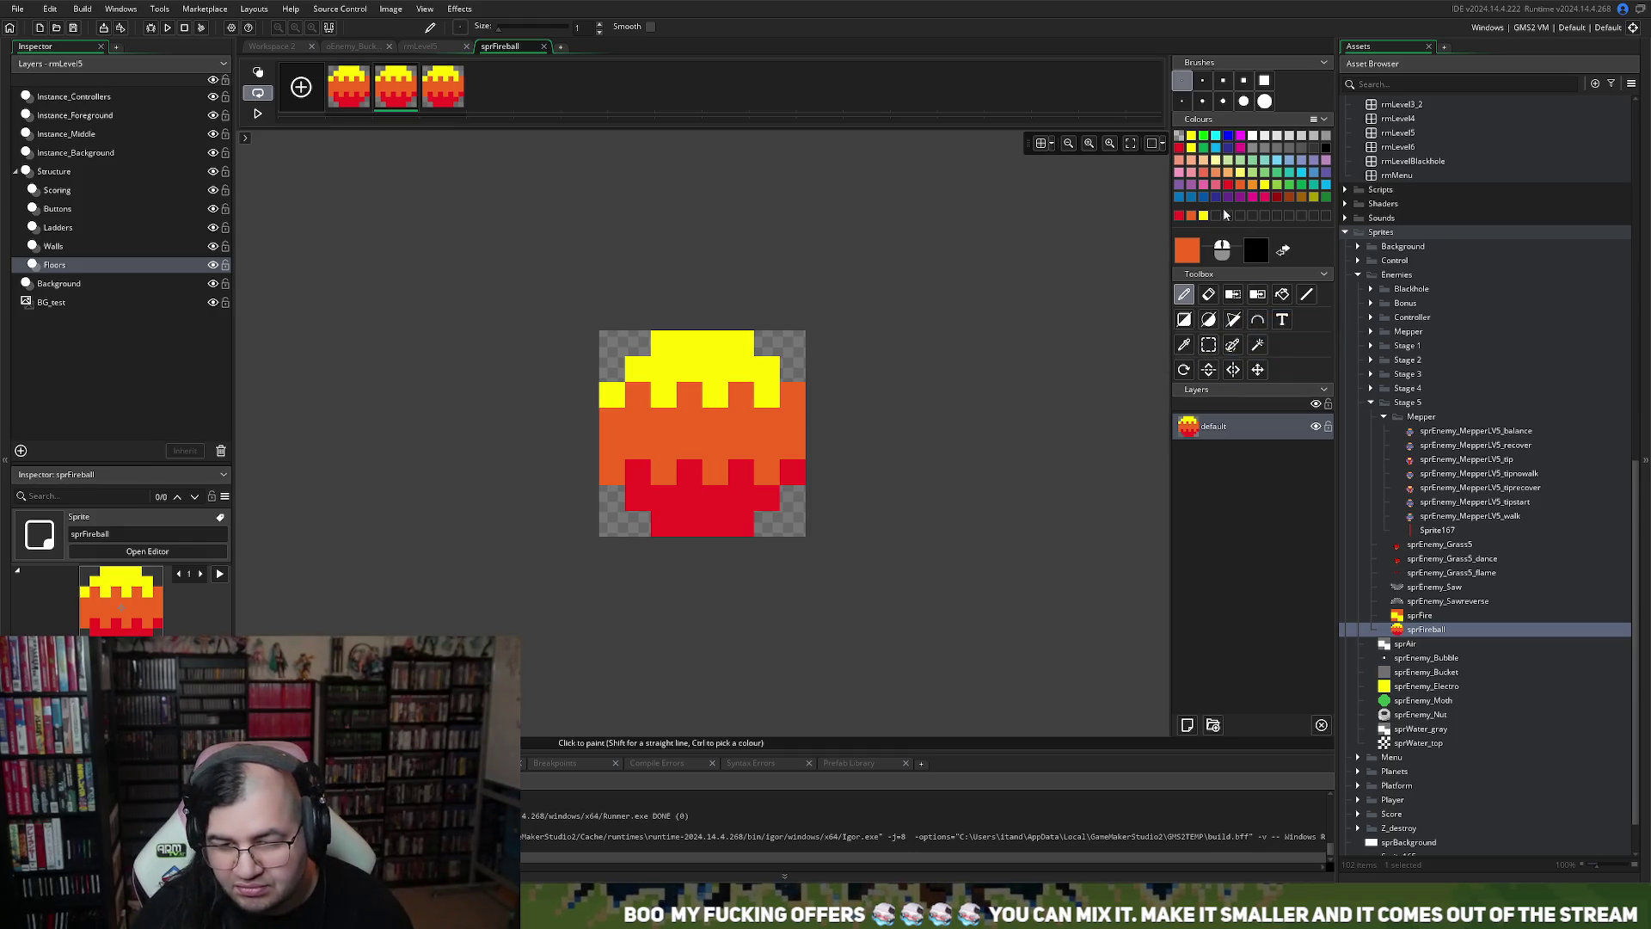
click(1241, 140)
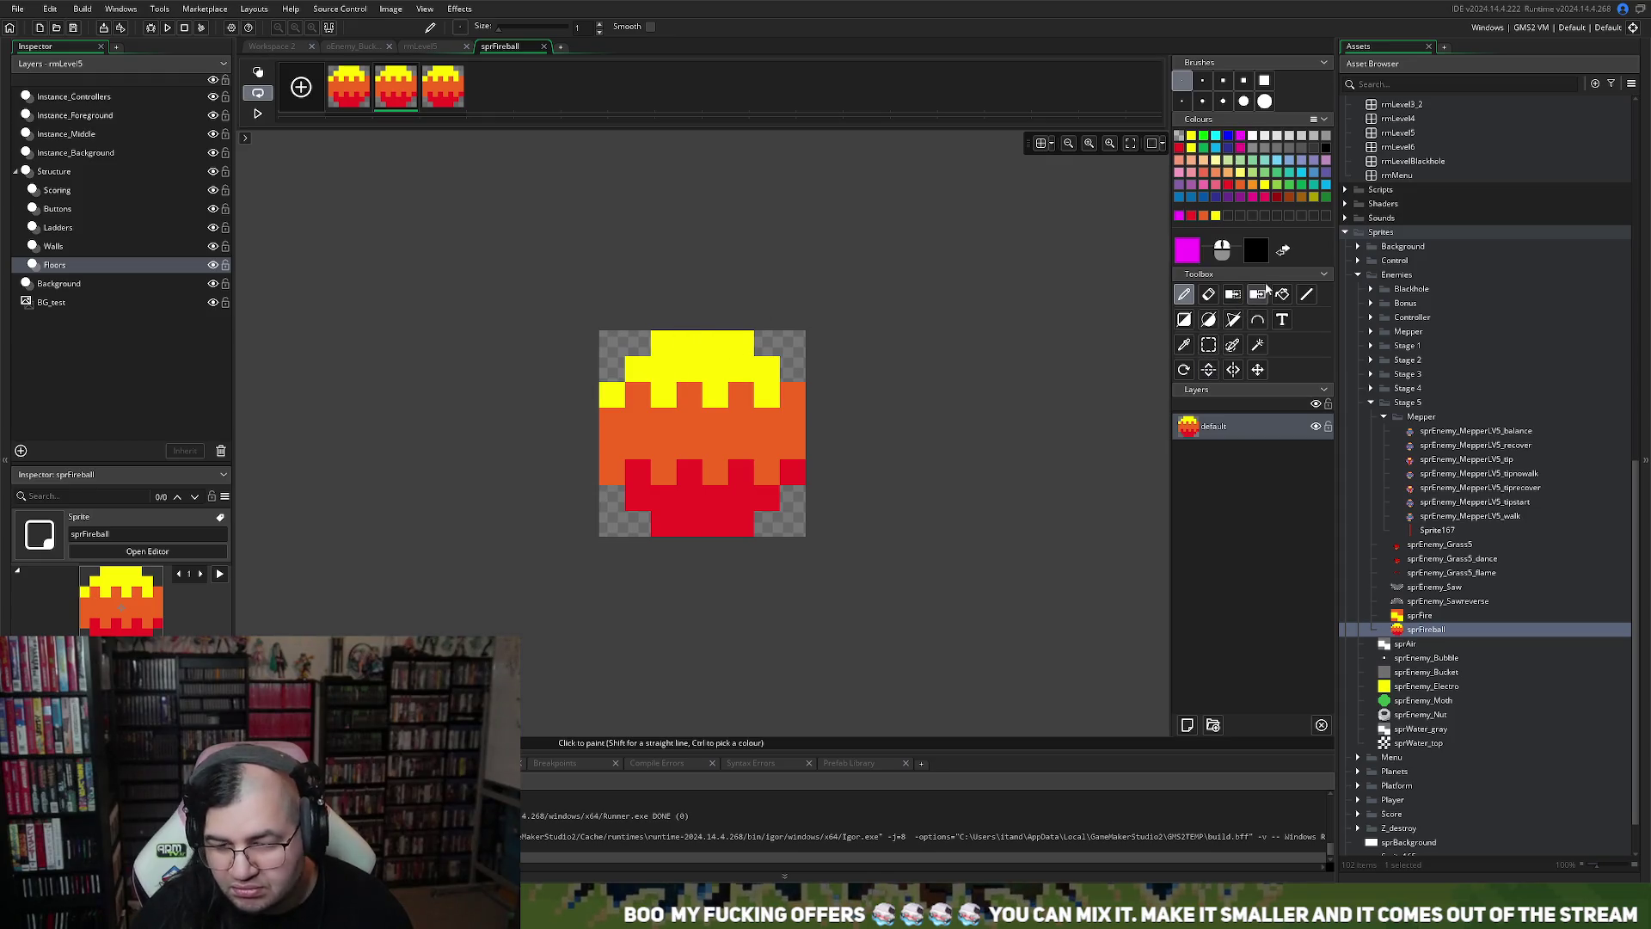
click(1282, 295)
click(612, 394)
click(675, 362)
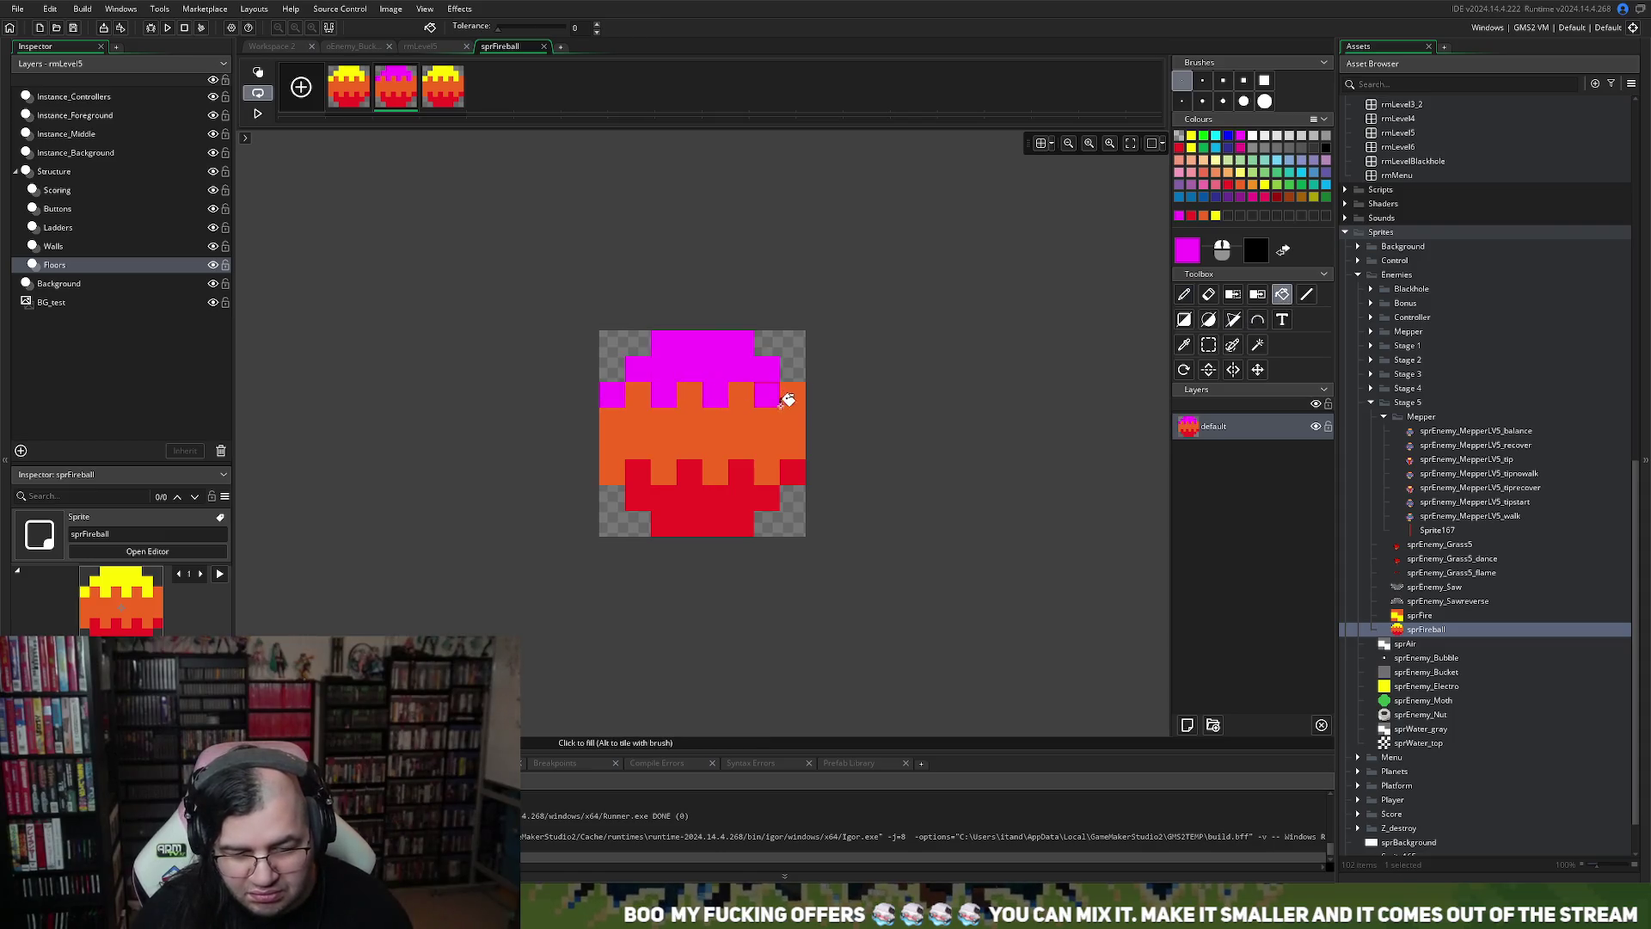
click(1216, 215)
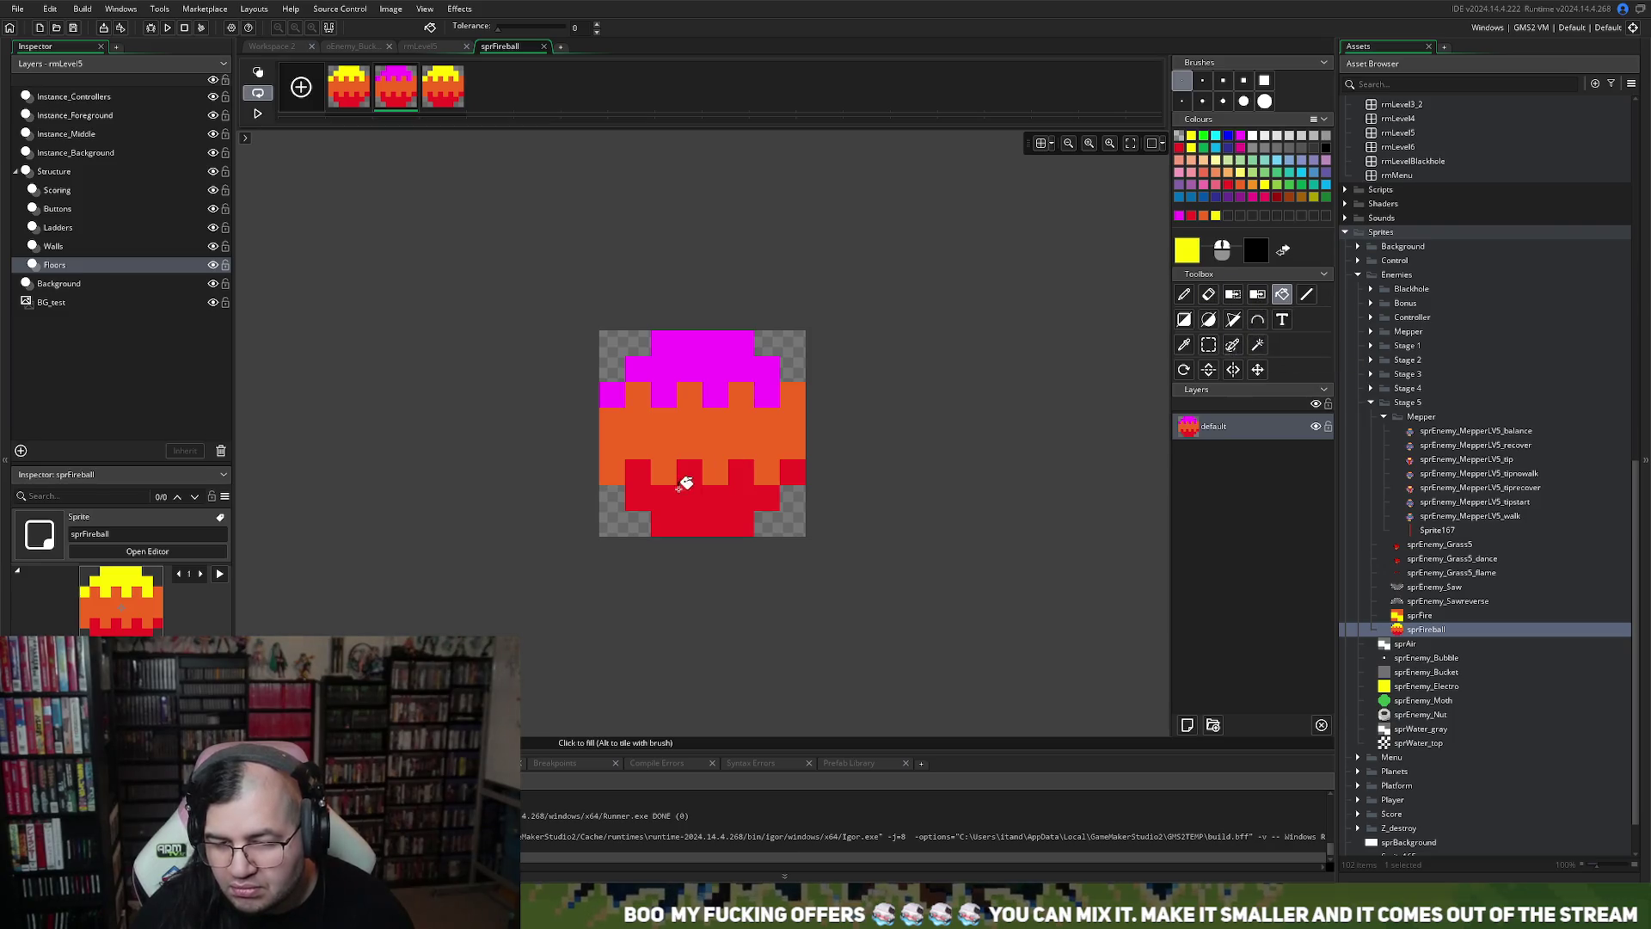
click(692, 429)
click(1204, 216)
click(663, 503)
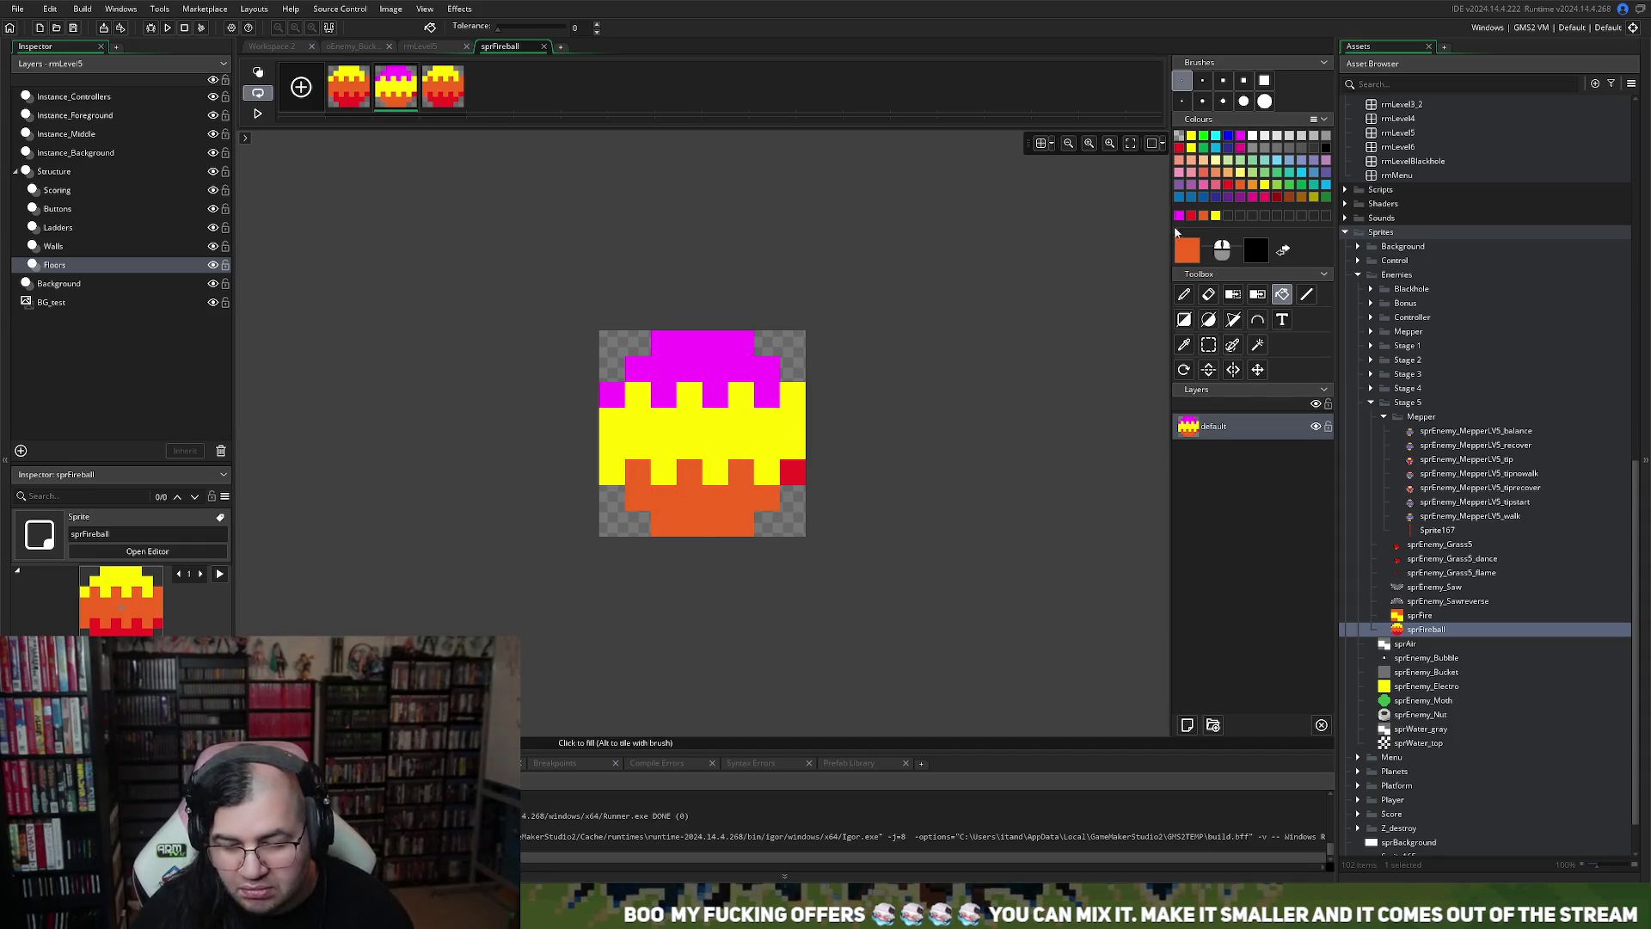
click(1228, 186)
click(682, 351)
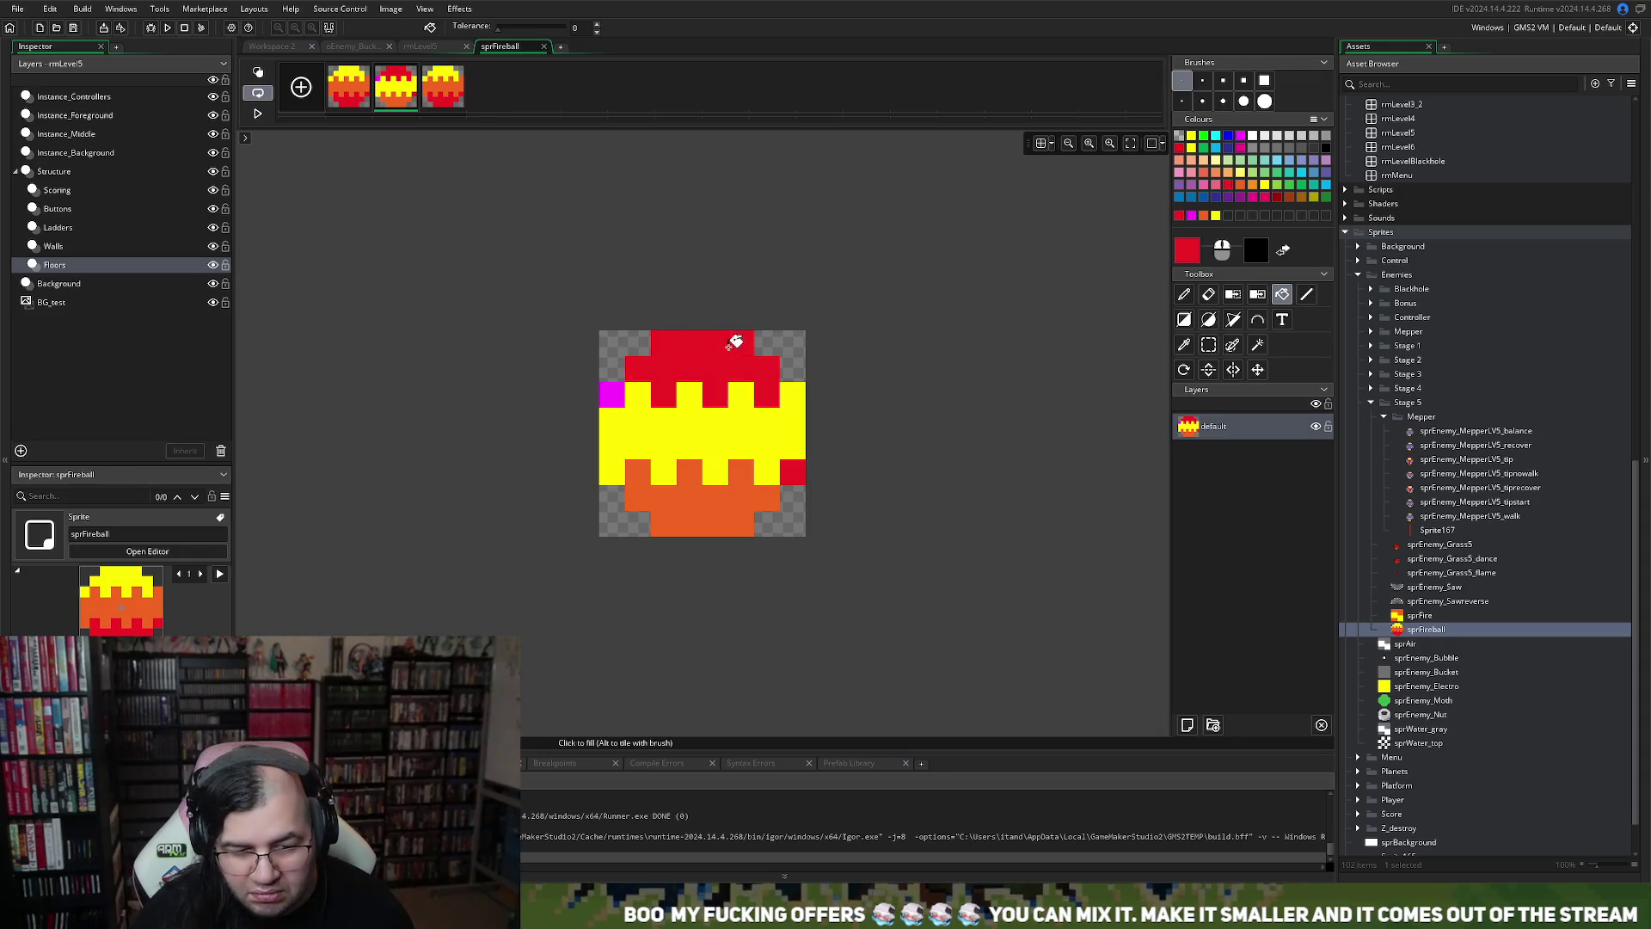
click(612, 392)
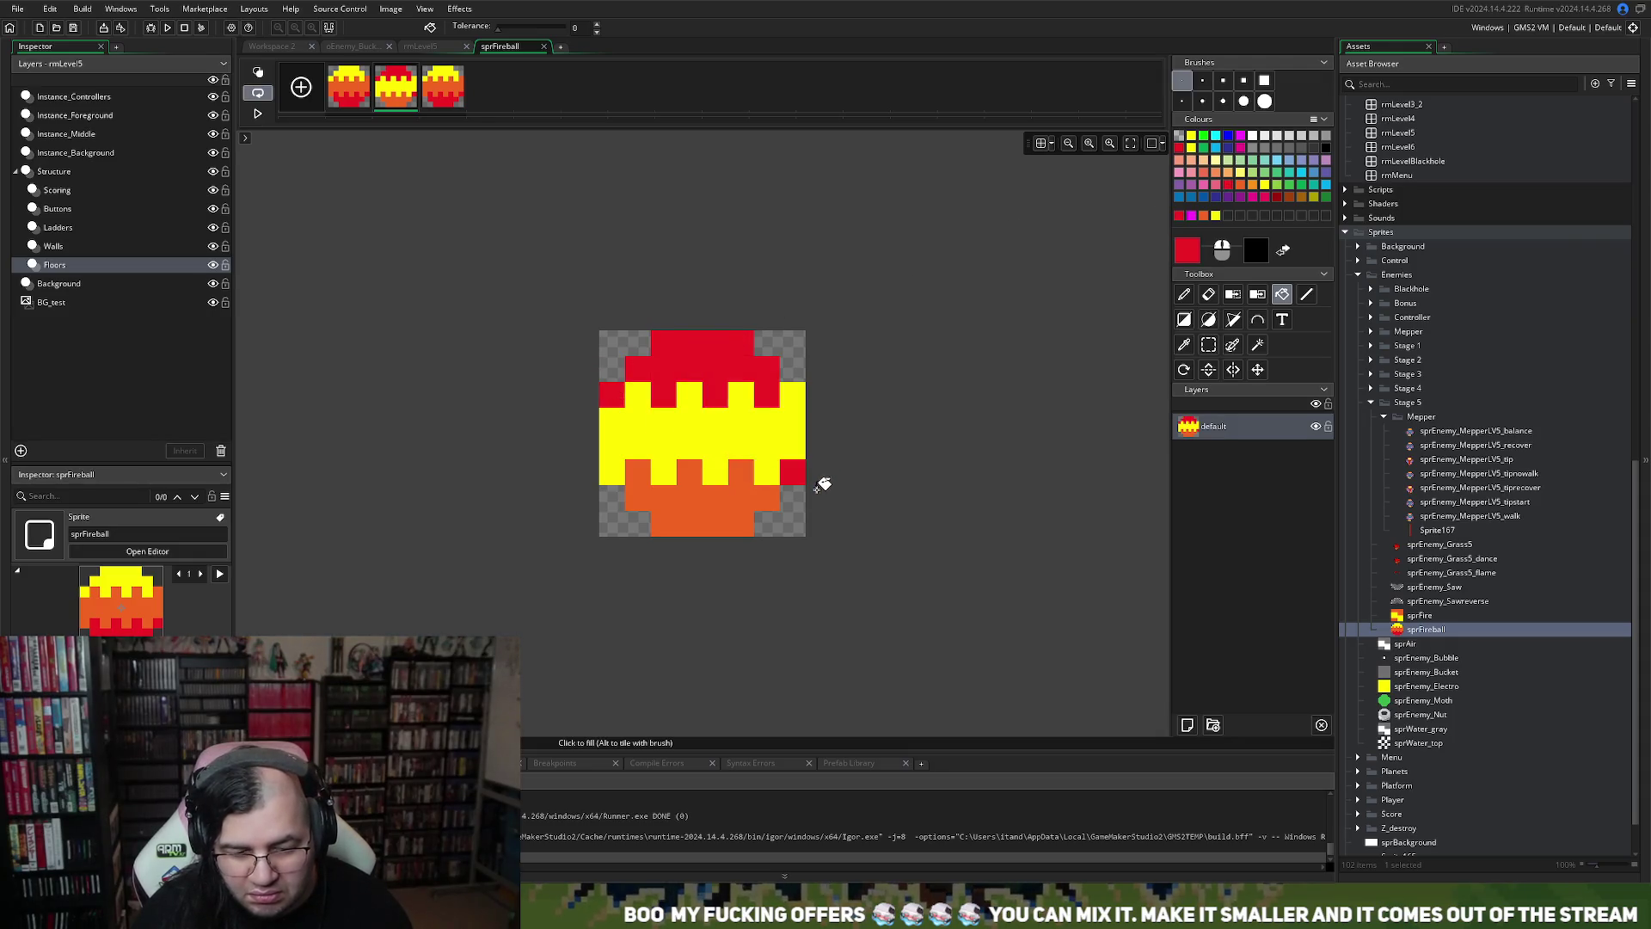
click(1205, 216)
click(795, 472)
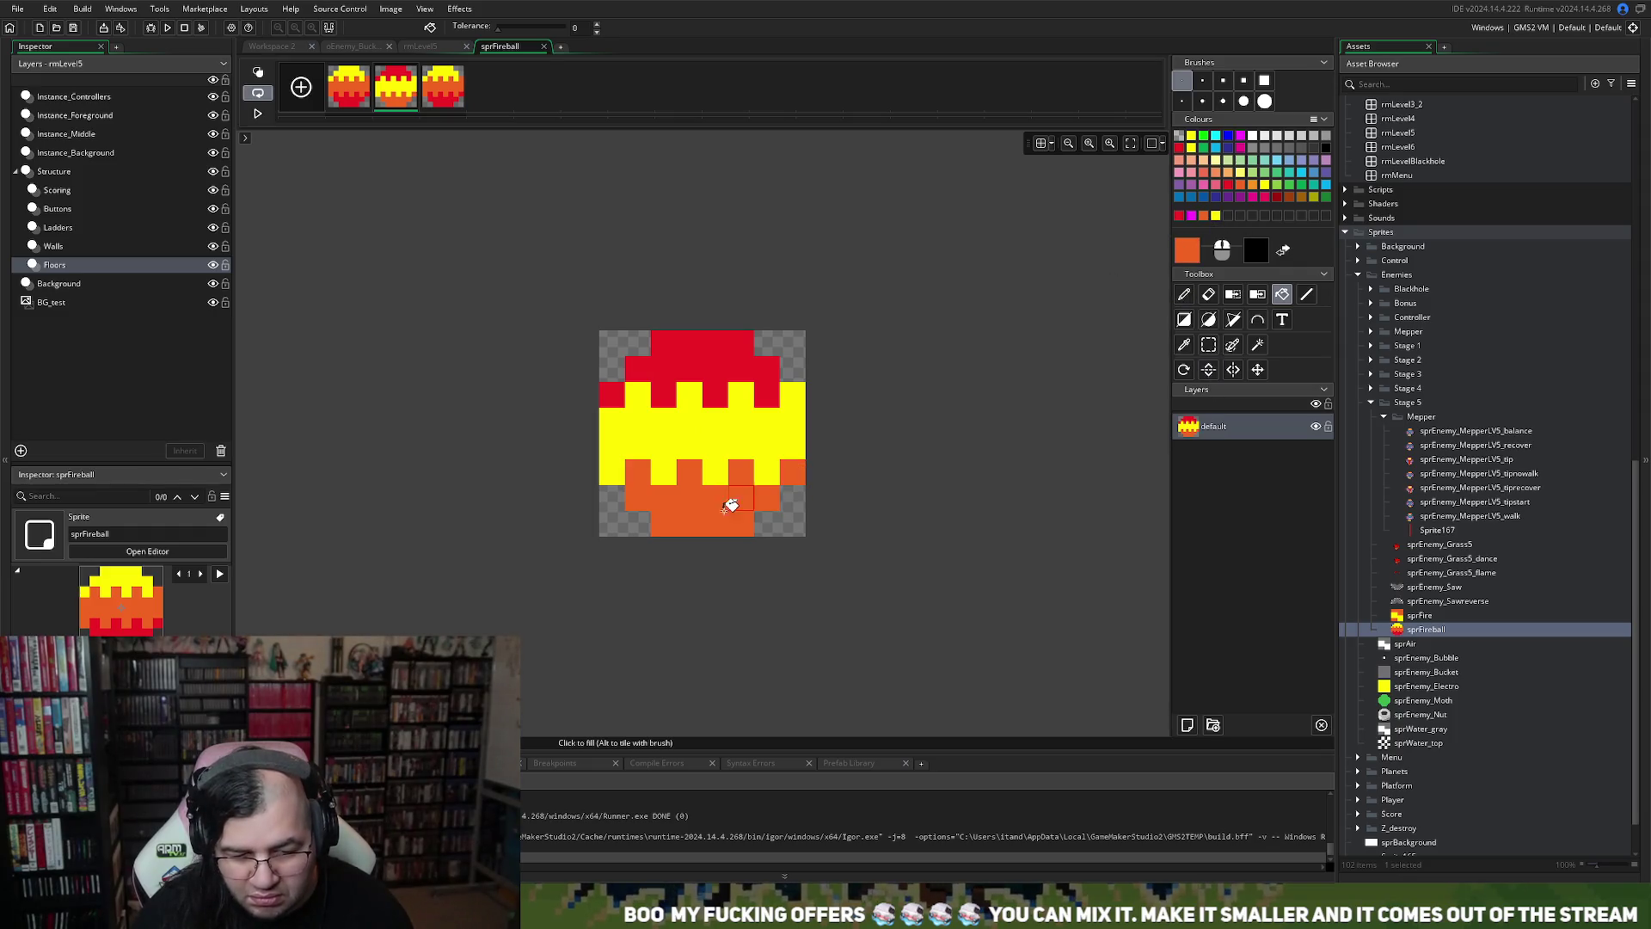
Recolour frame 3 with orange top, red middle and yellow bottom bands, then close the editor
click(443, 96)
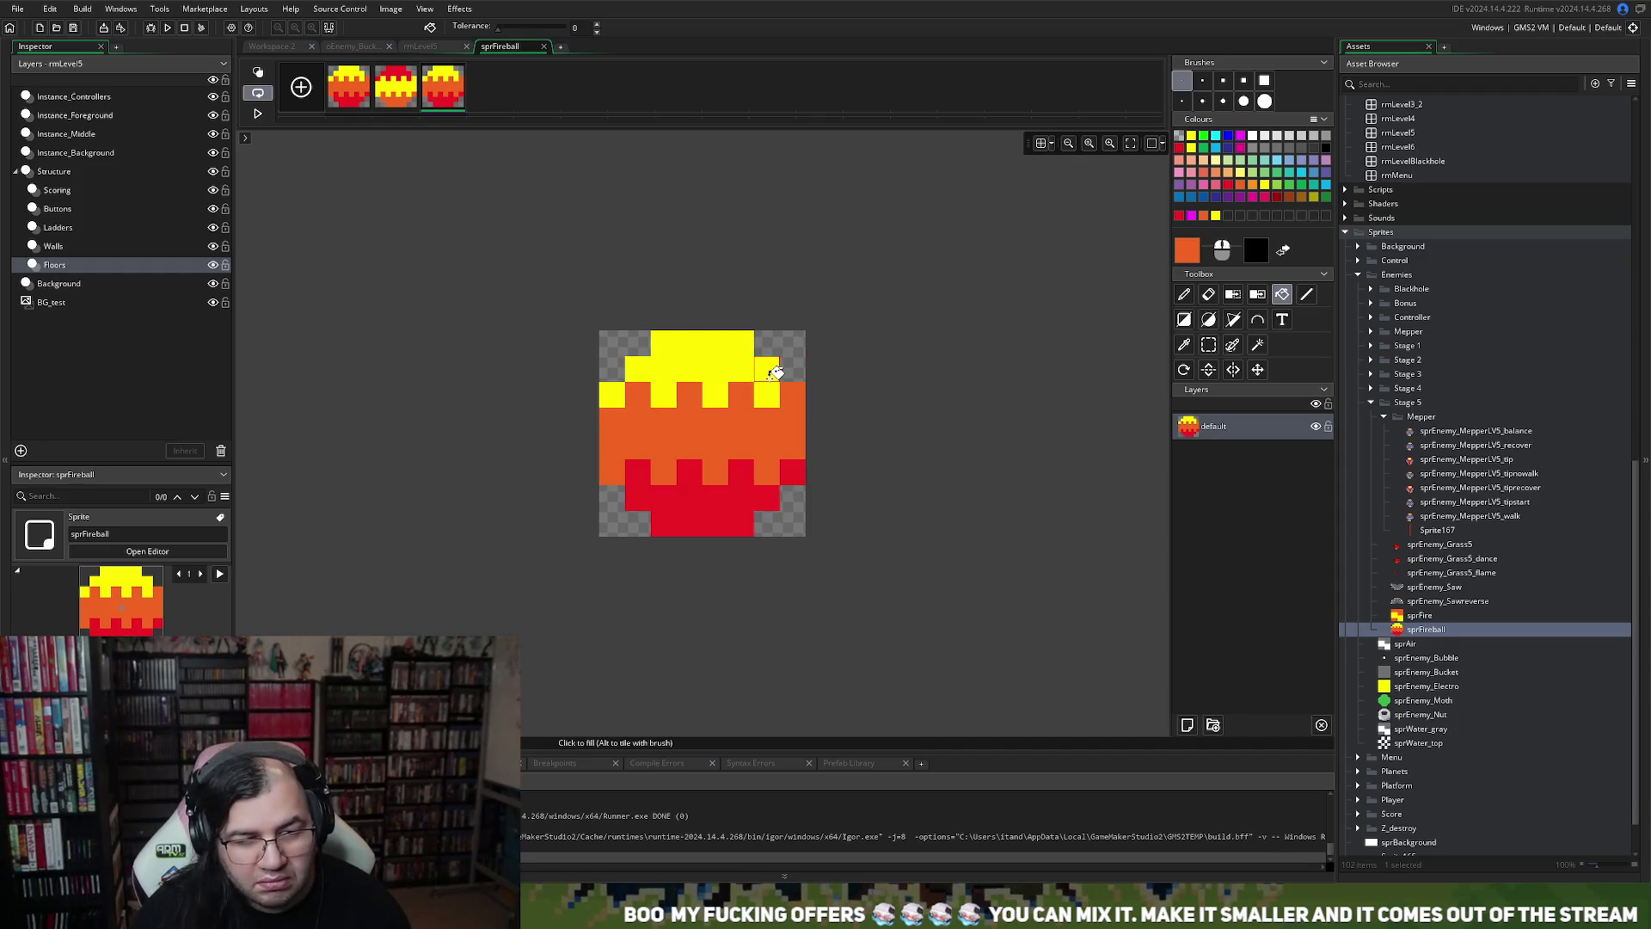
click(1190, 215)
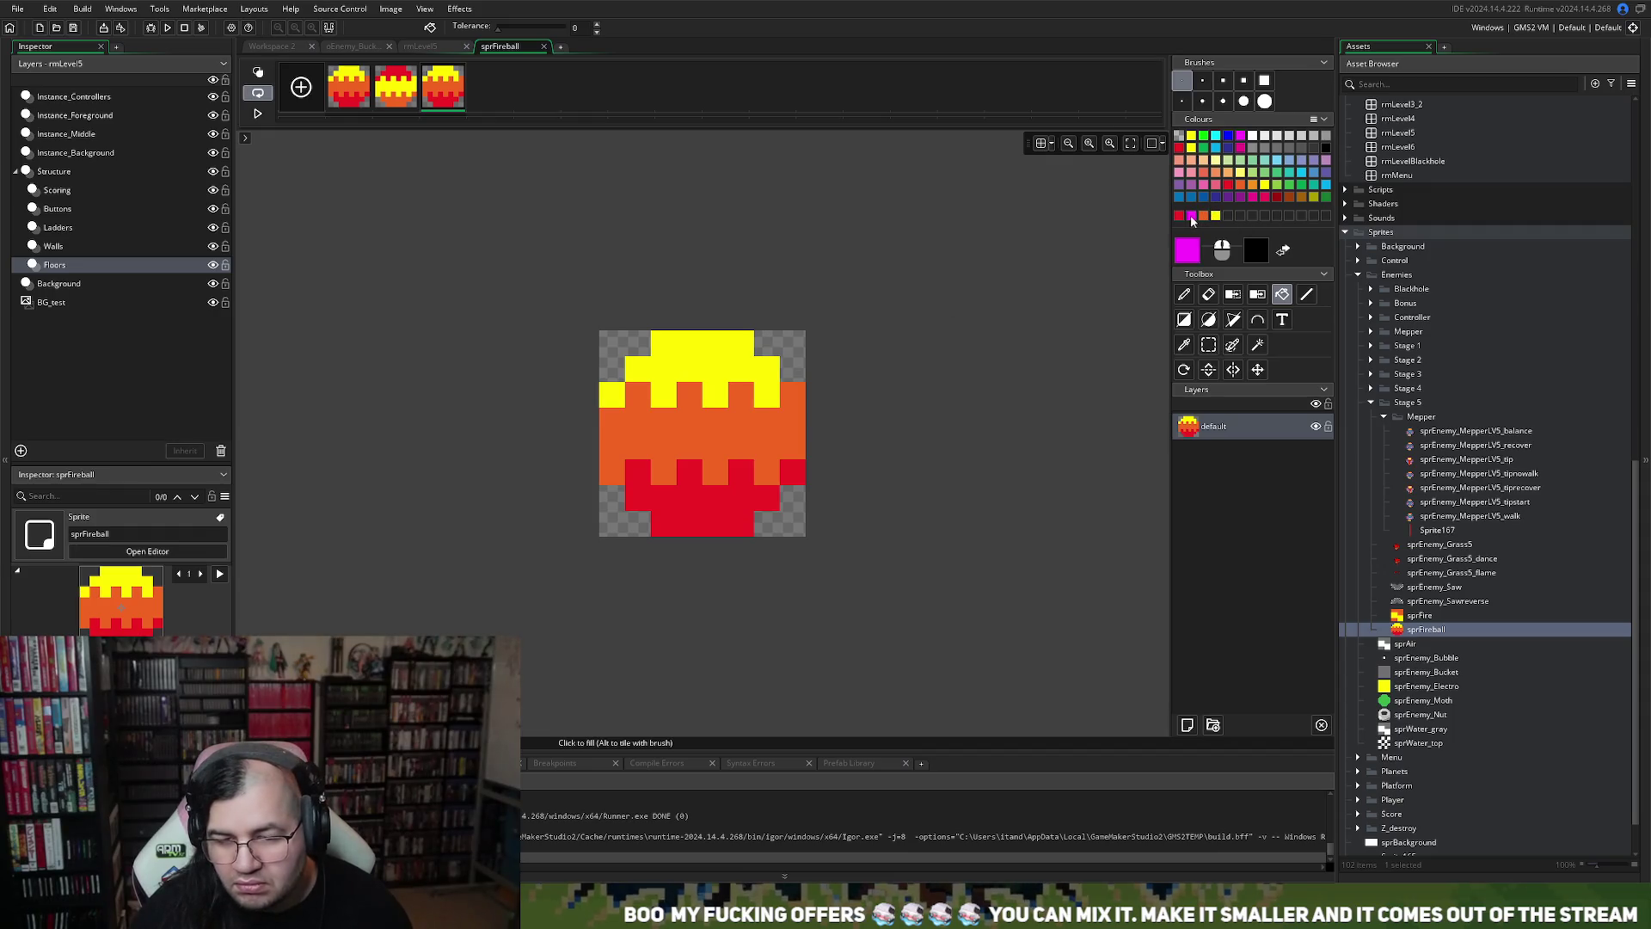
click(614, 391)
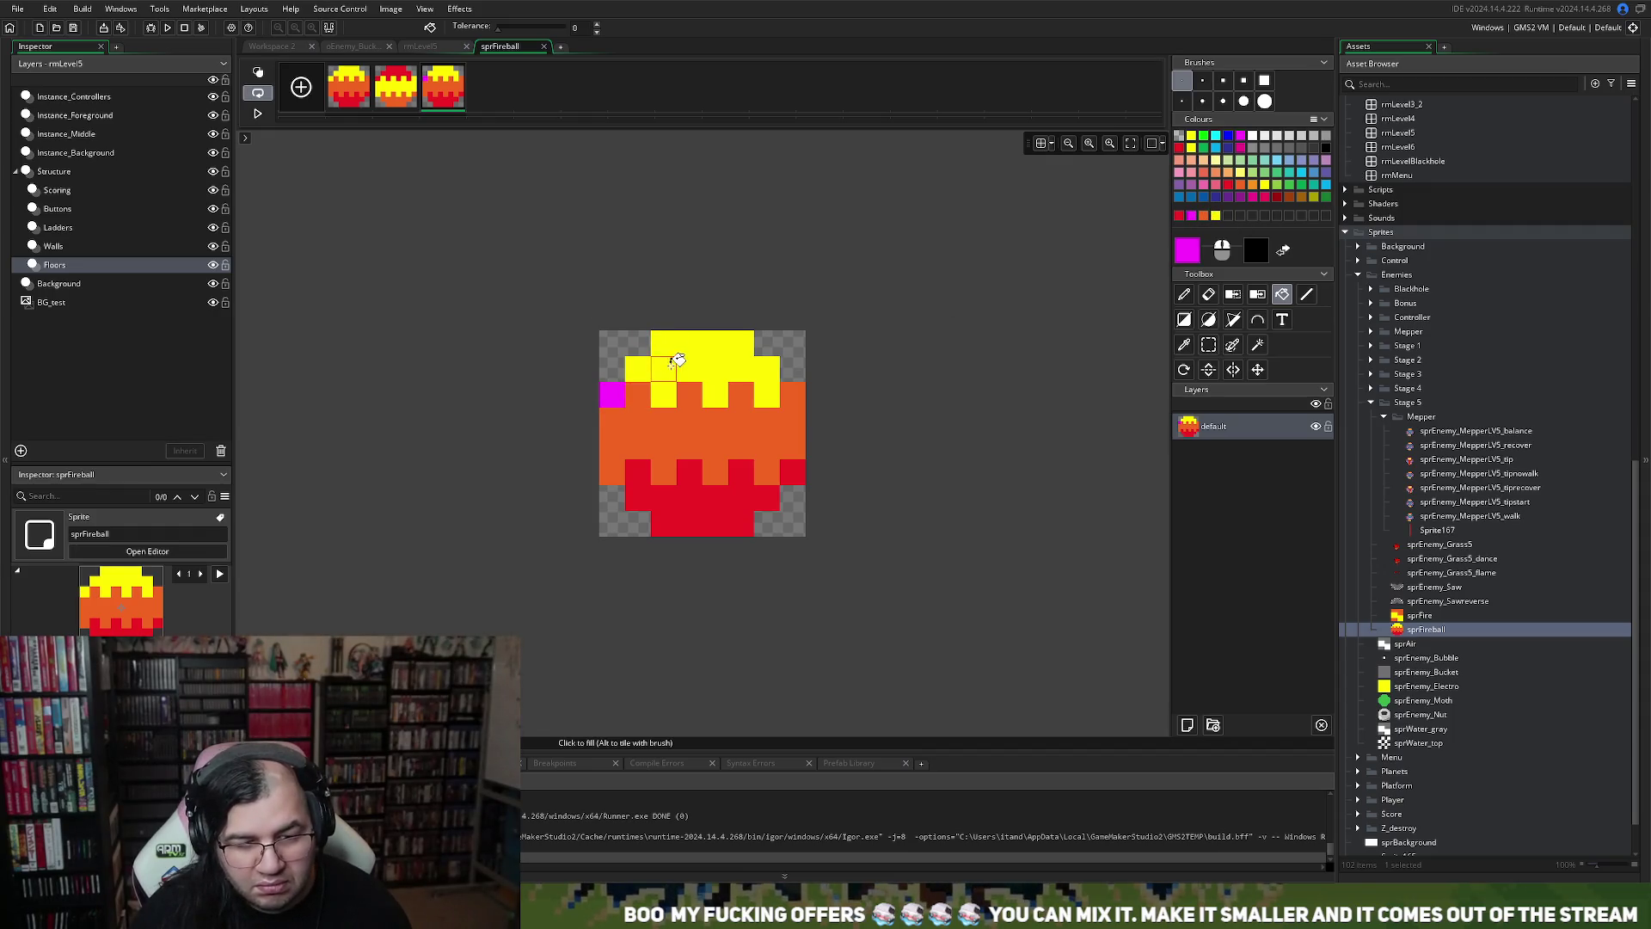
click(662, 361)
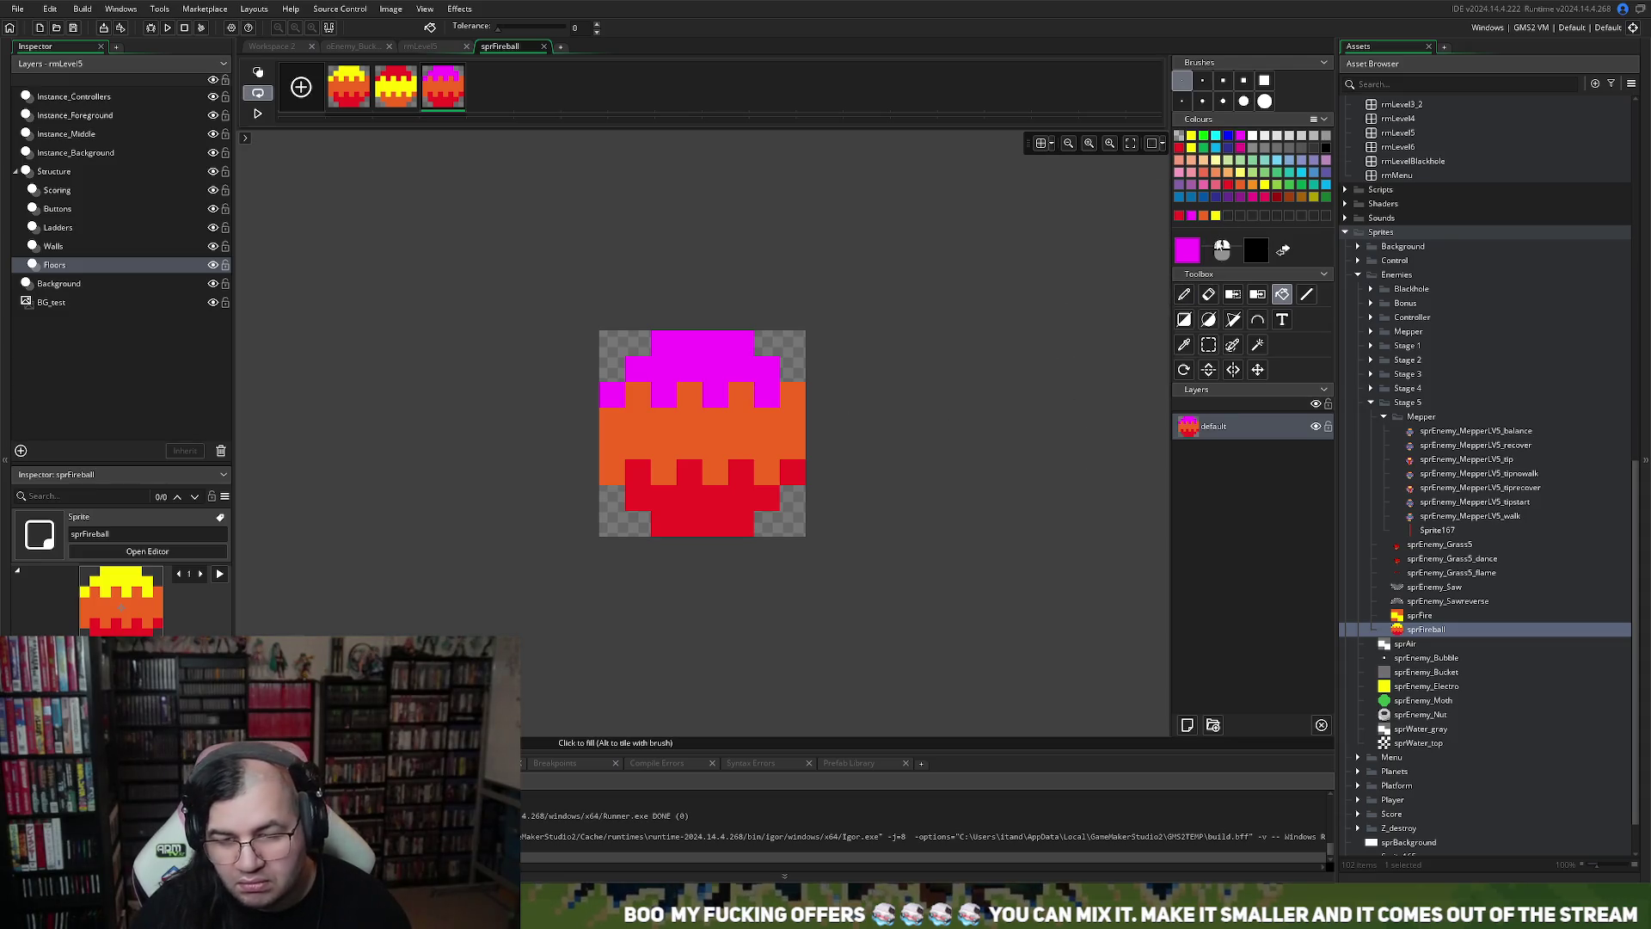
click(1216, 216)
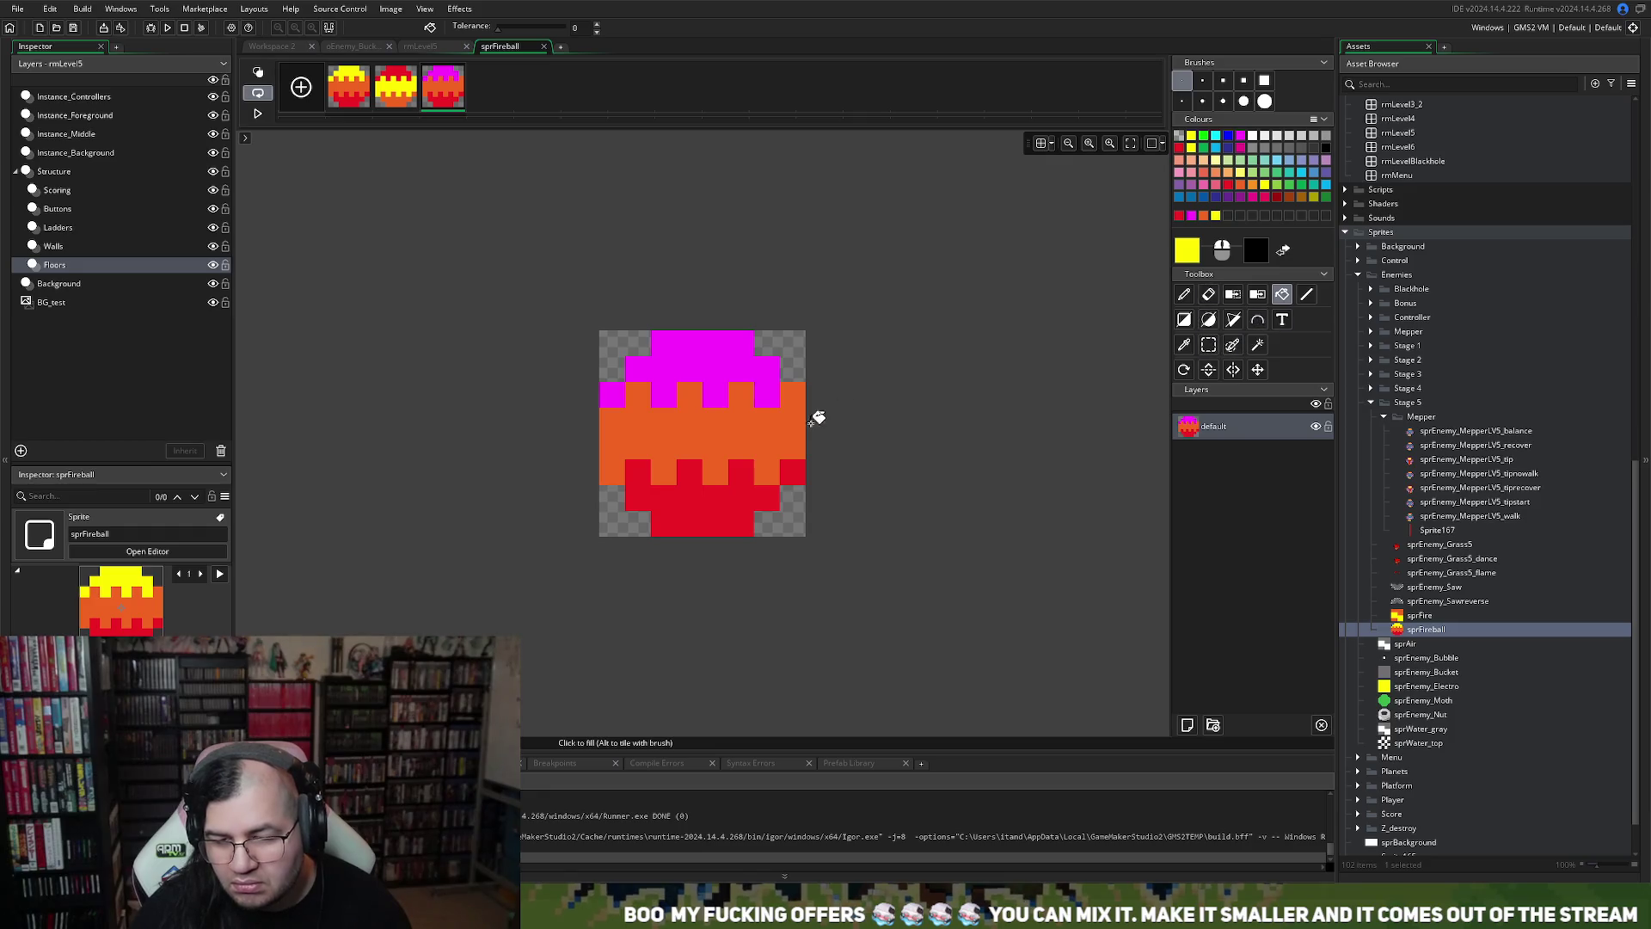
click(699, 504)
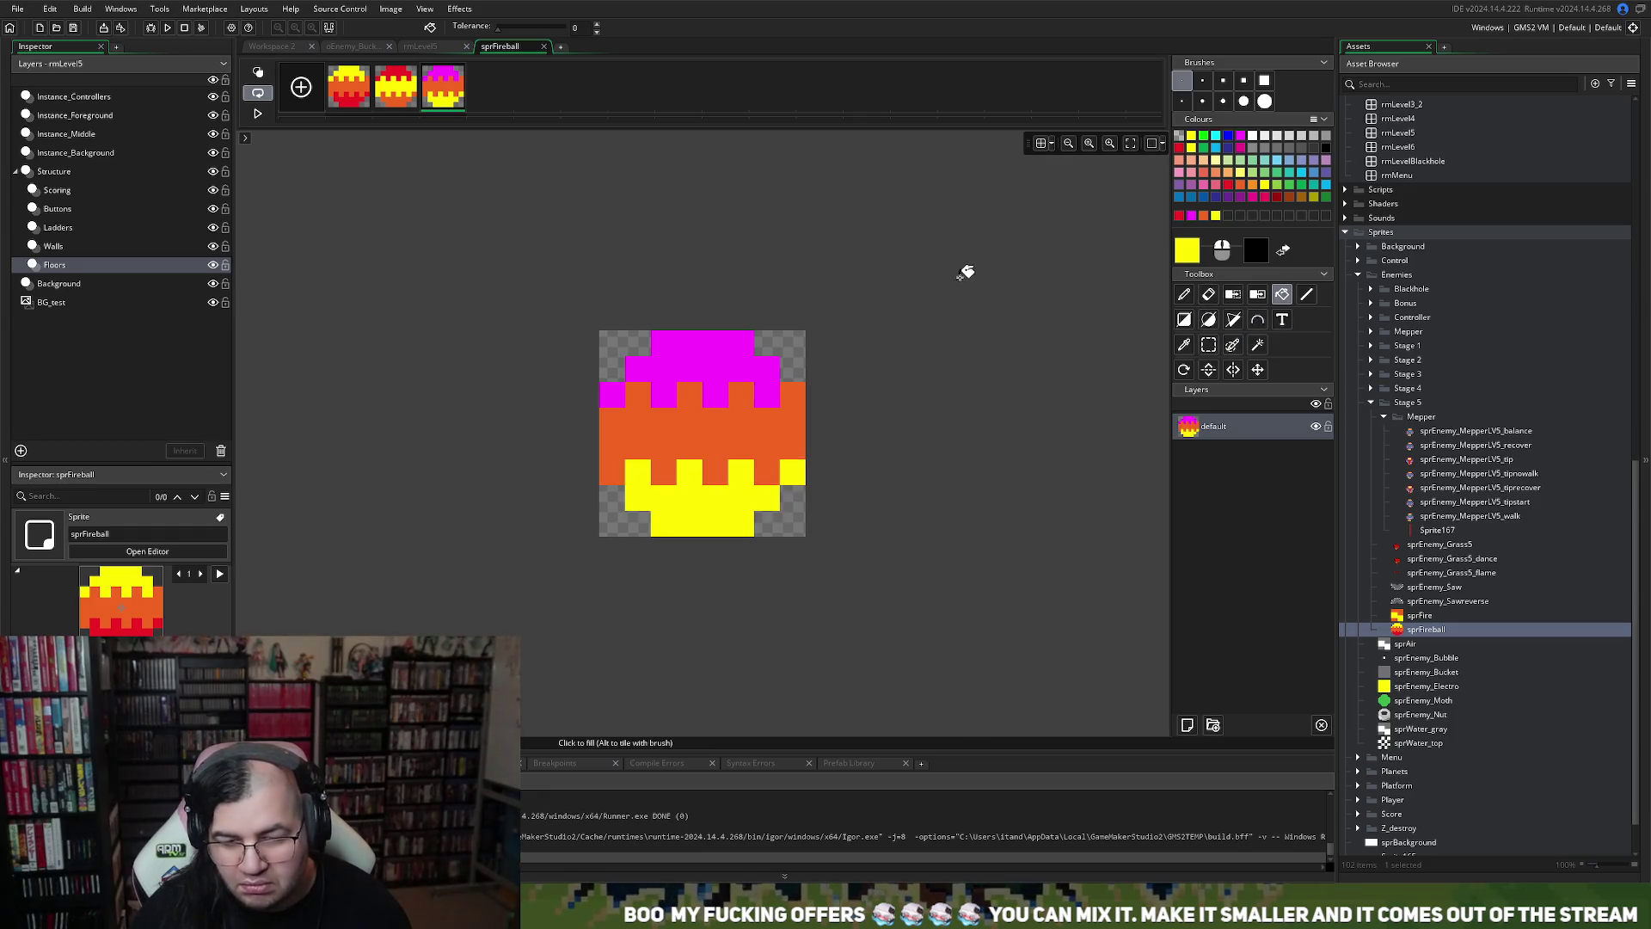
click(1179, 215)
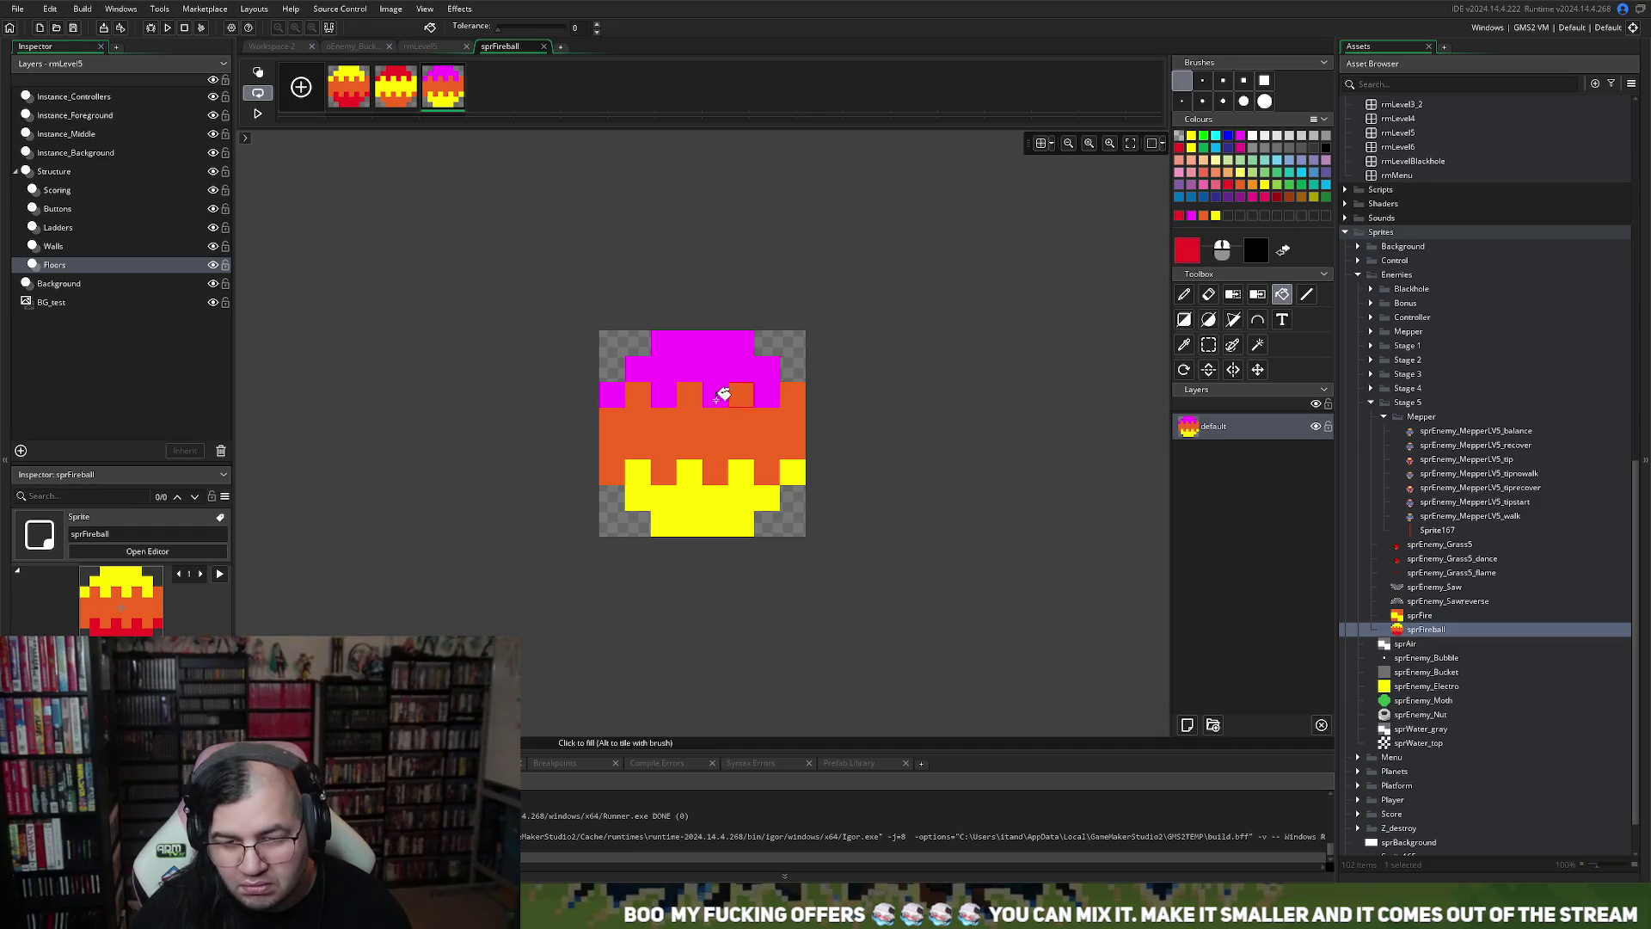
click(670, 425)
click(348, 99)
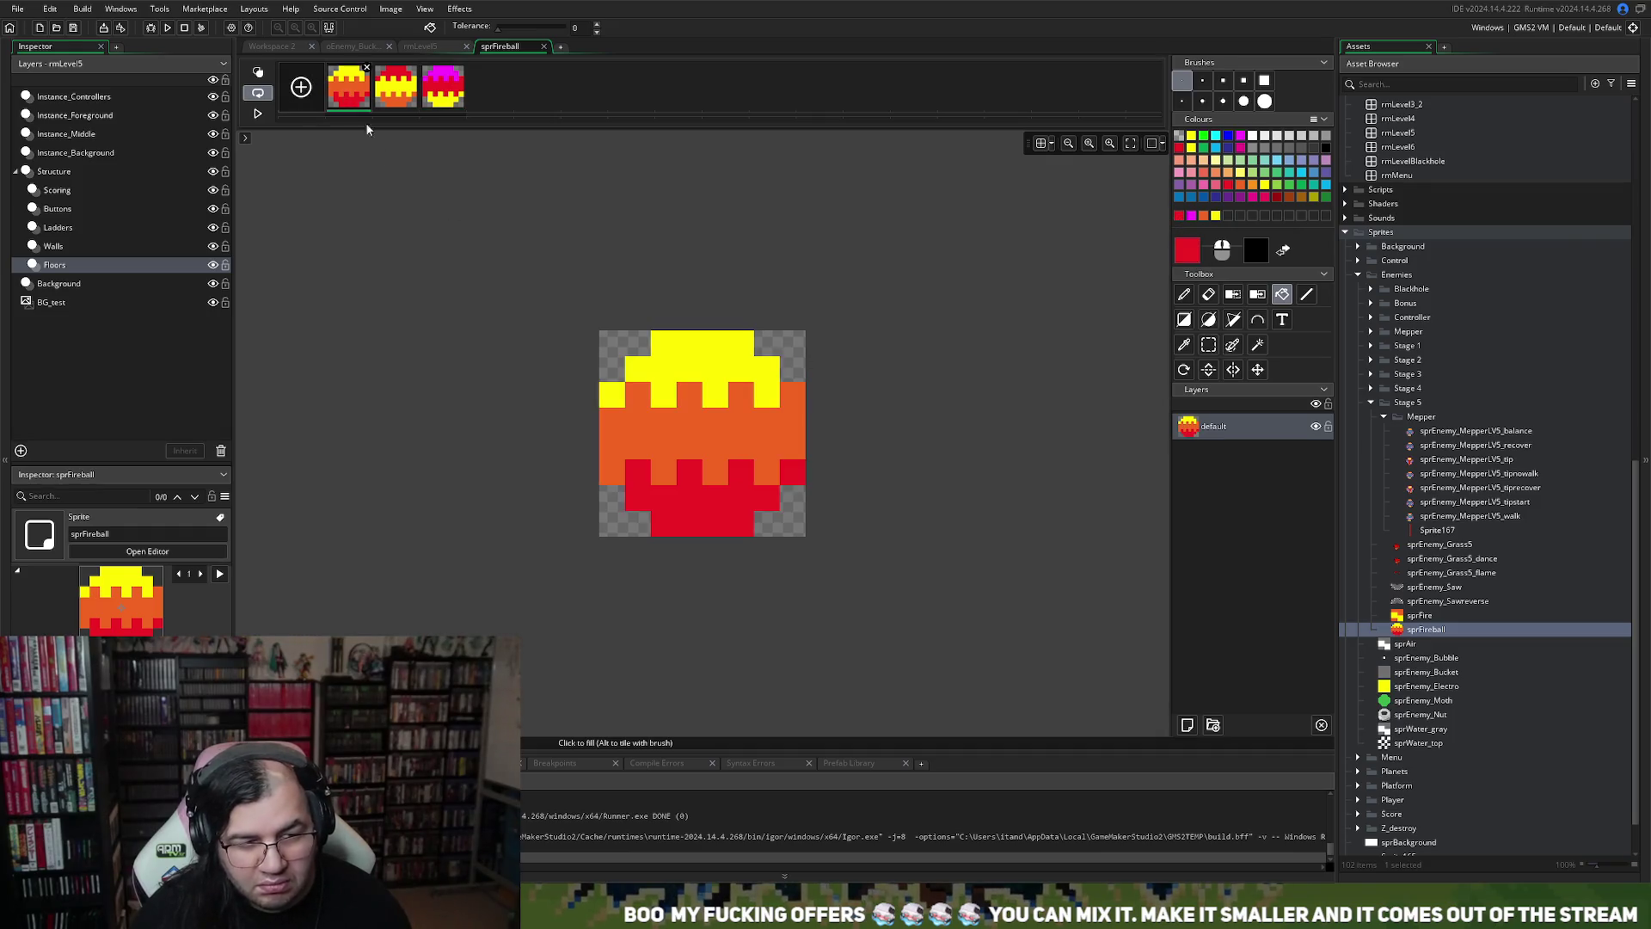
click(397, 77)
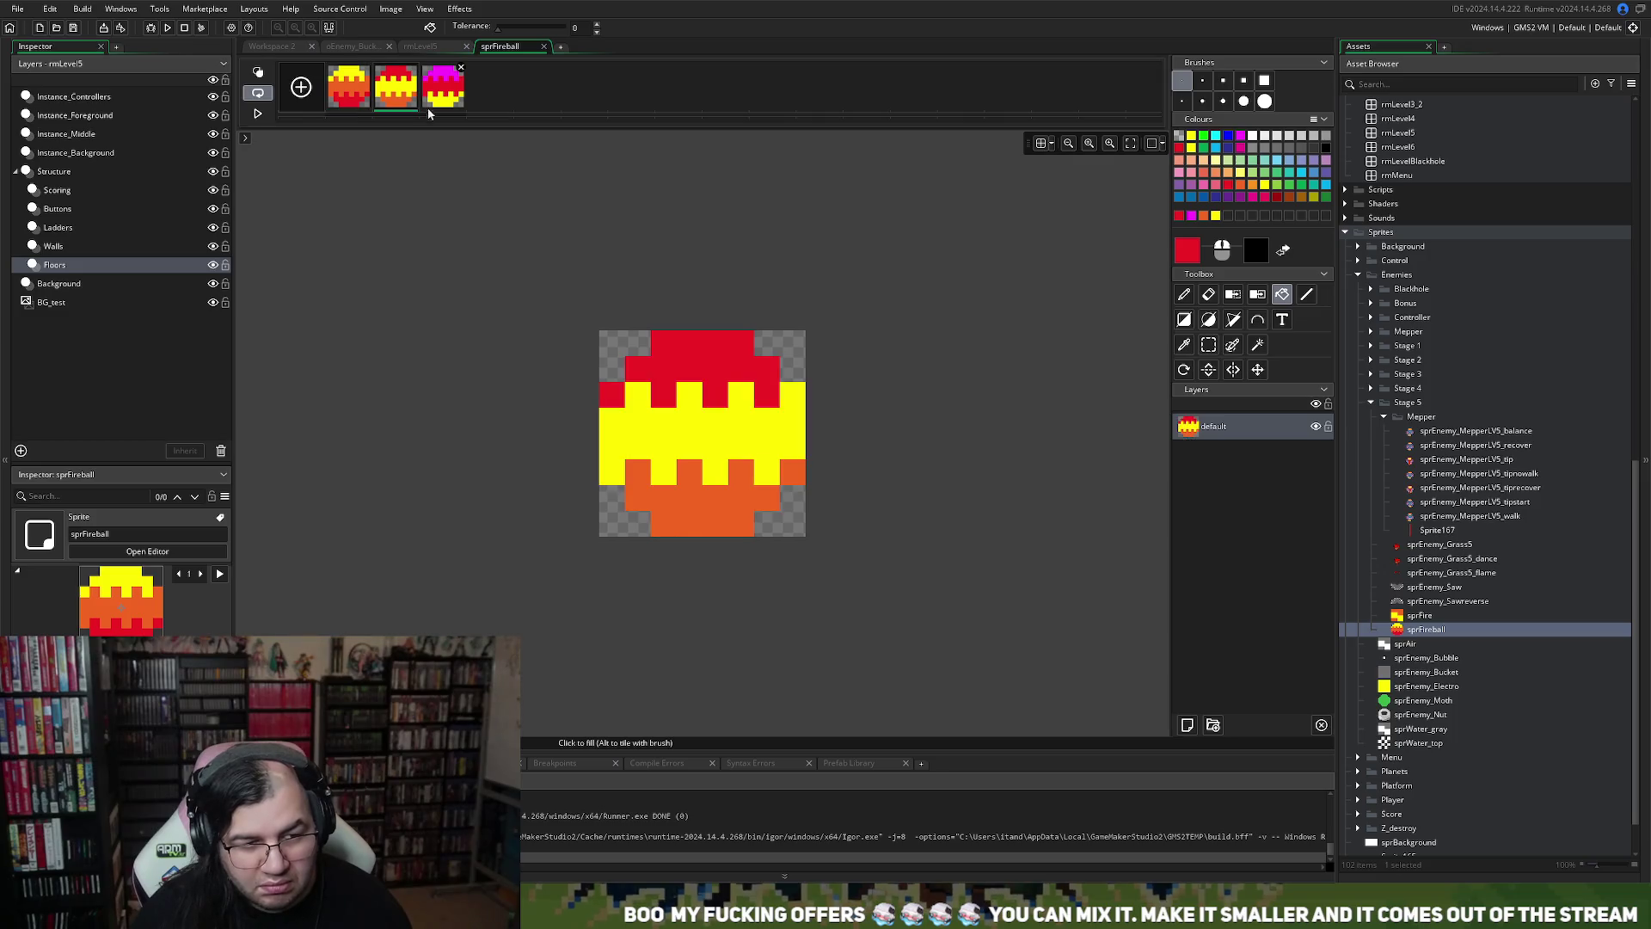
click(451, 86)
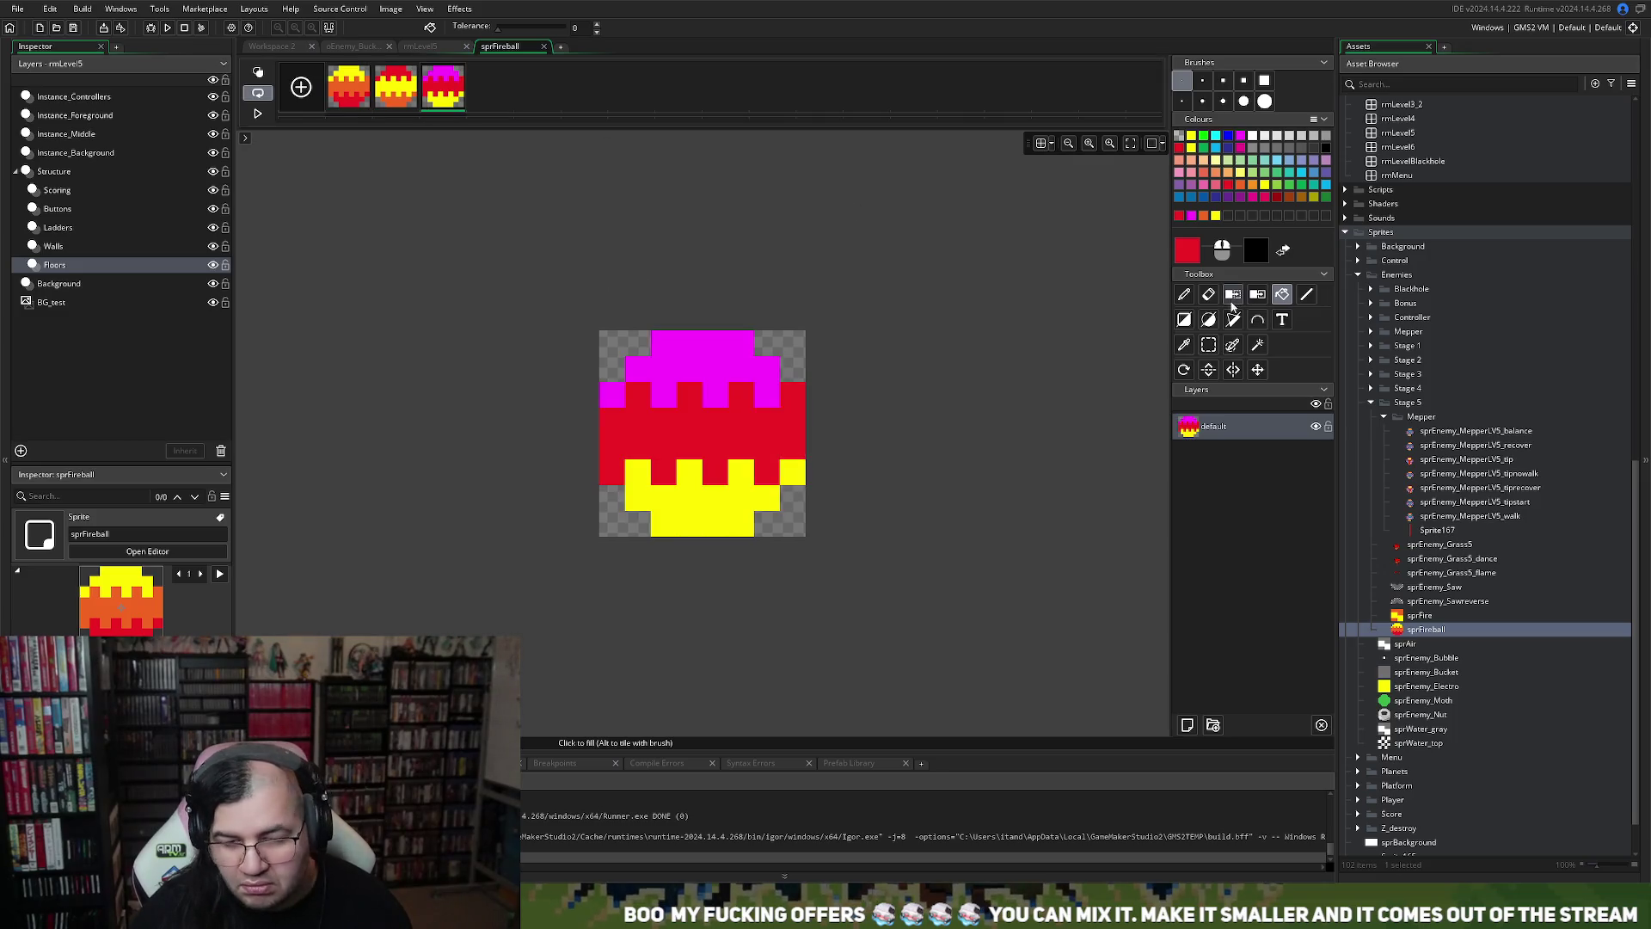
click(1204, 216)
click(700, 344)
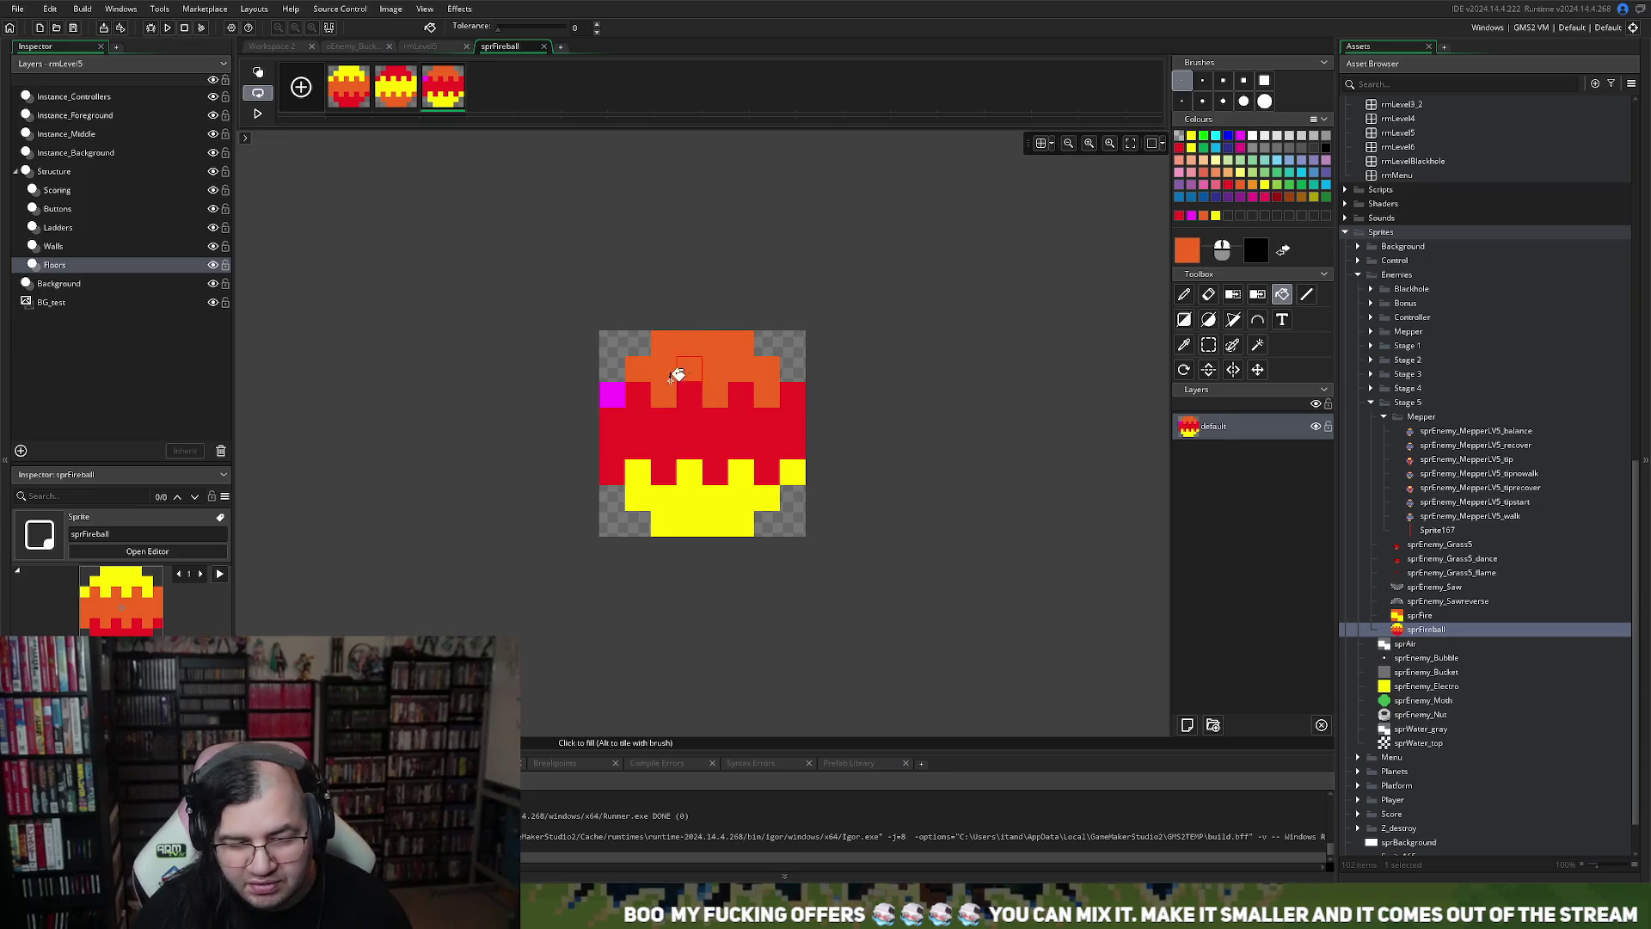
click(611, 393)
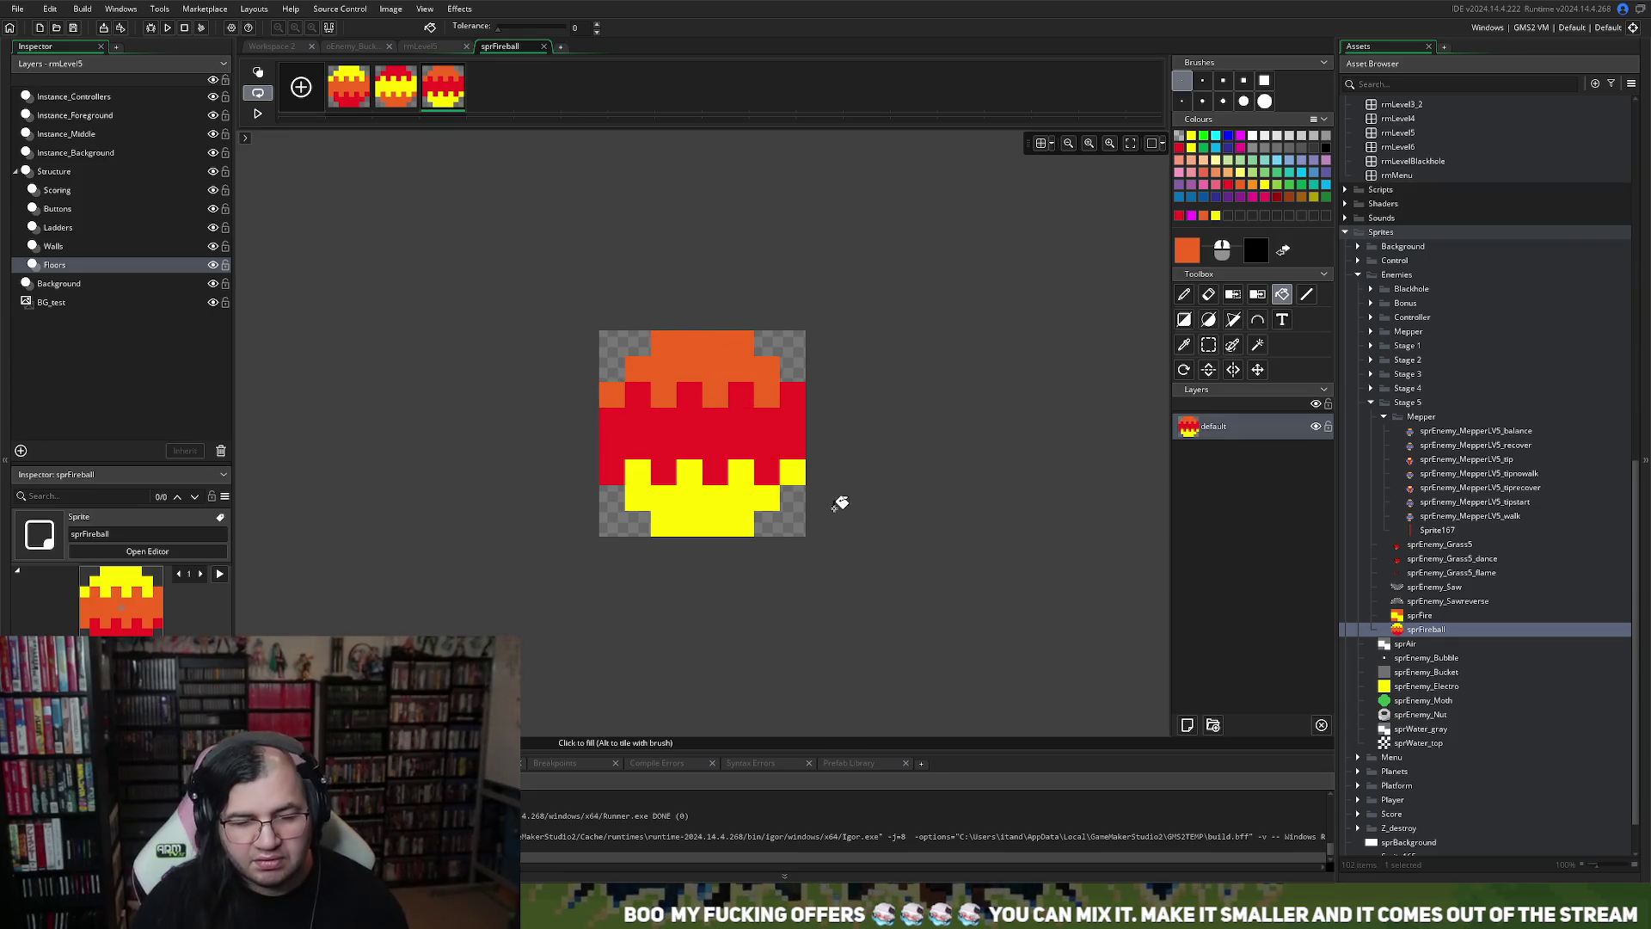
click(545, 47)
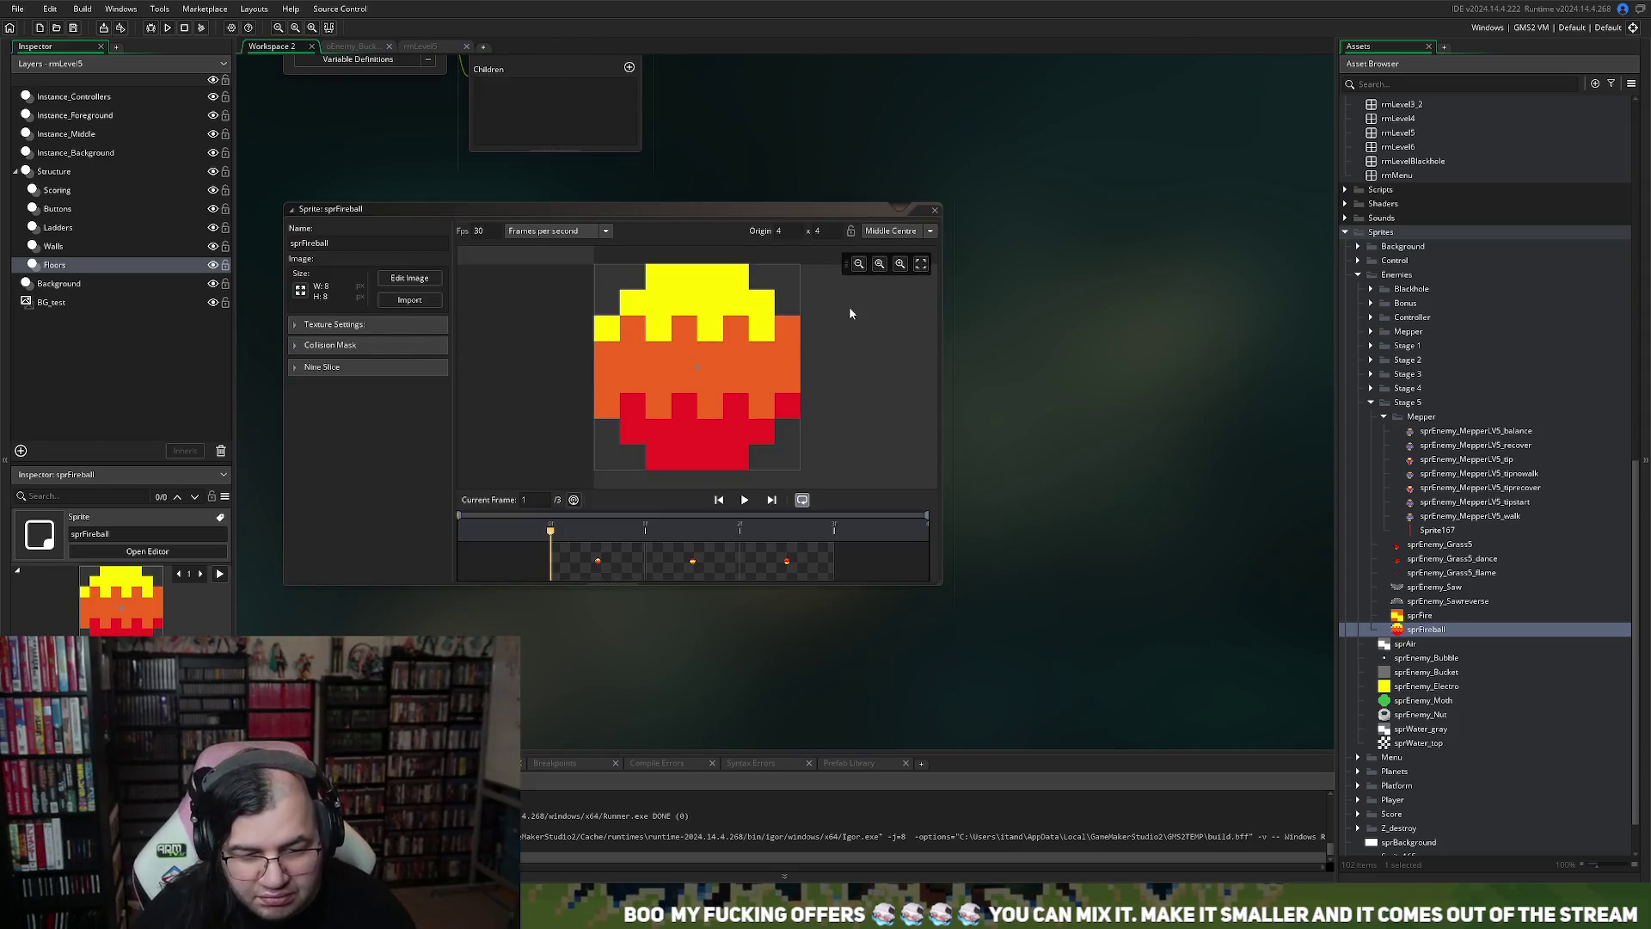
Preview the fireball animation at speed 10, then close the sprFireball sprite window
click(745, 501)
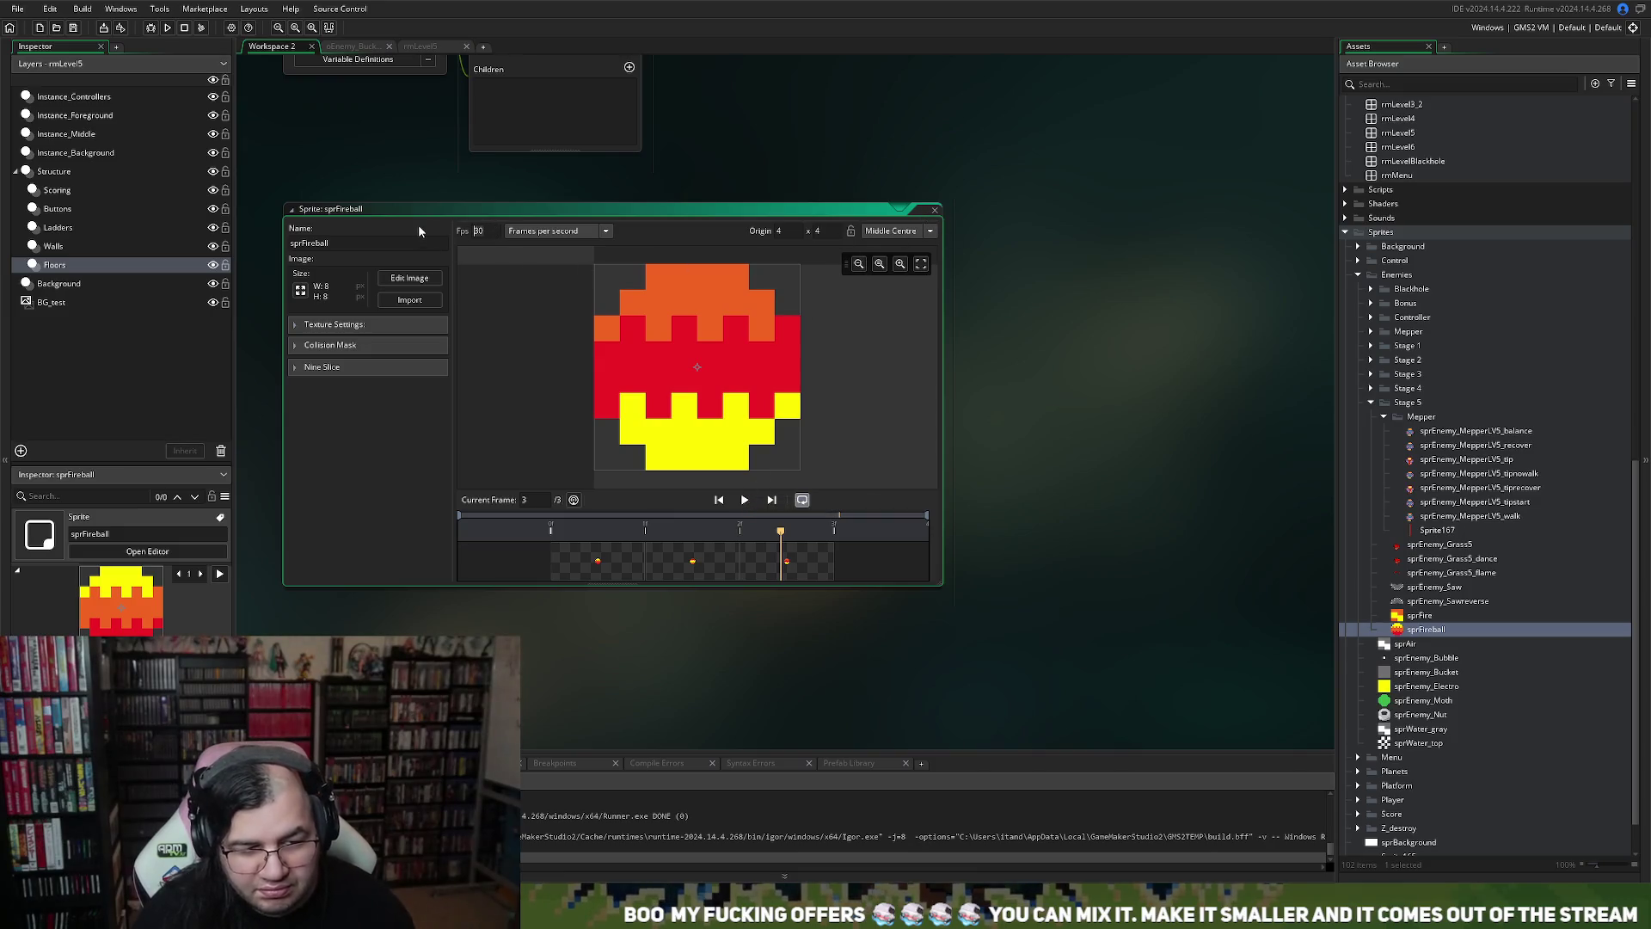
click(753, 503)
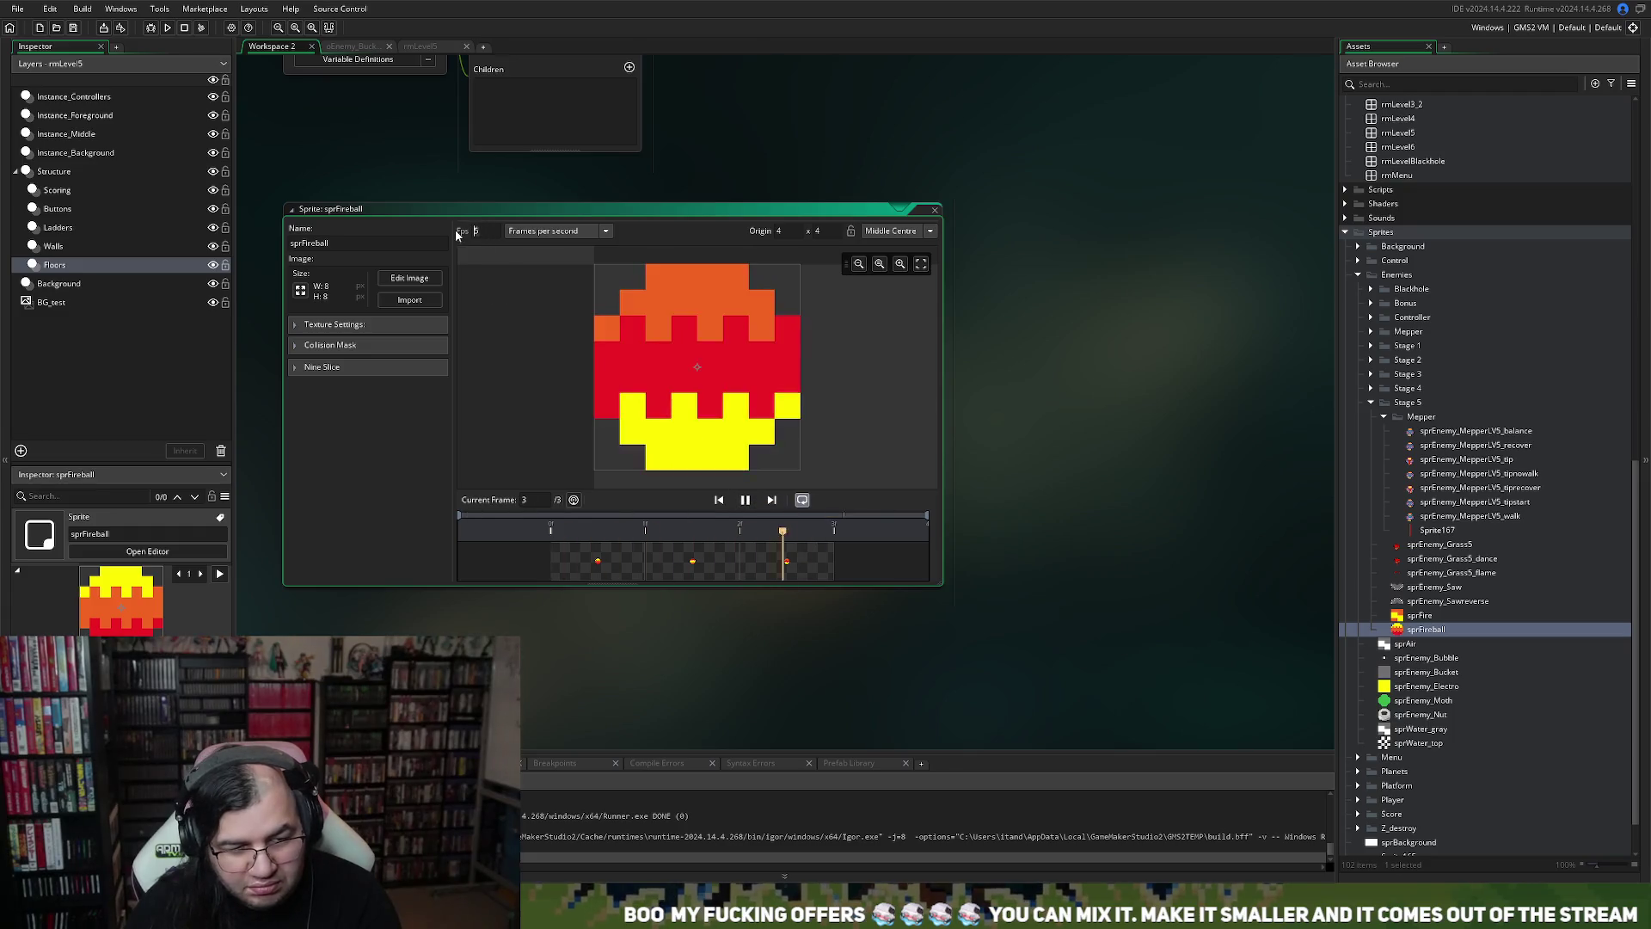
text(10)
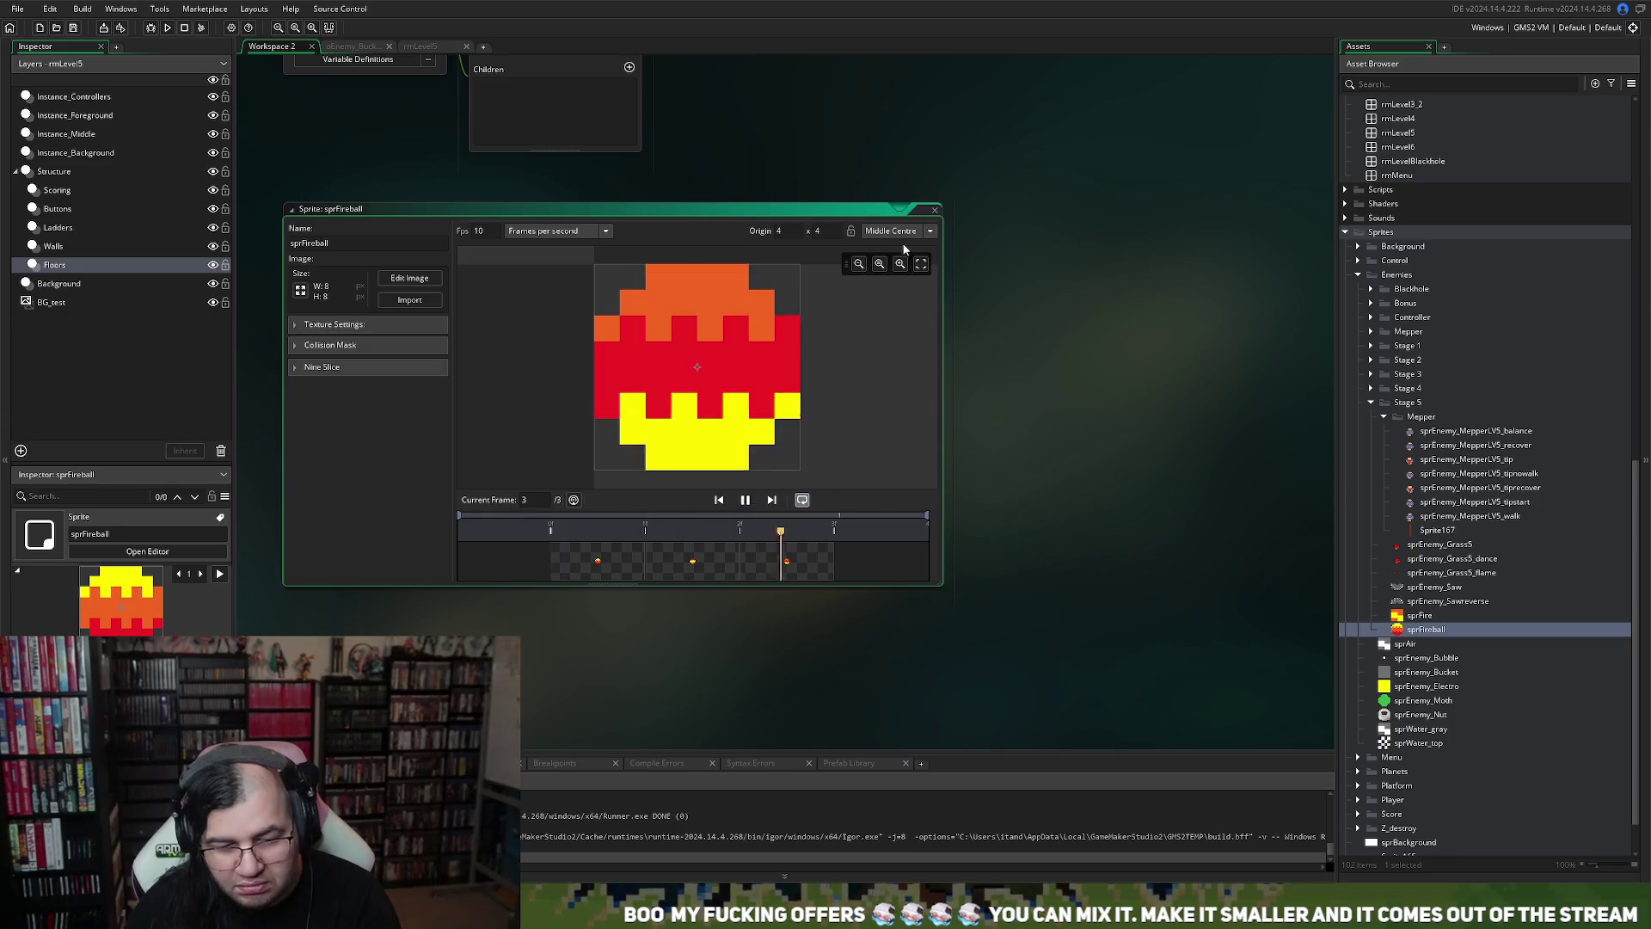
drag(634, 585, 634, 231)
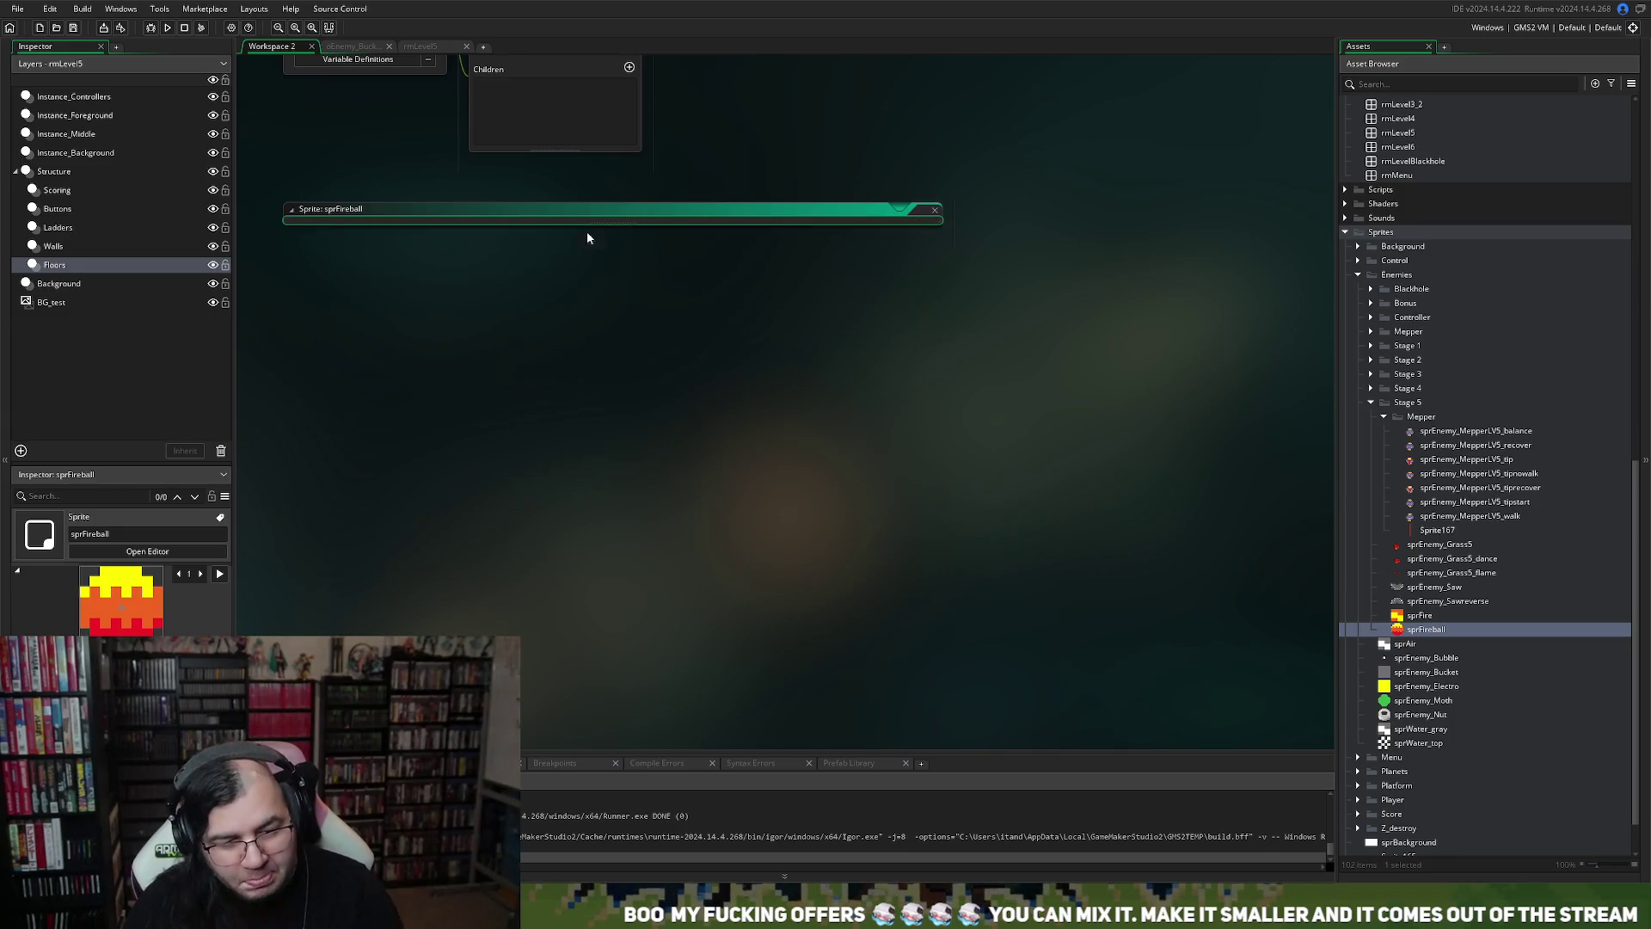
scroll(468, 229, up, 5)
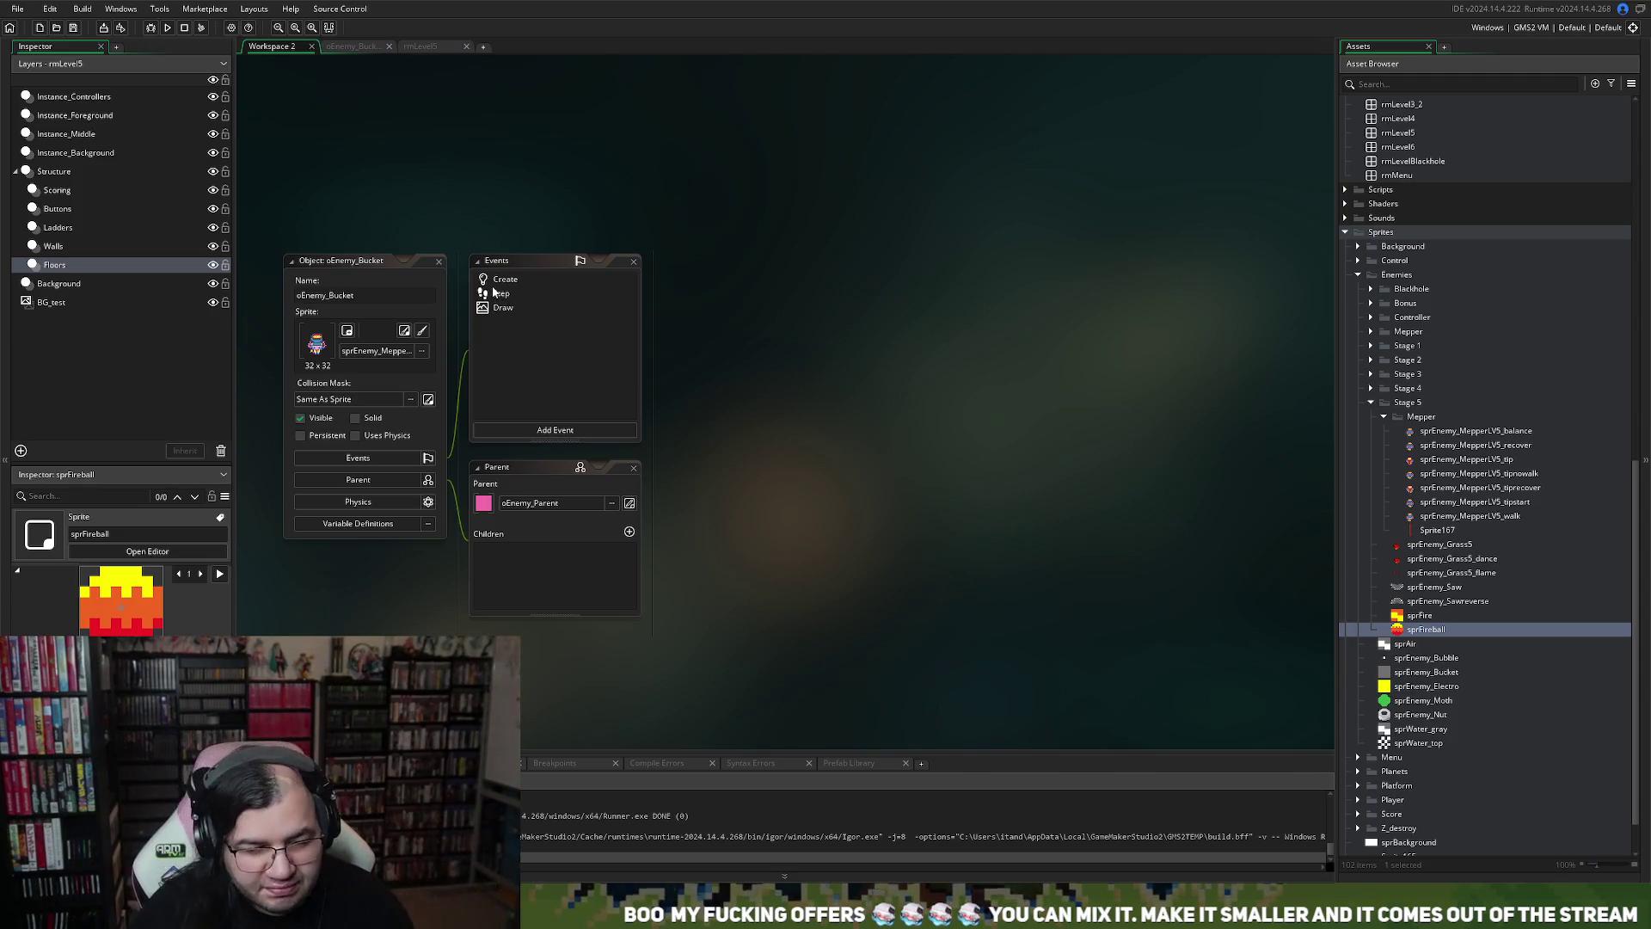
double_click(1421, 630)
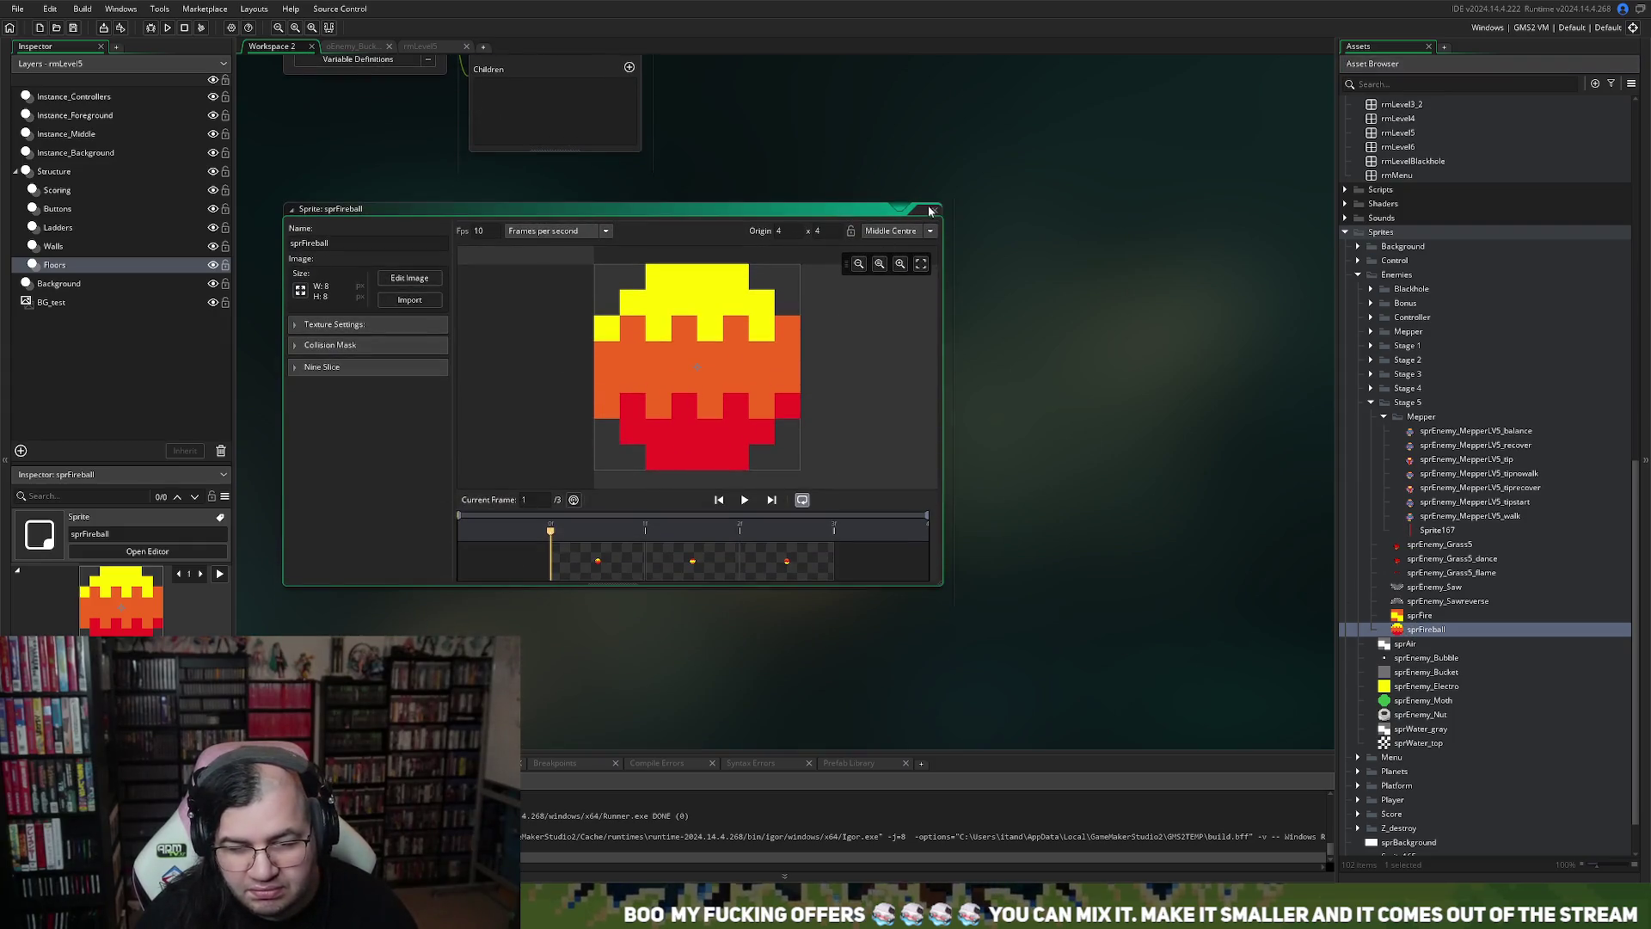
click(928, 211)
scroll(1451, 461, up, 10)
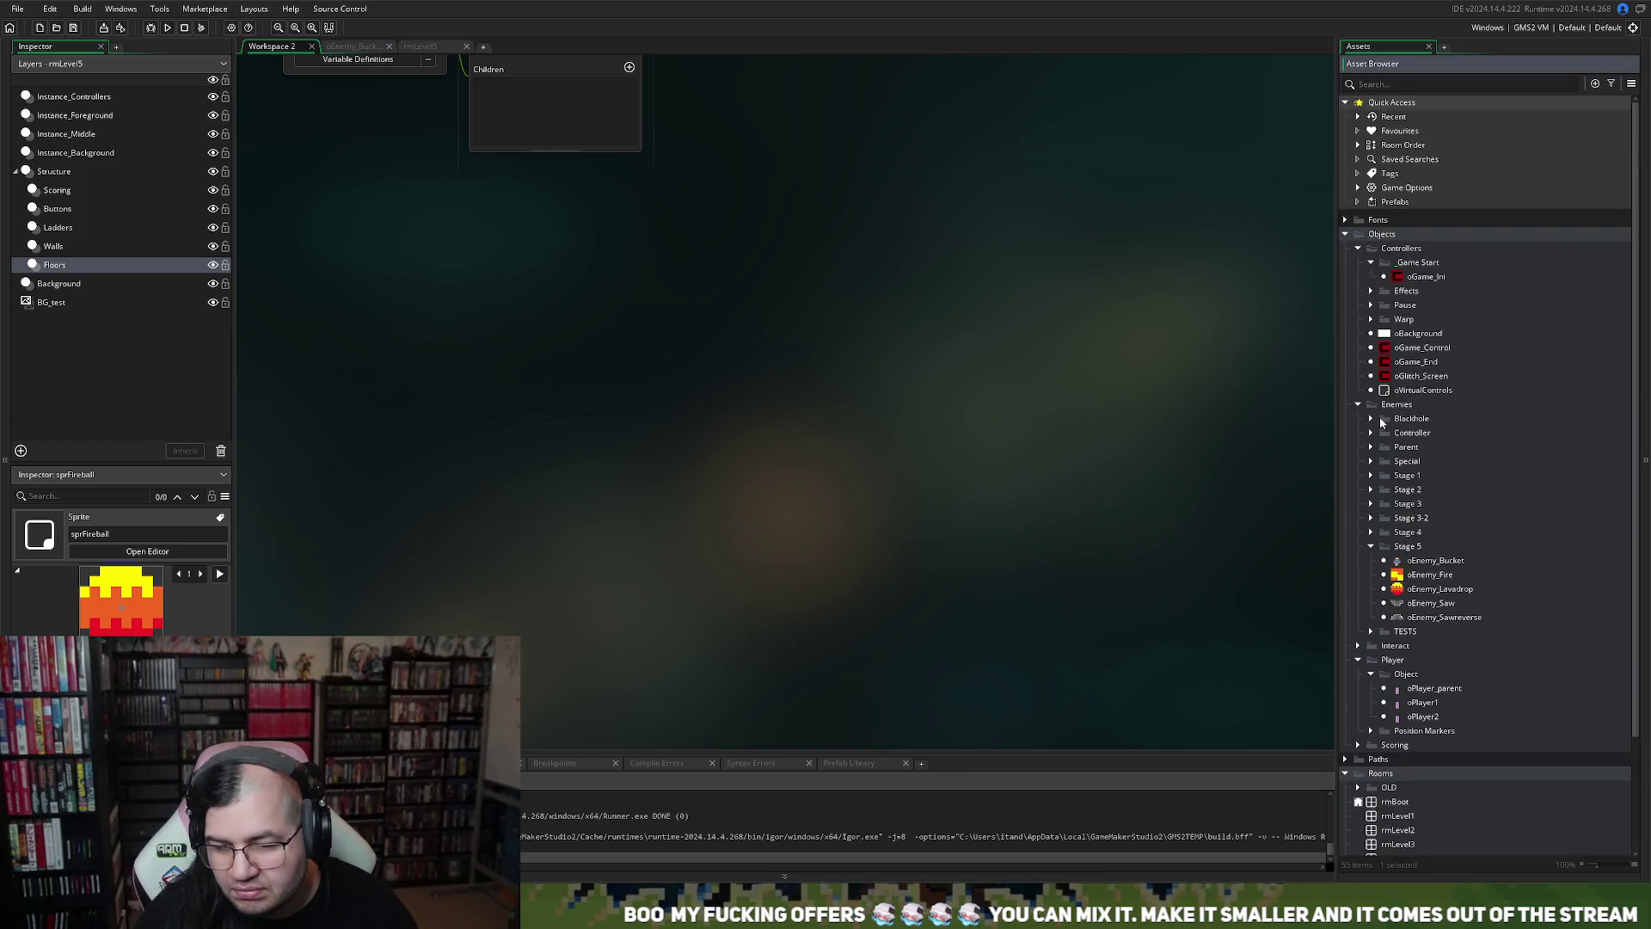
Open oEnemy_Lavadrop's Create event code
double_click(1416, 591)
double_click(516, 256)
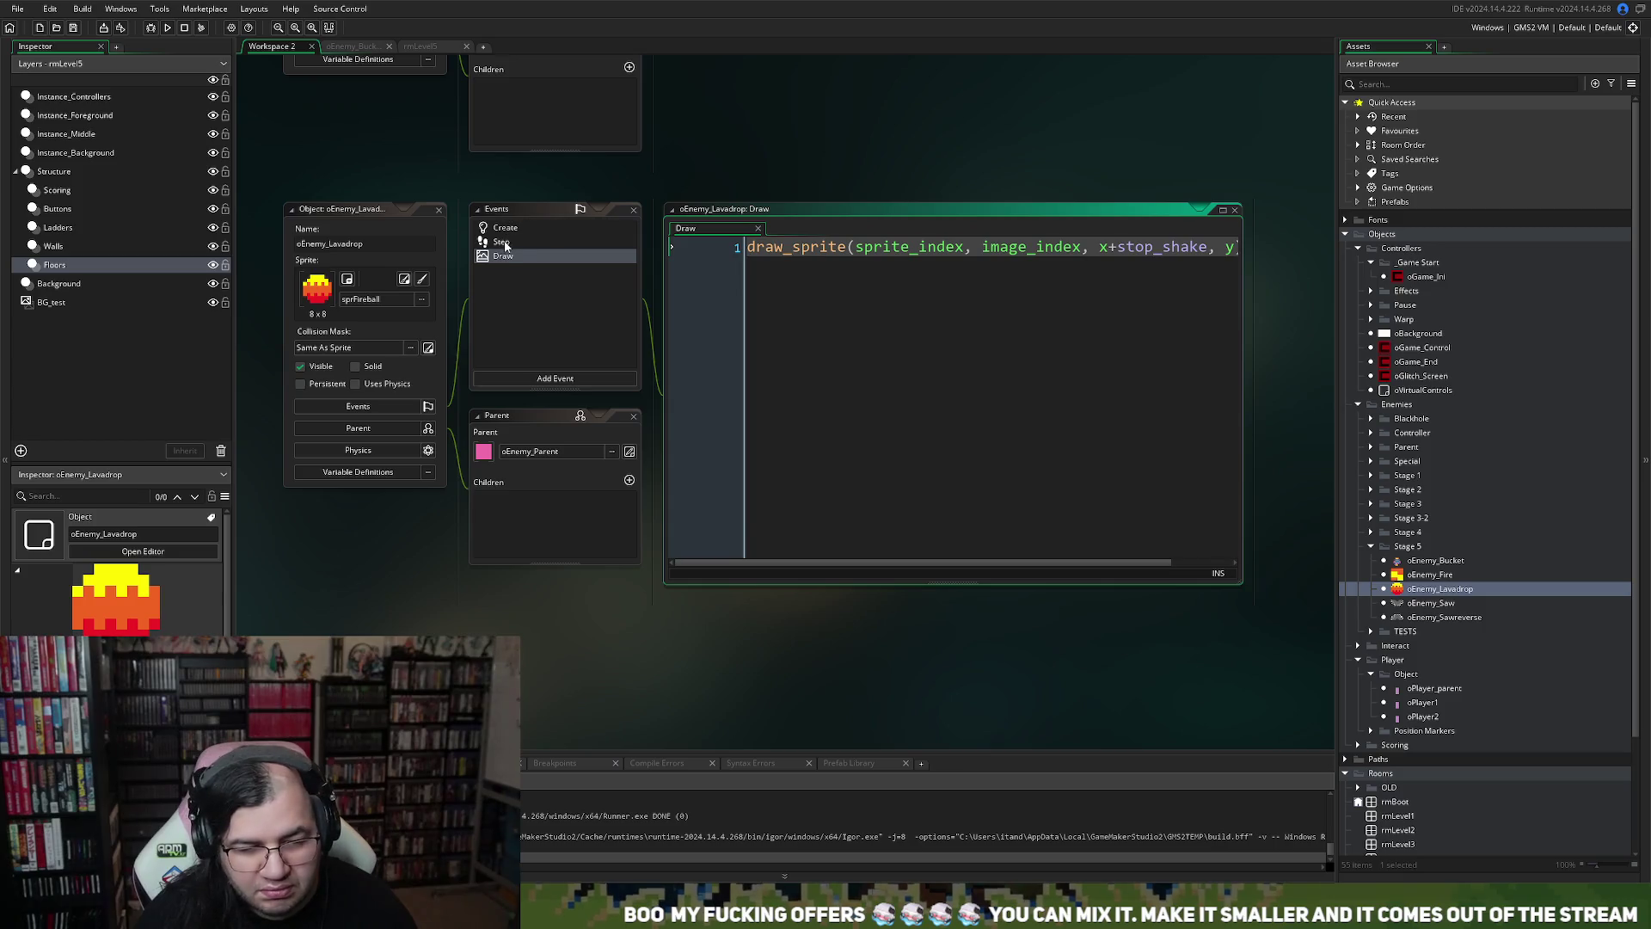
double_click(504, 243)
click(507, 226)
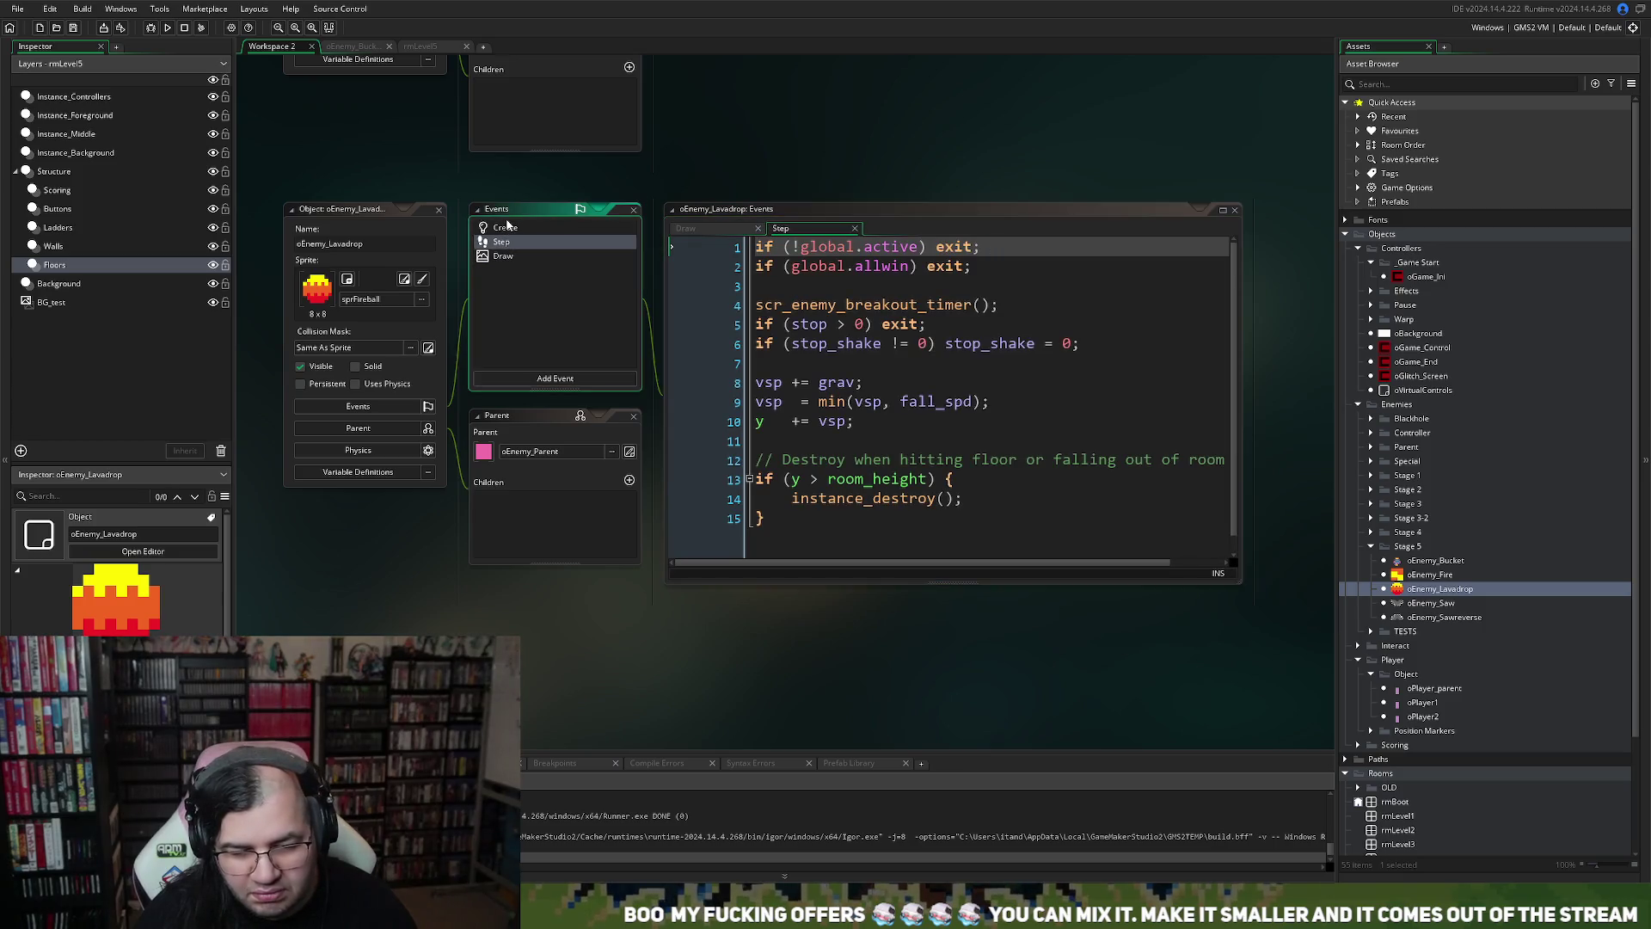
double_click(506, 227)
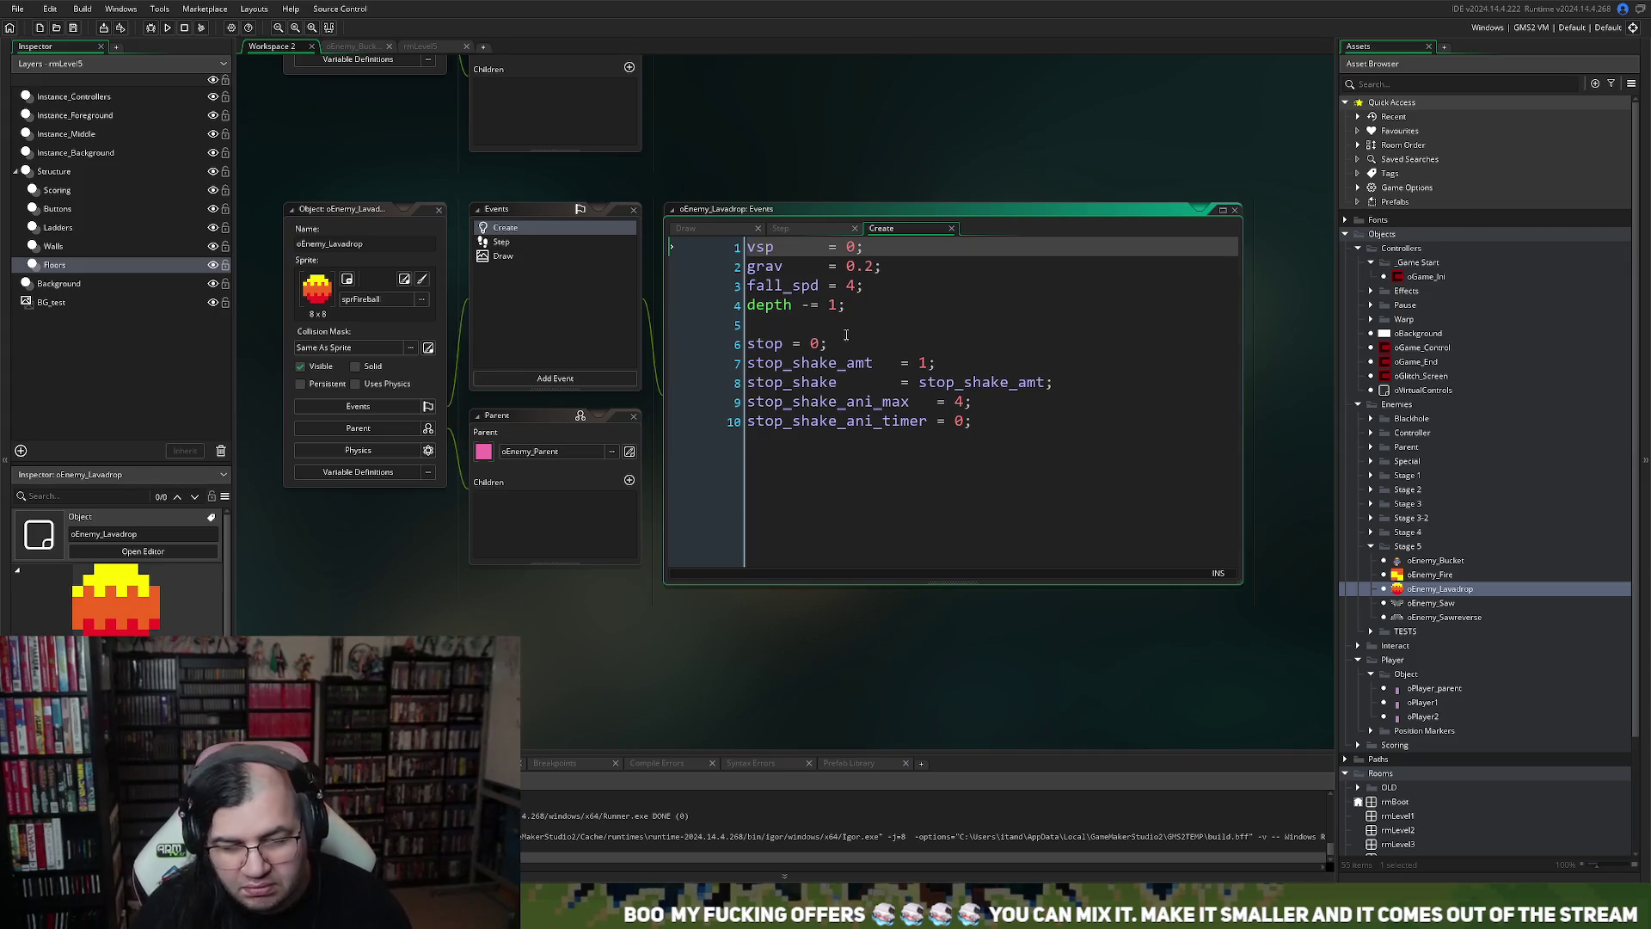
Add image_speed = 0.2 on a new line 5, then save and run the game
click(820, 320)
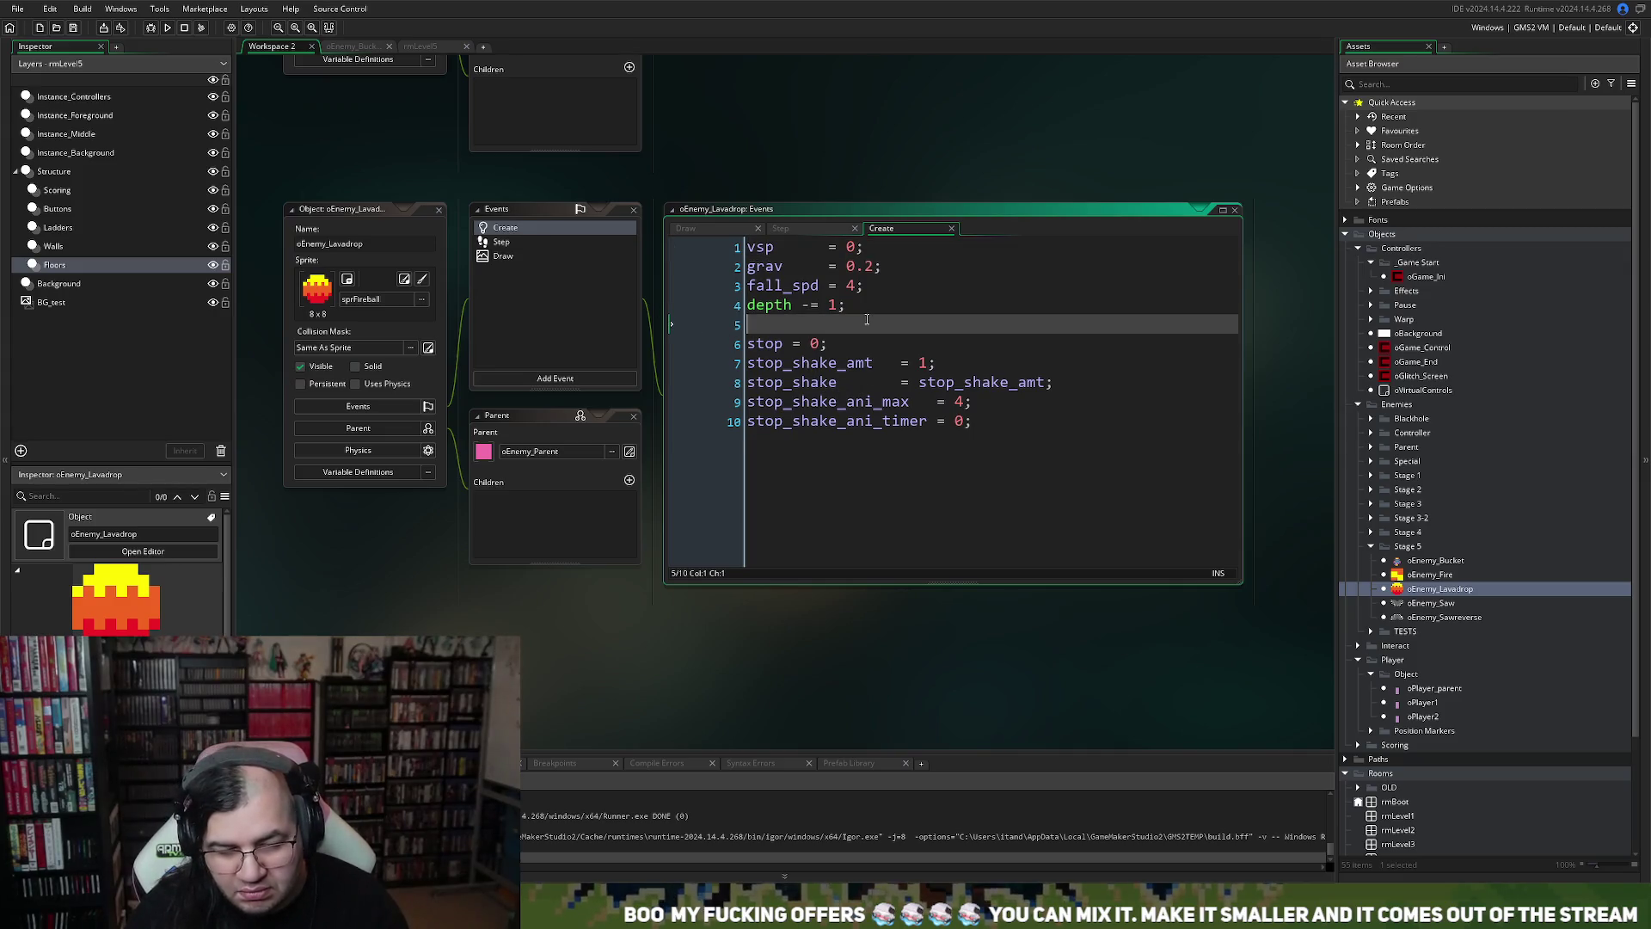
key(Return)
click(810, 323)
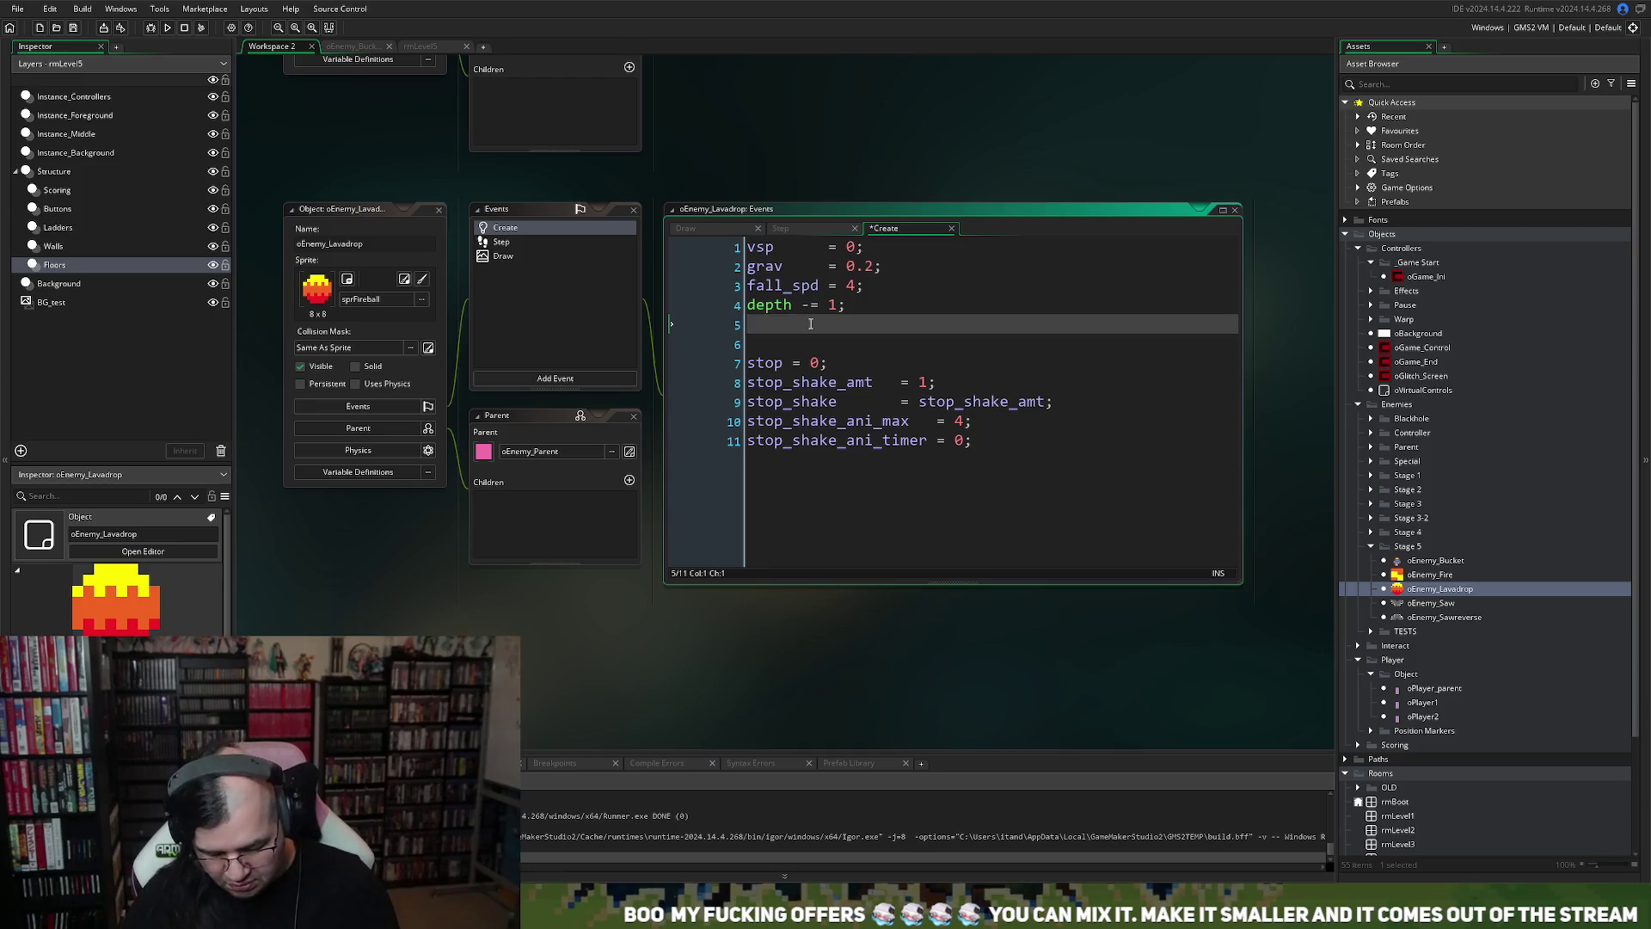
text(image_s)
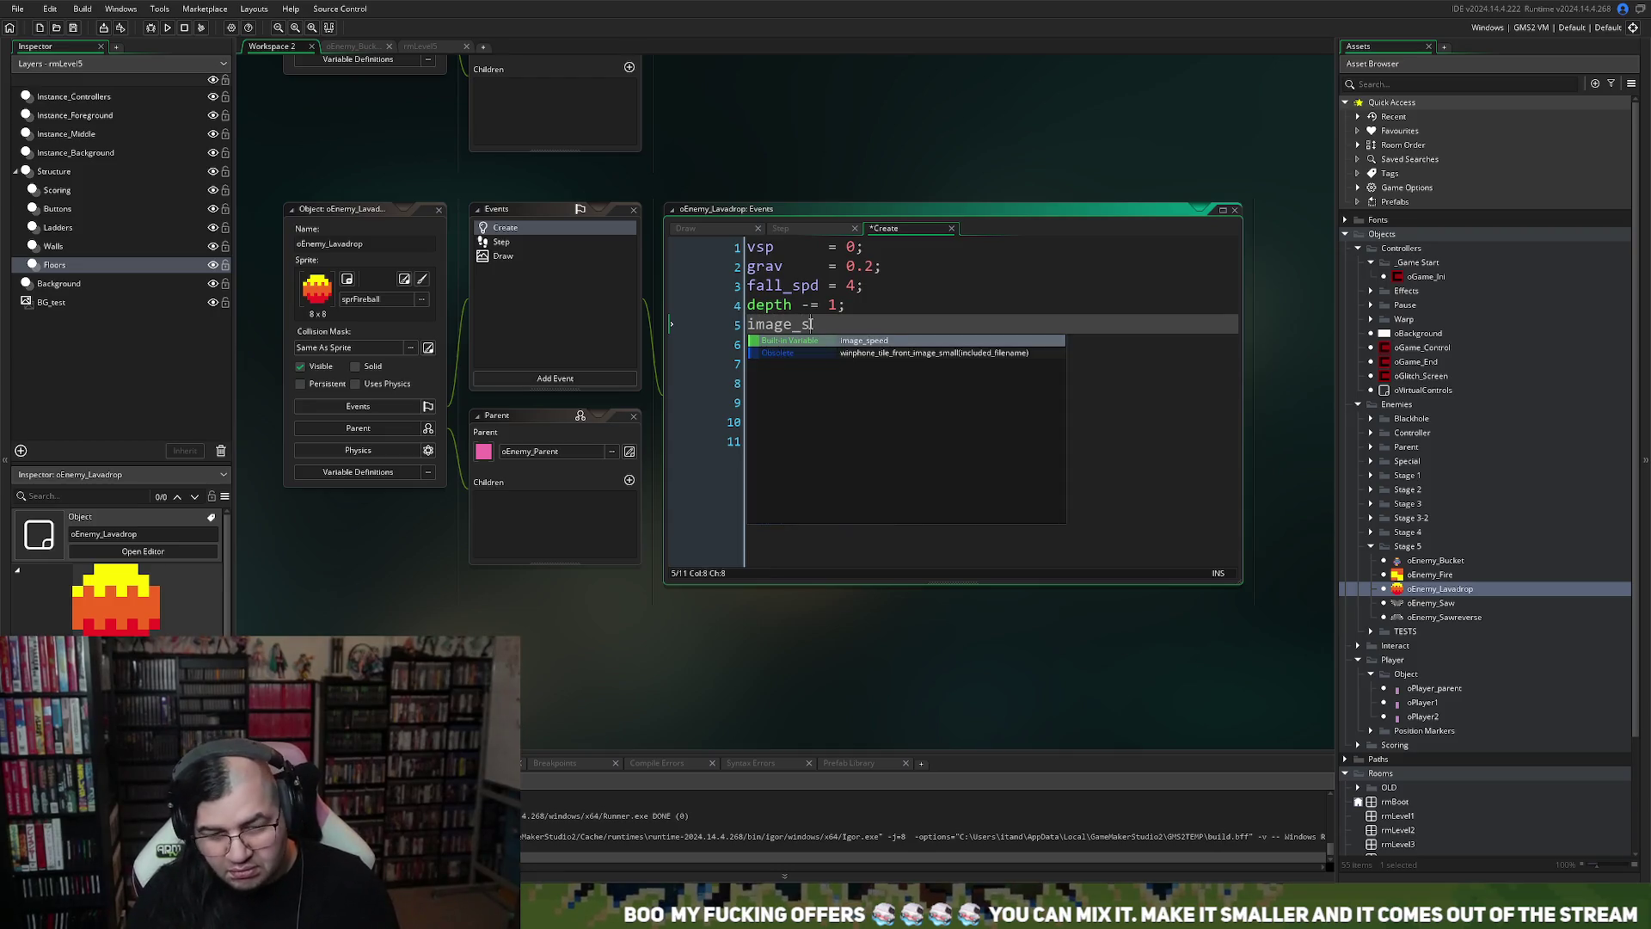
text(peed = 0.2;)
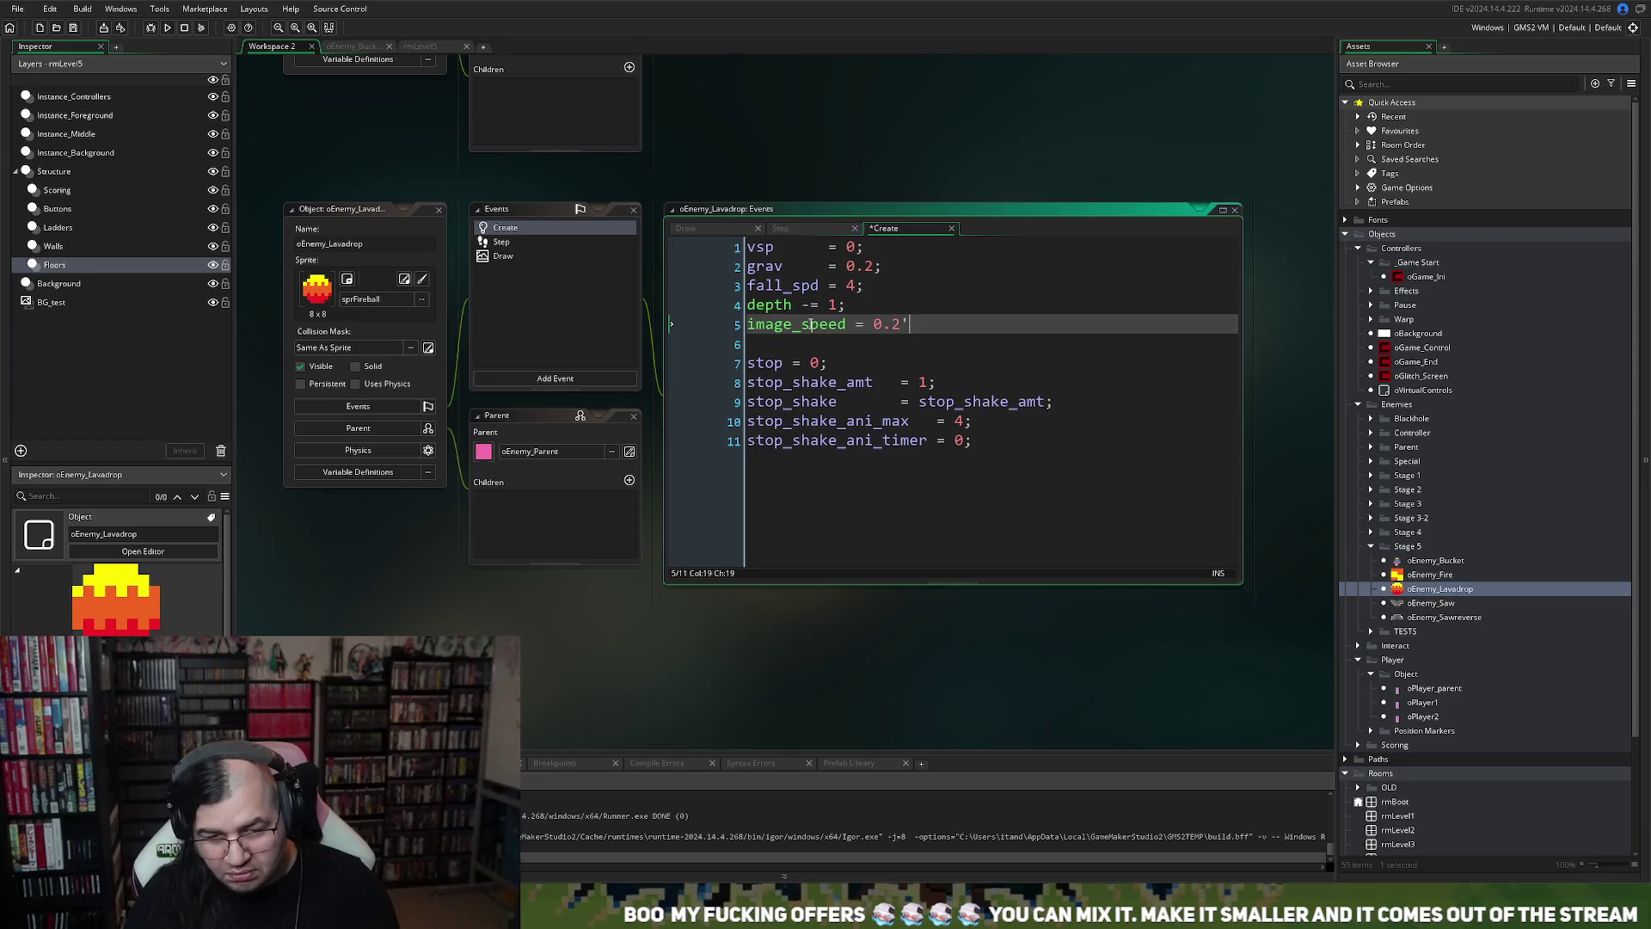
key(F5)
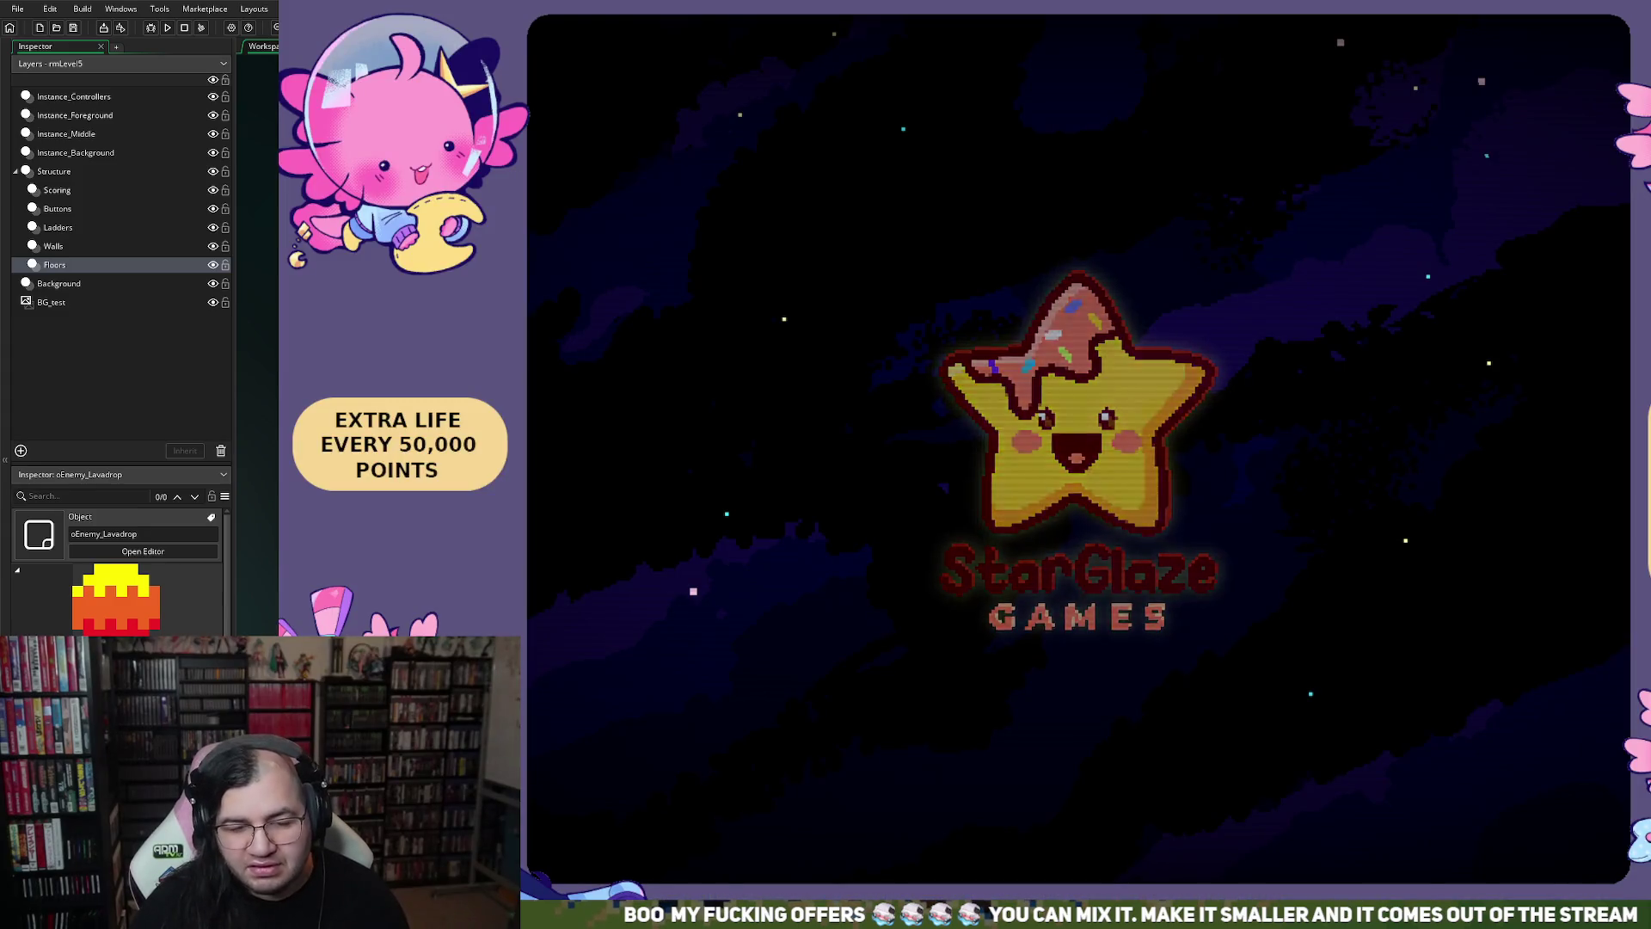
Start the game on stage 5 from the title menu
key(Return)
key(Down)
key(Right)
key(Right)
key(Right)
key(Right)
key(Up)
key(Return)
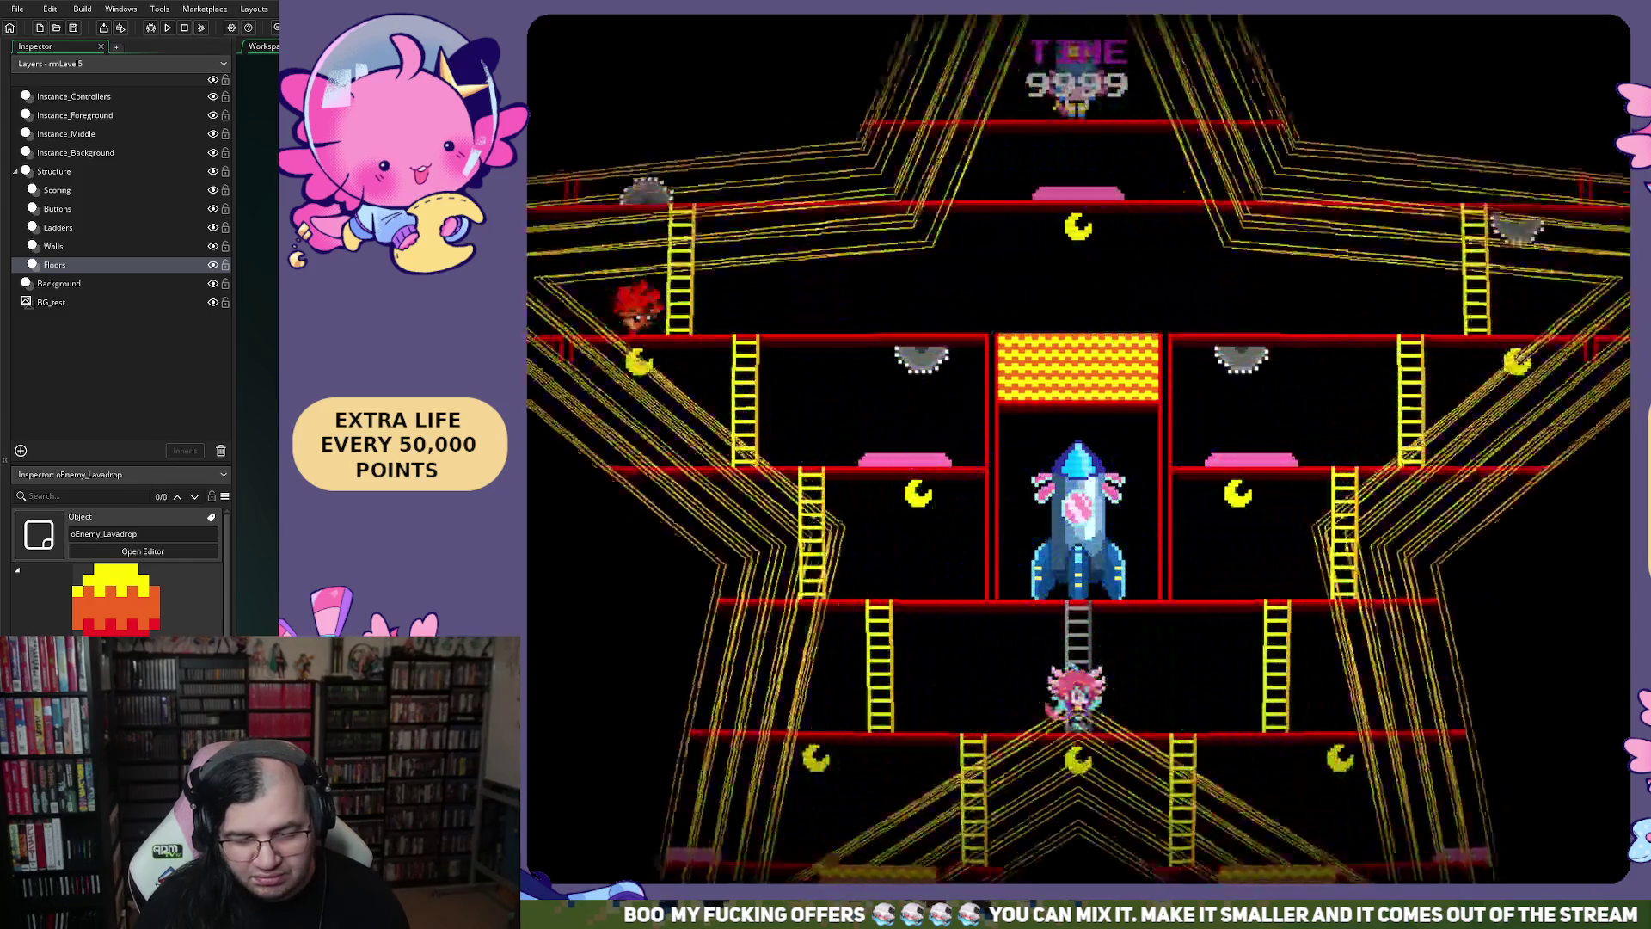
Move the player down to the bottom floor to watch the fireballs, then quit
key(Left)
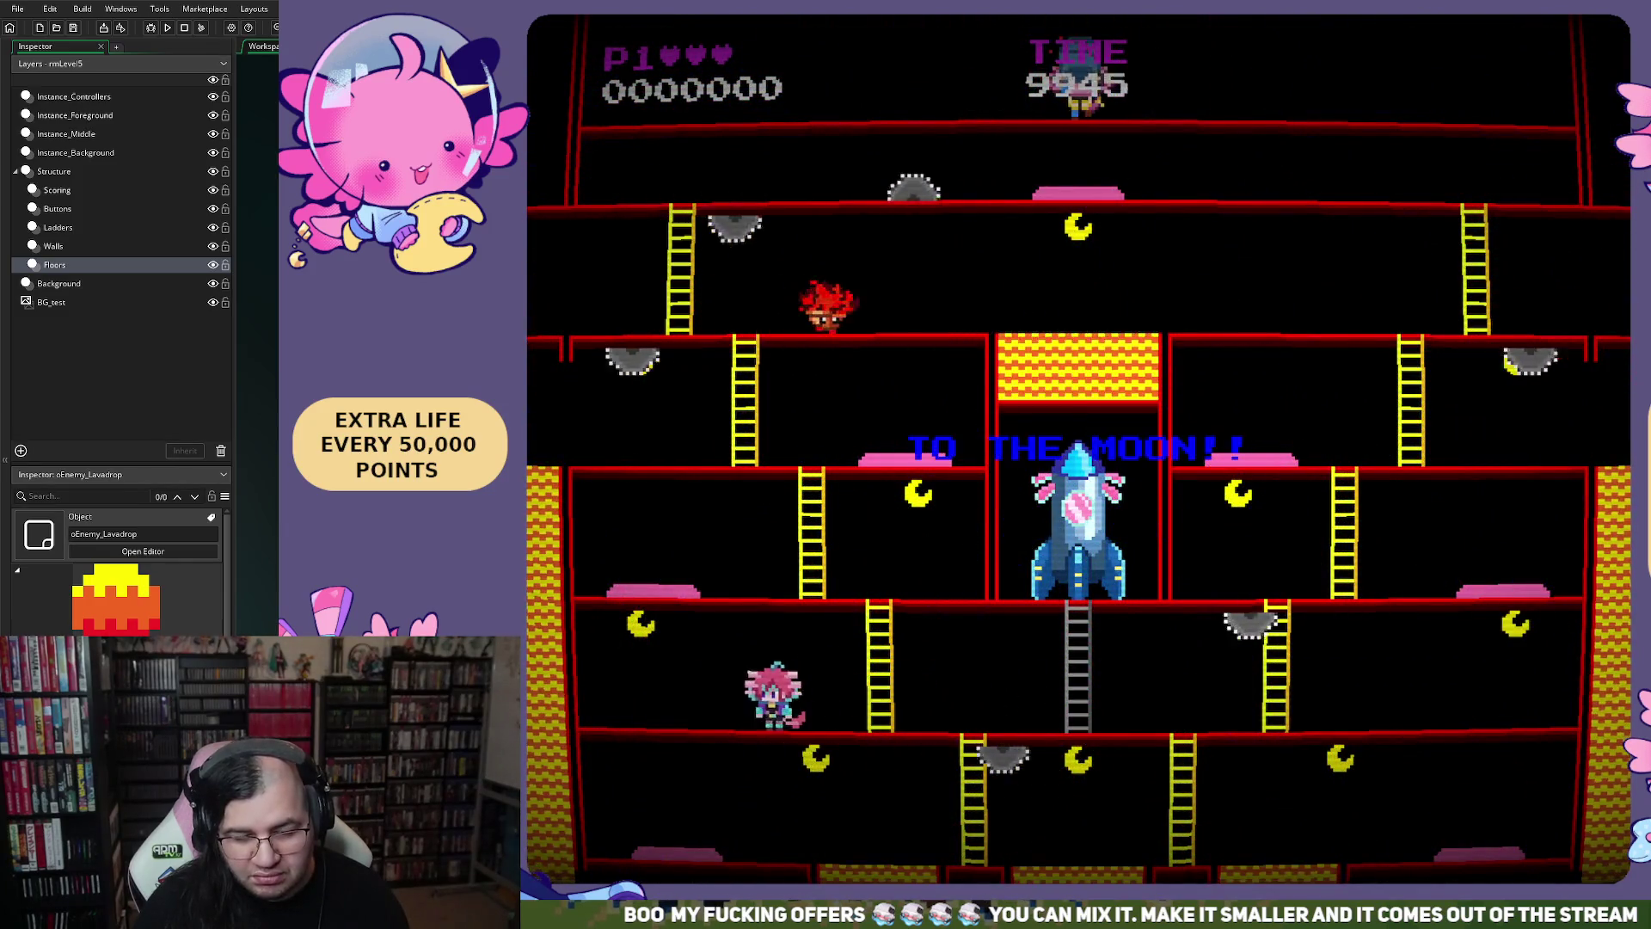
key(Right)
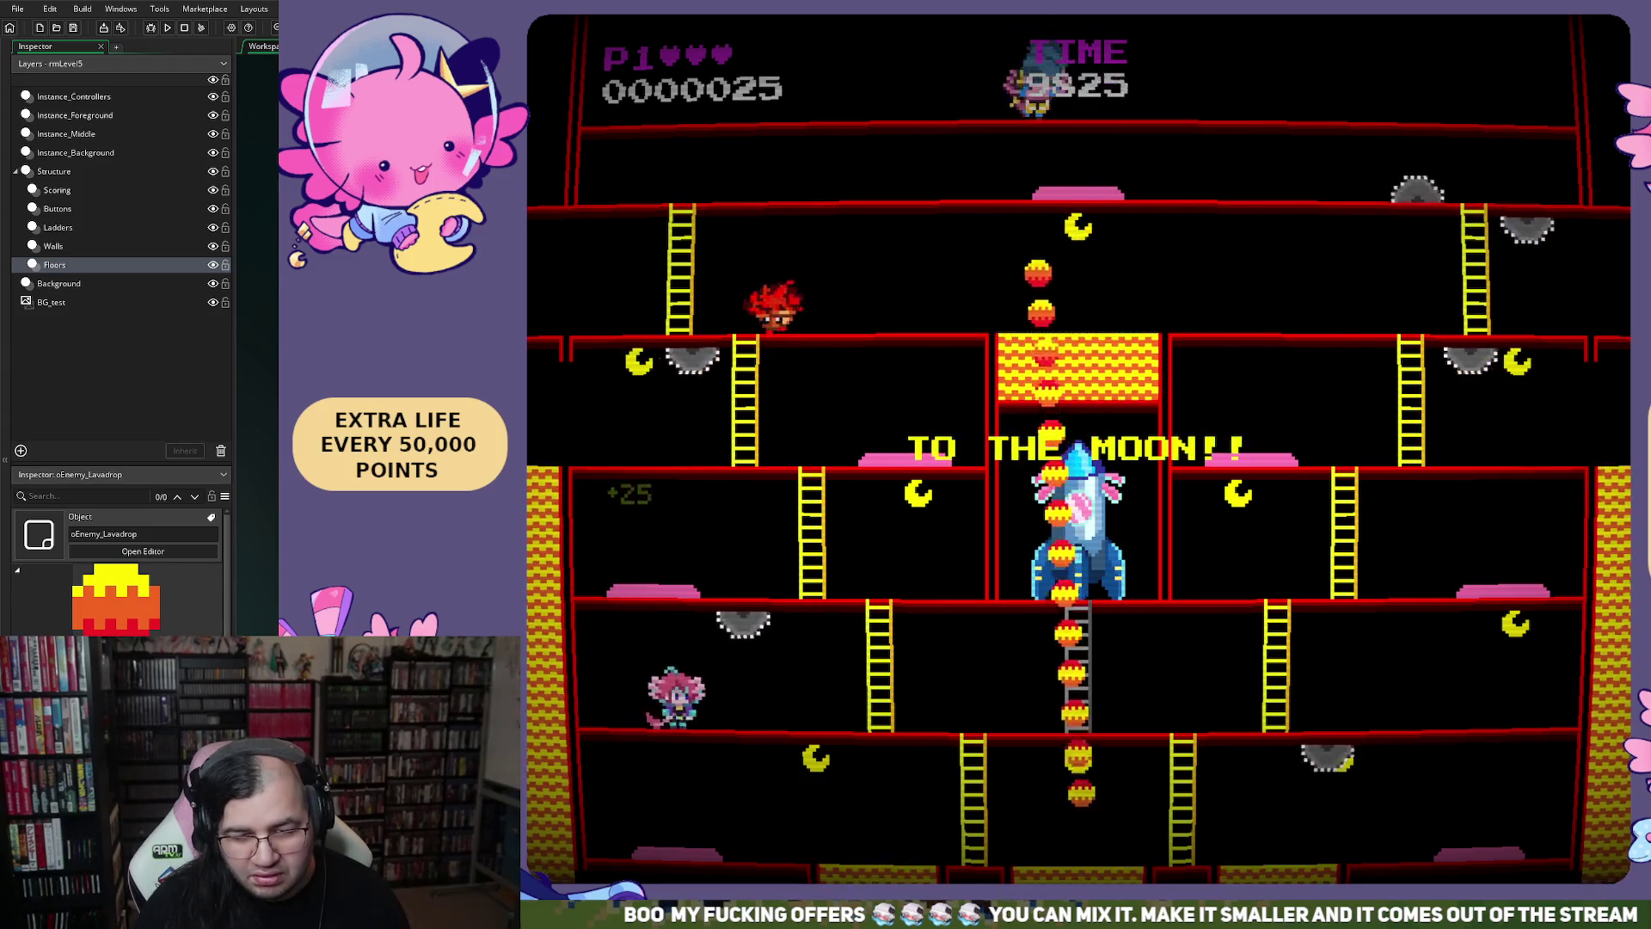
key(Down)
key(Left)
key(Left)
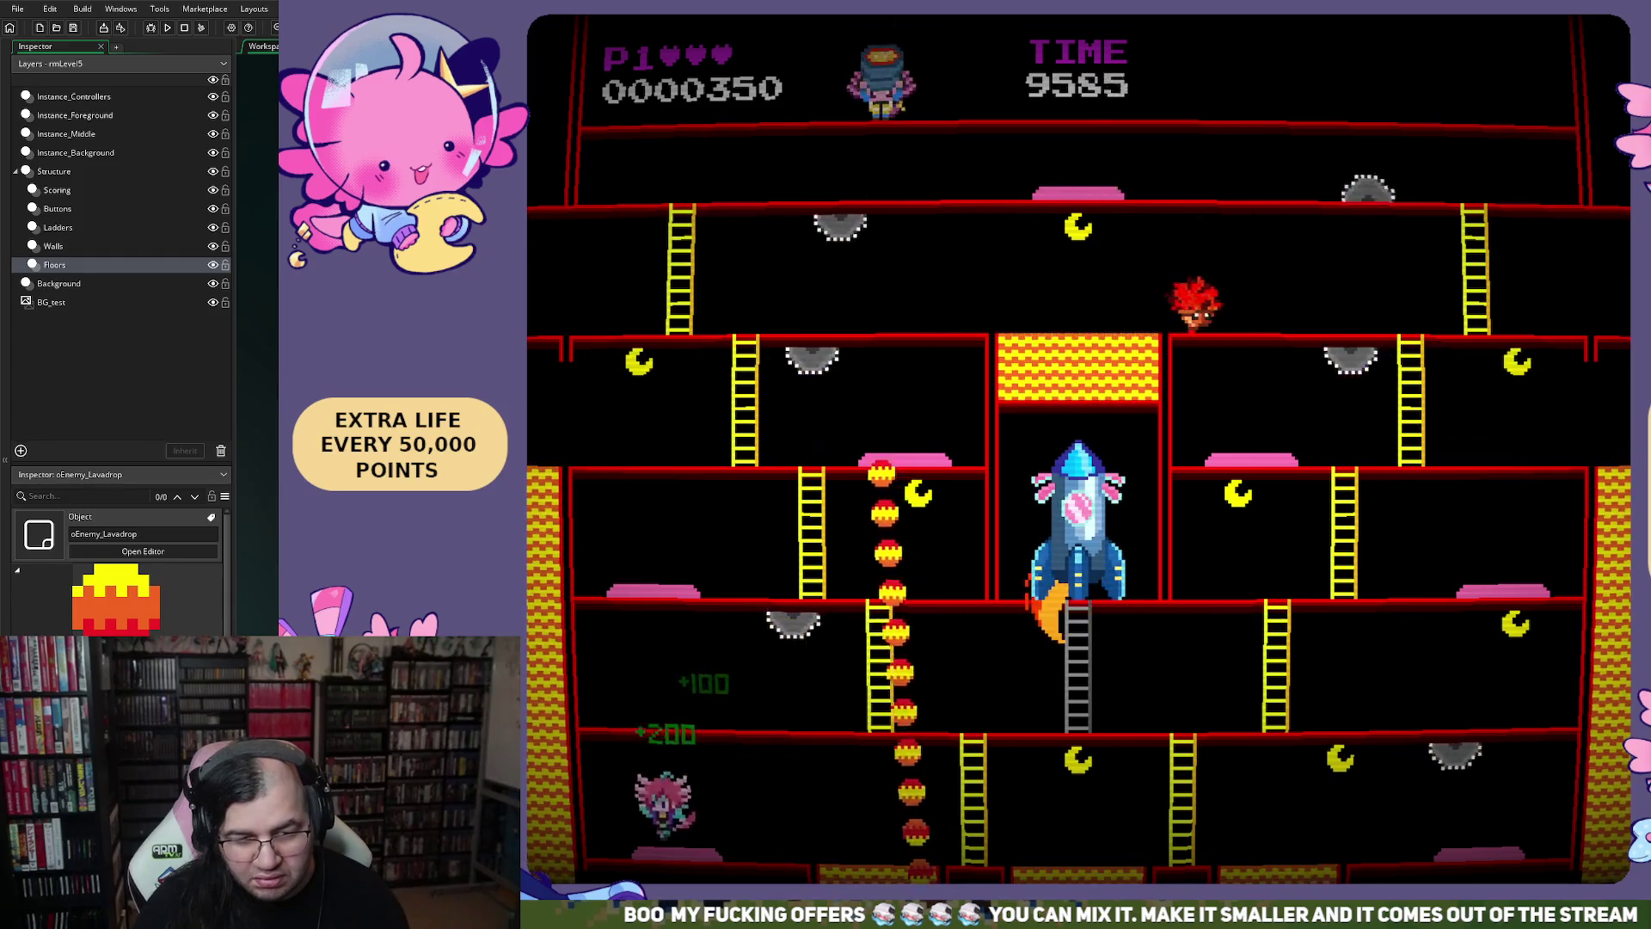
key(Right)
key(Right)
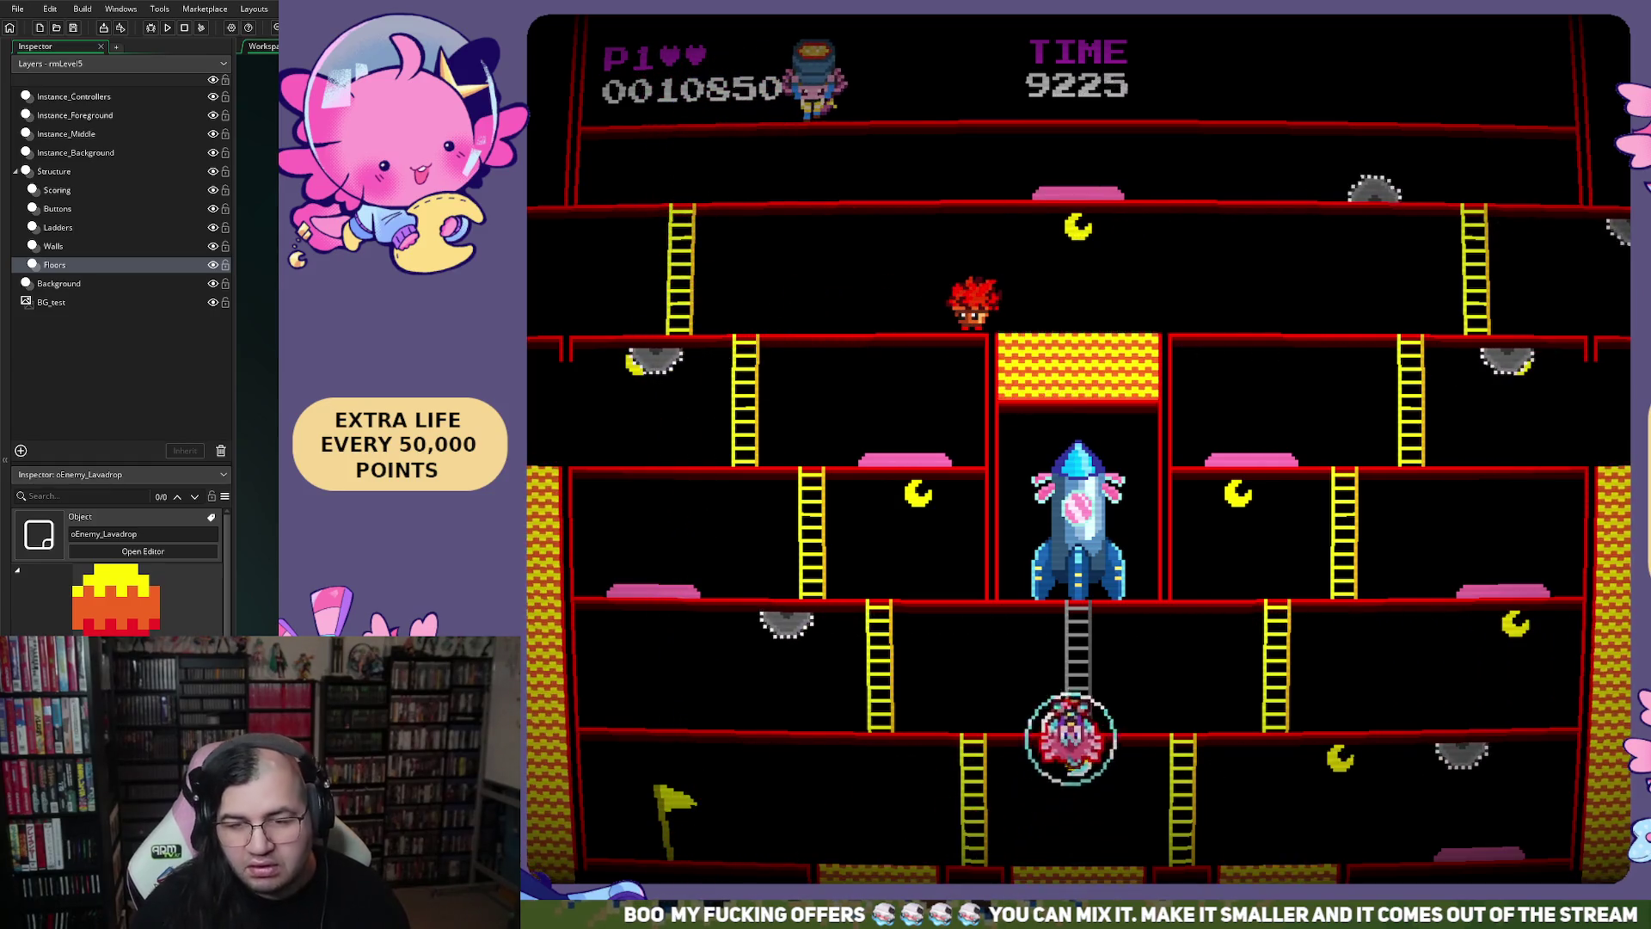
key(Escape)
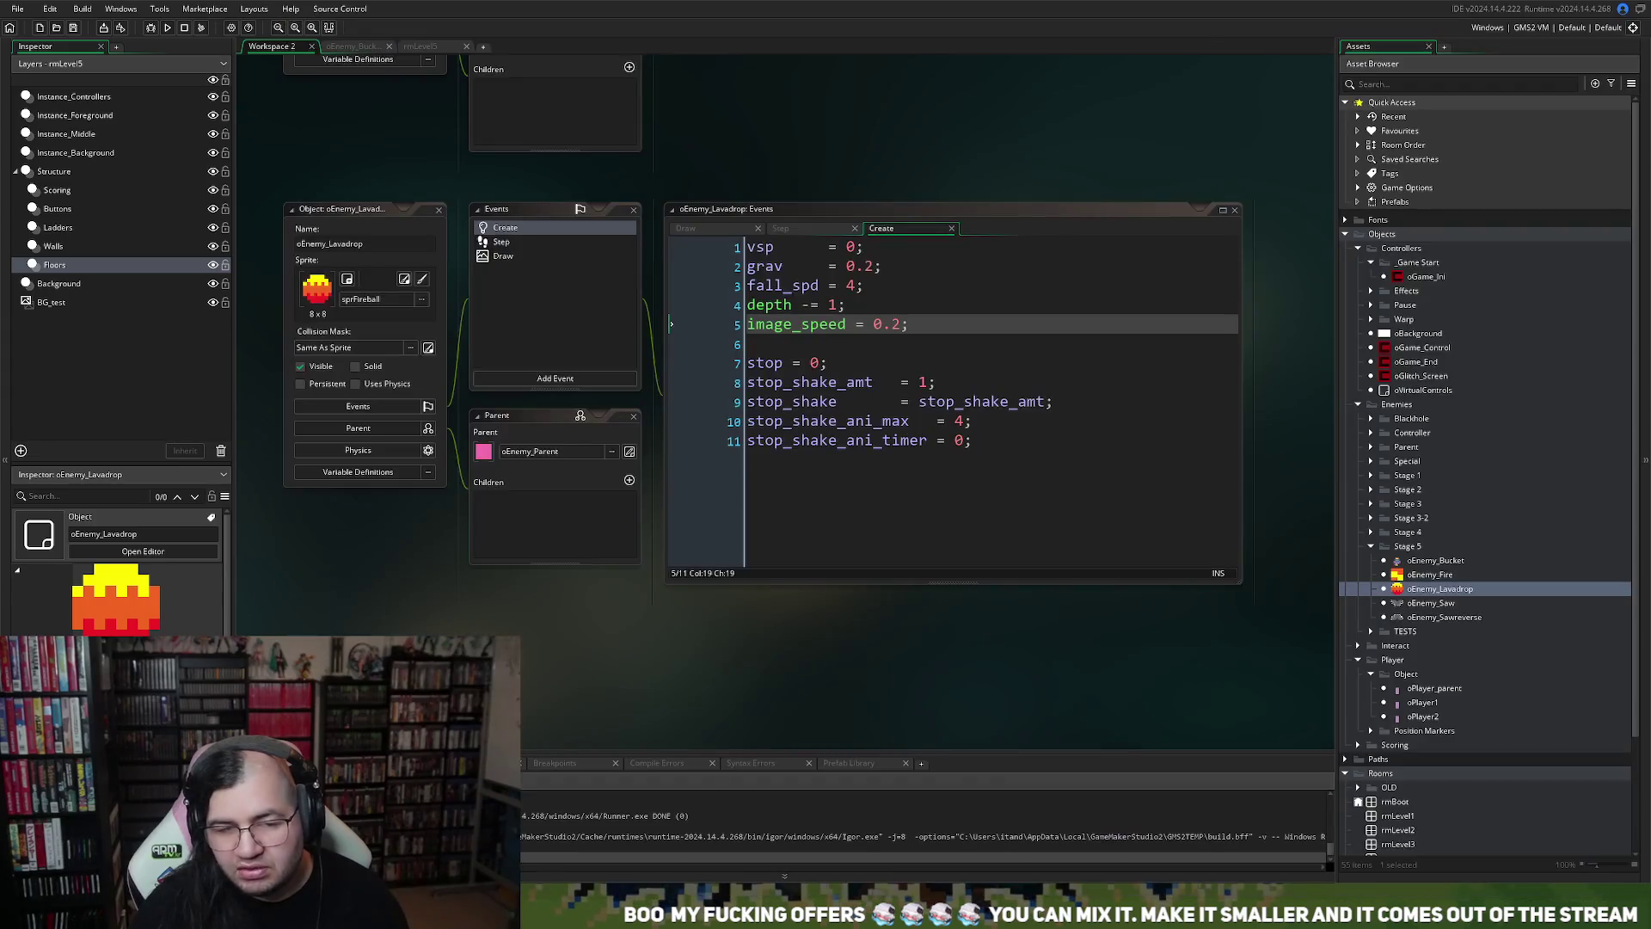
Close the oEnemy_Lavadrop editor and open oEnemy_Bucket's Step event code
click(439, 212)
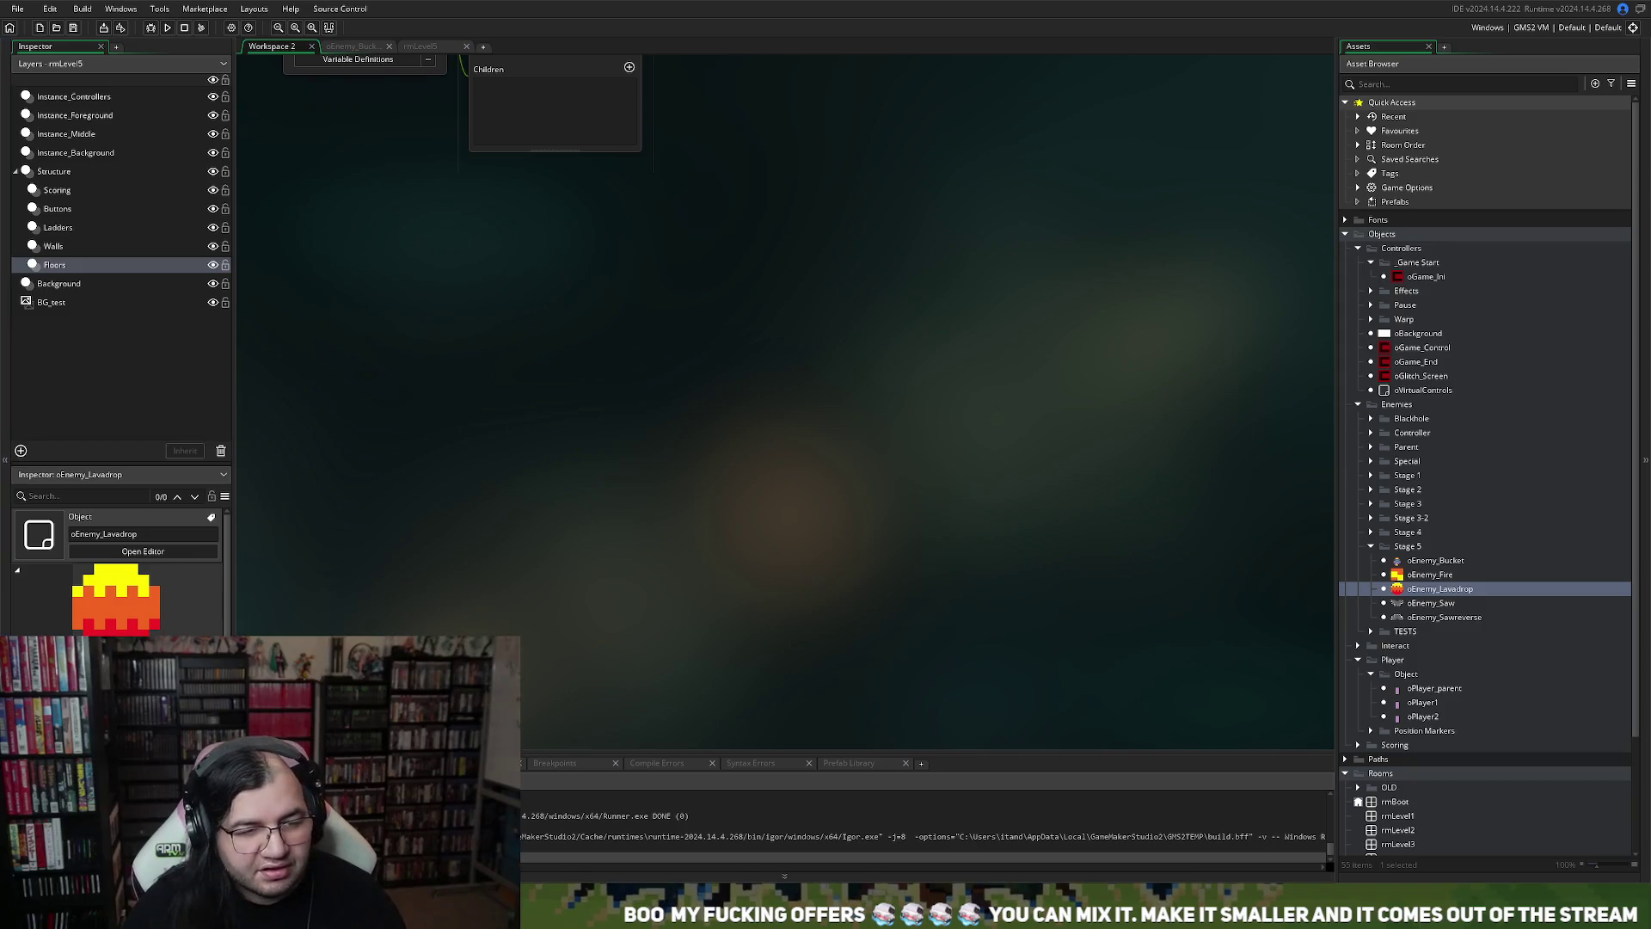
scroll(464, 284, up, 4)
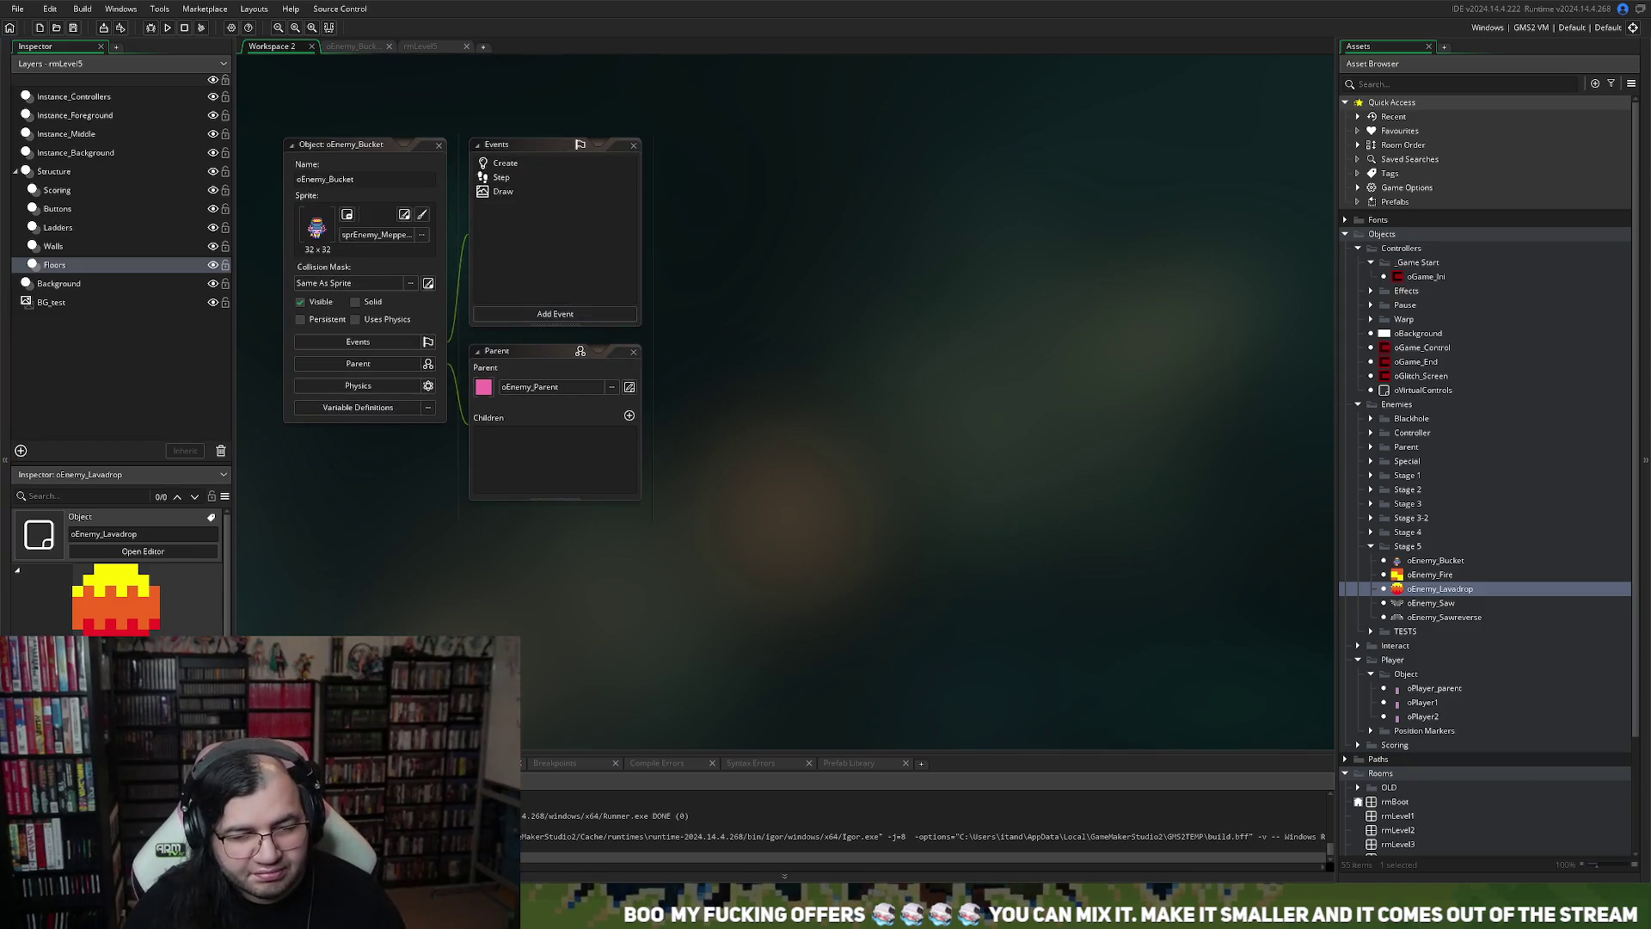
double_click(499, 183)
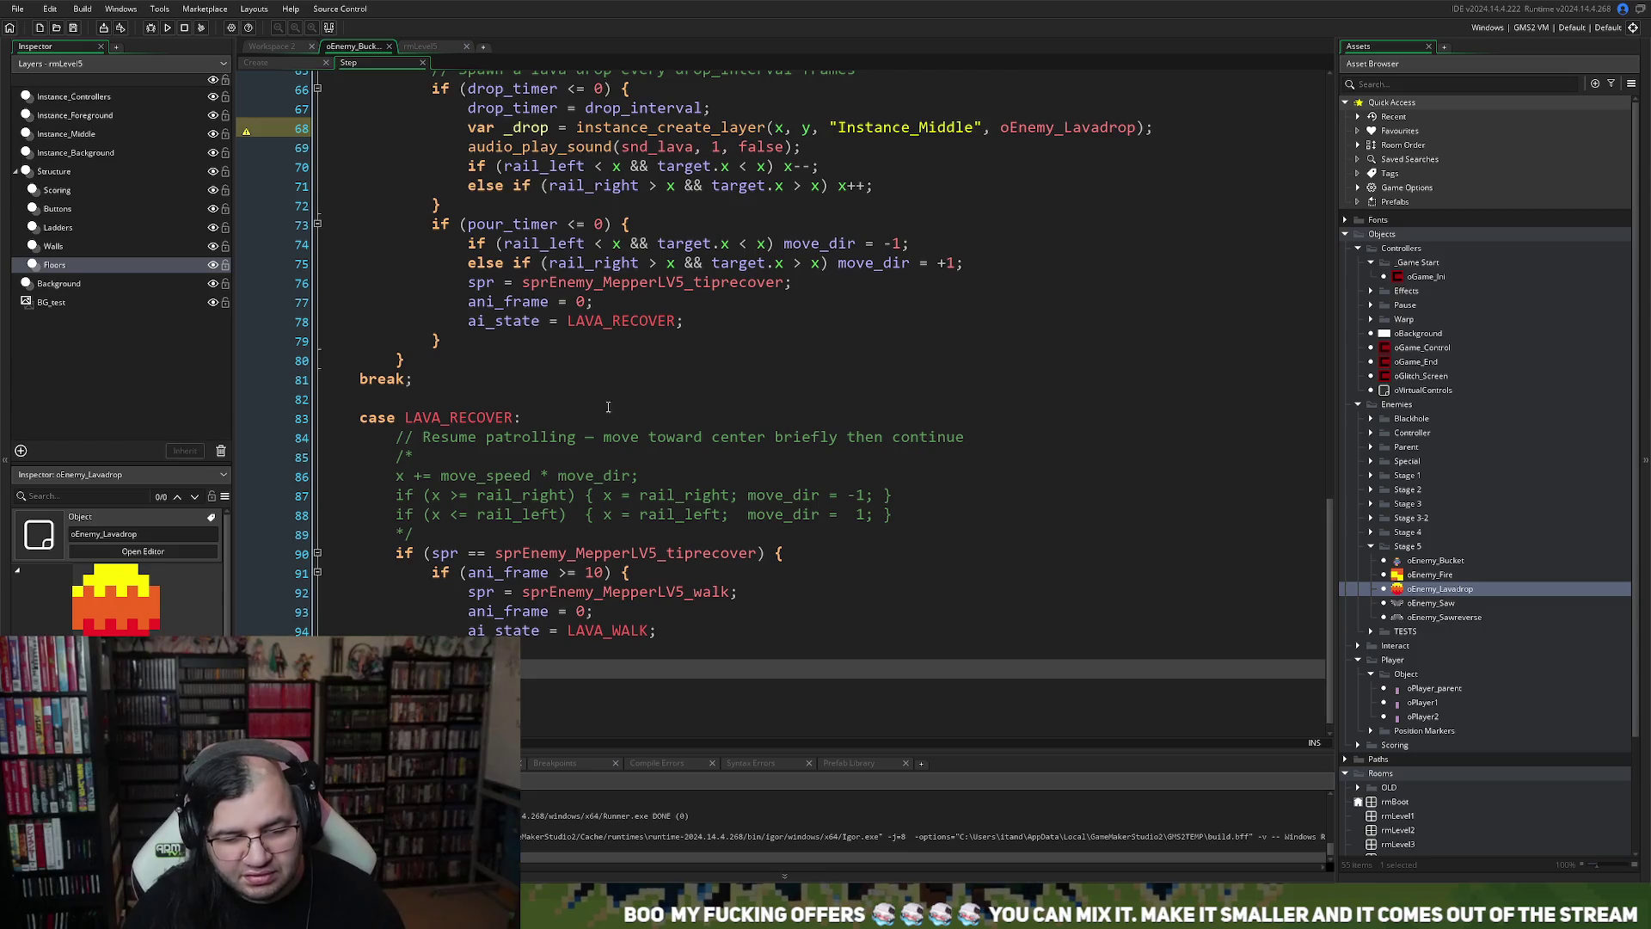
scroll(609, 406, up, 4)
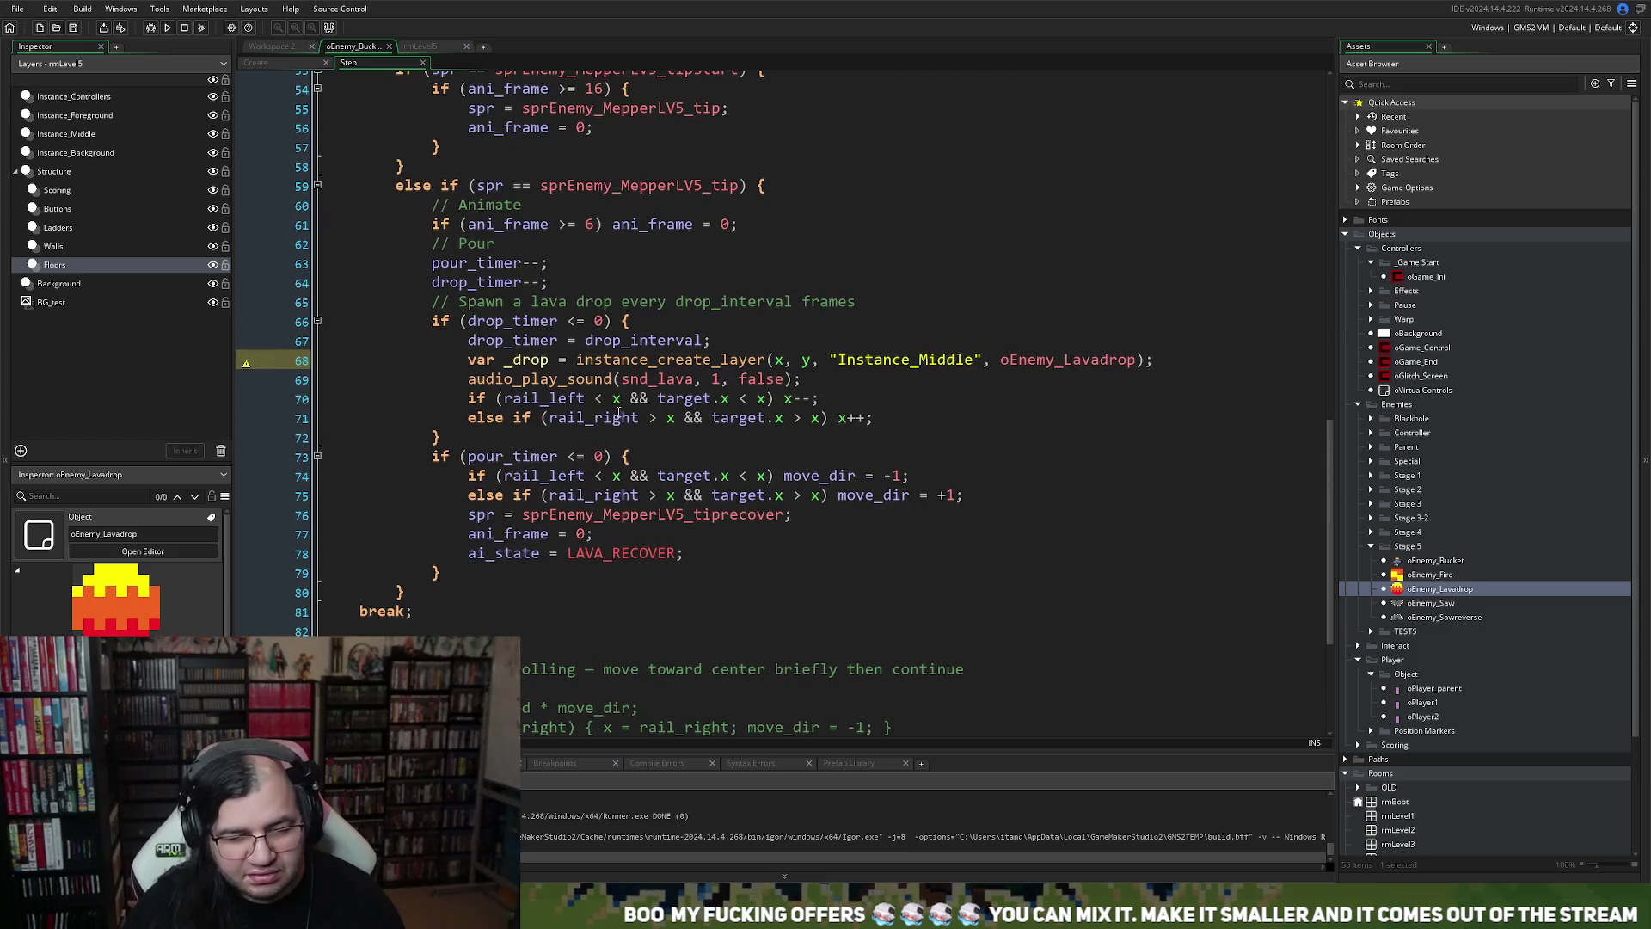
Change the lava drop spawn position on line 68 to y - 16 and run the game
click(812, 362)
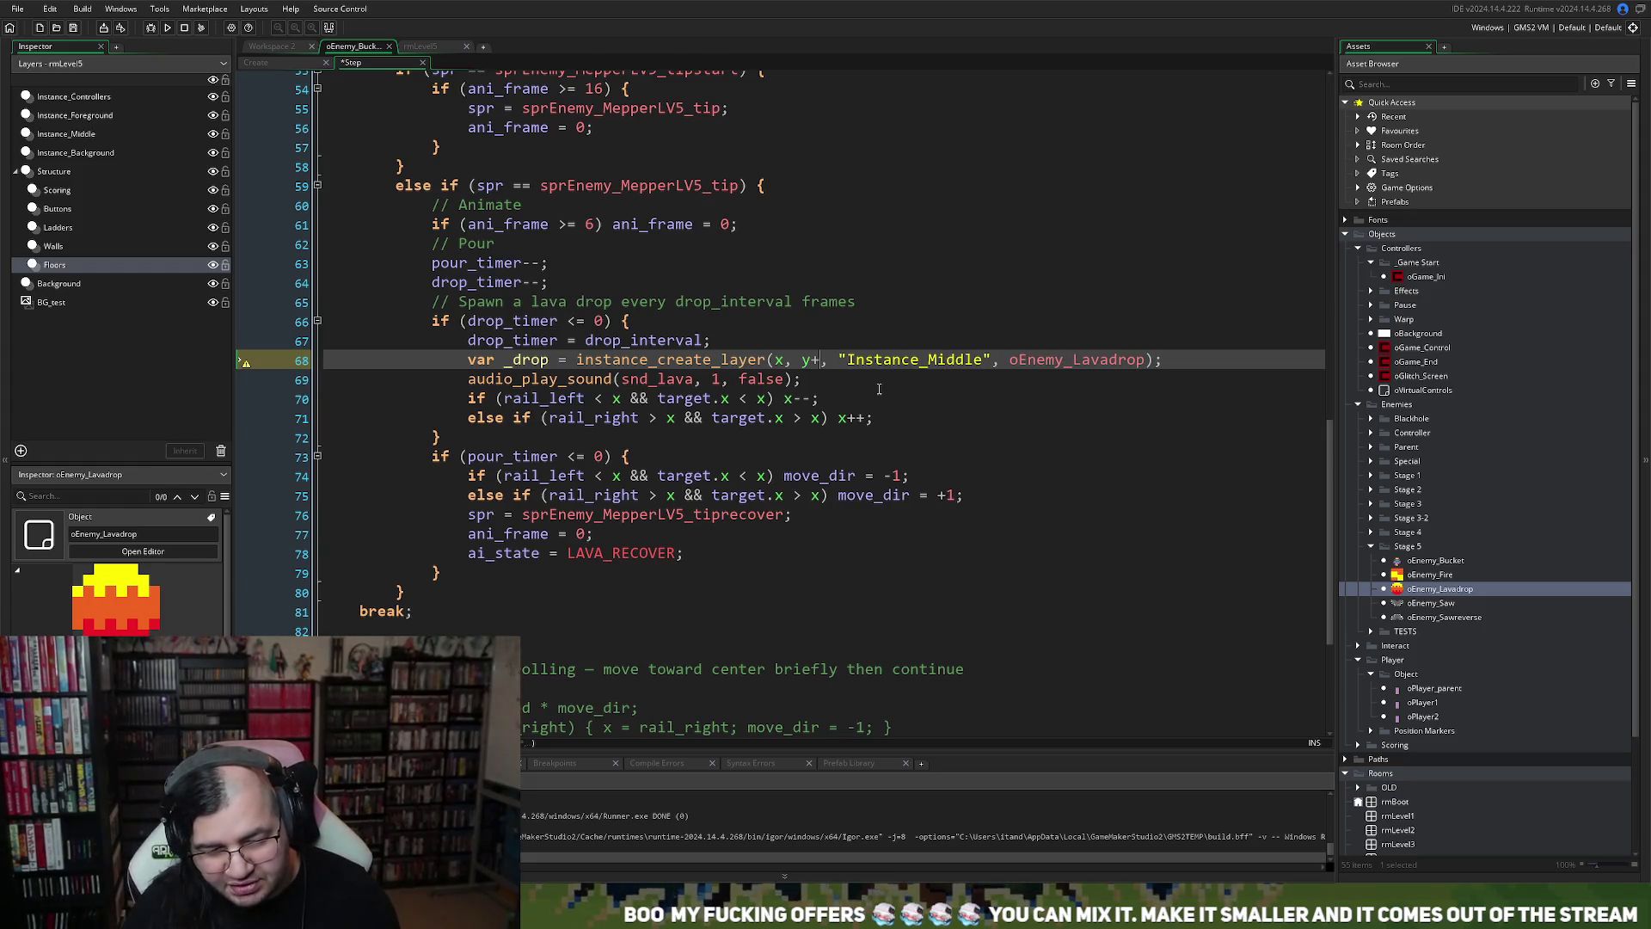
key(BackSpace)
text(- 16)
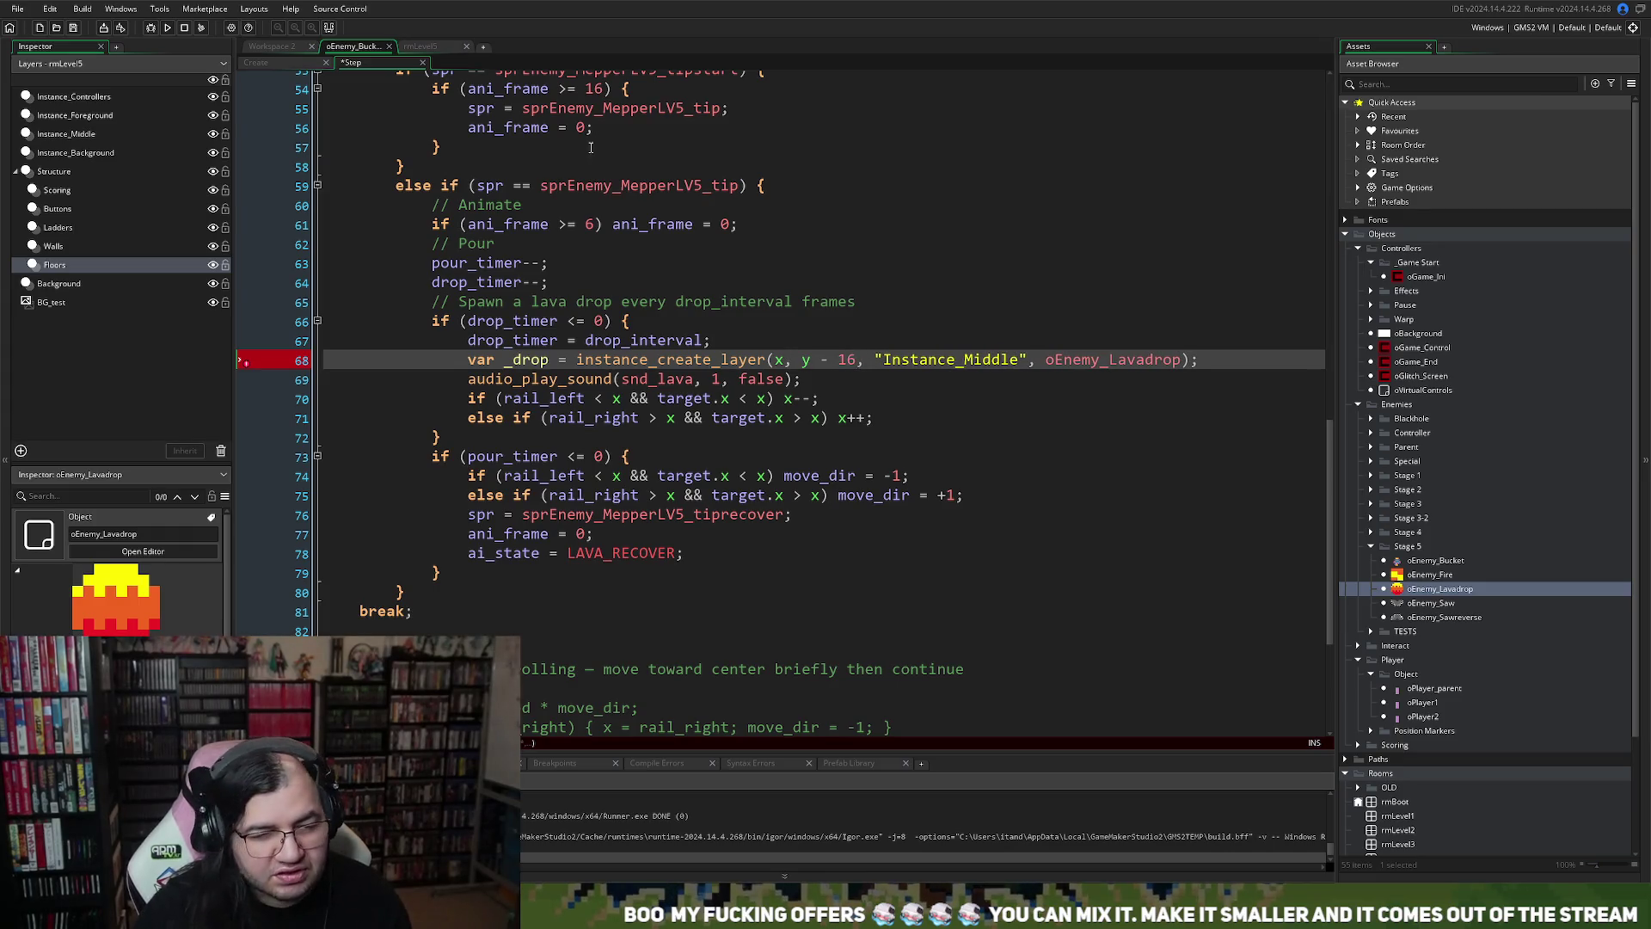
click(168, 27)
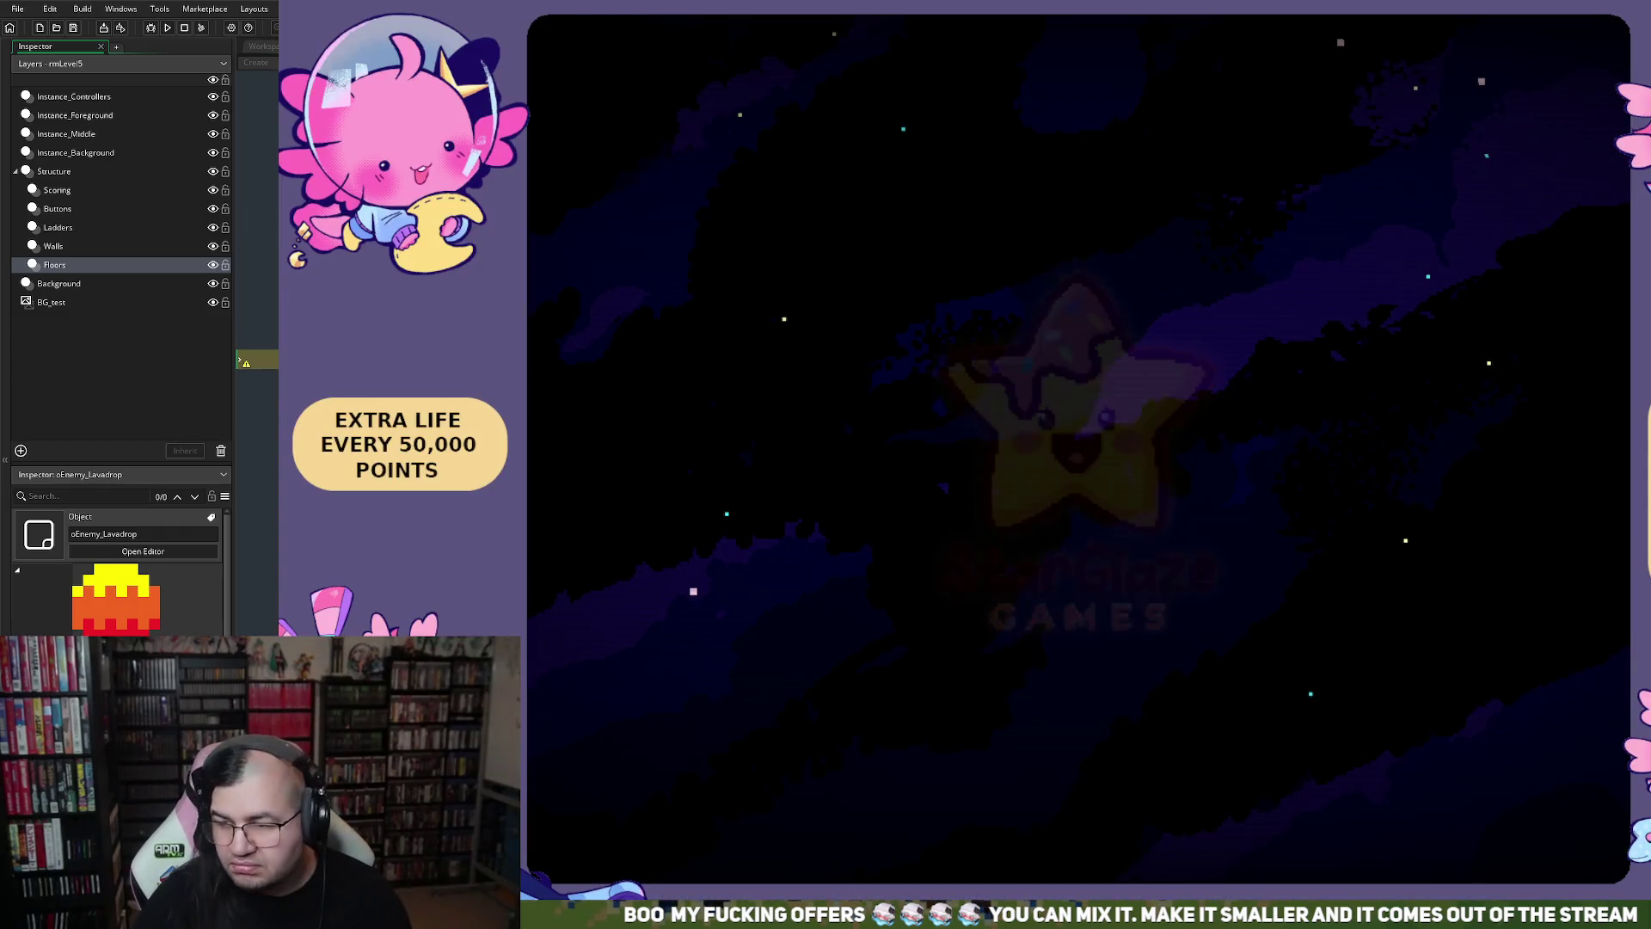
key(Return)
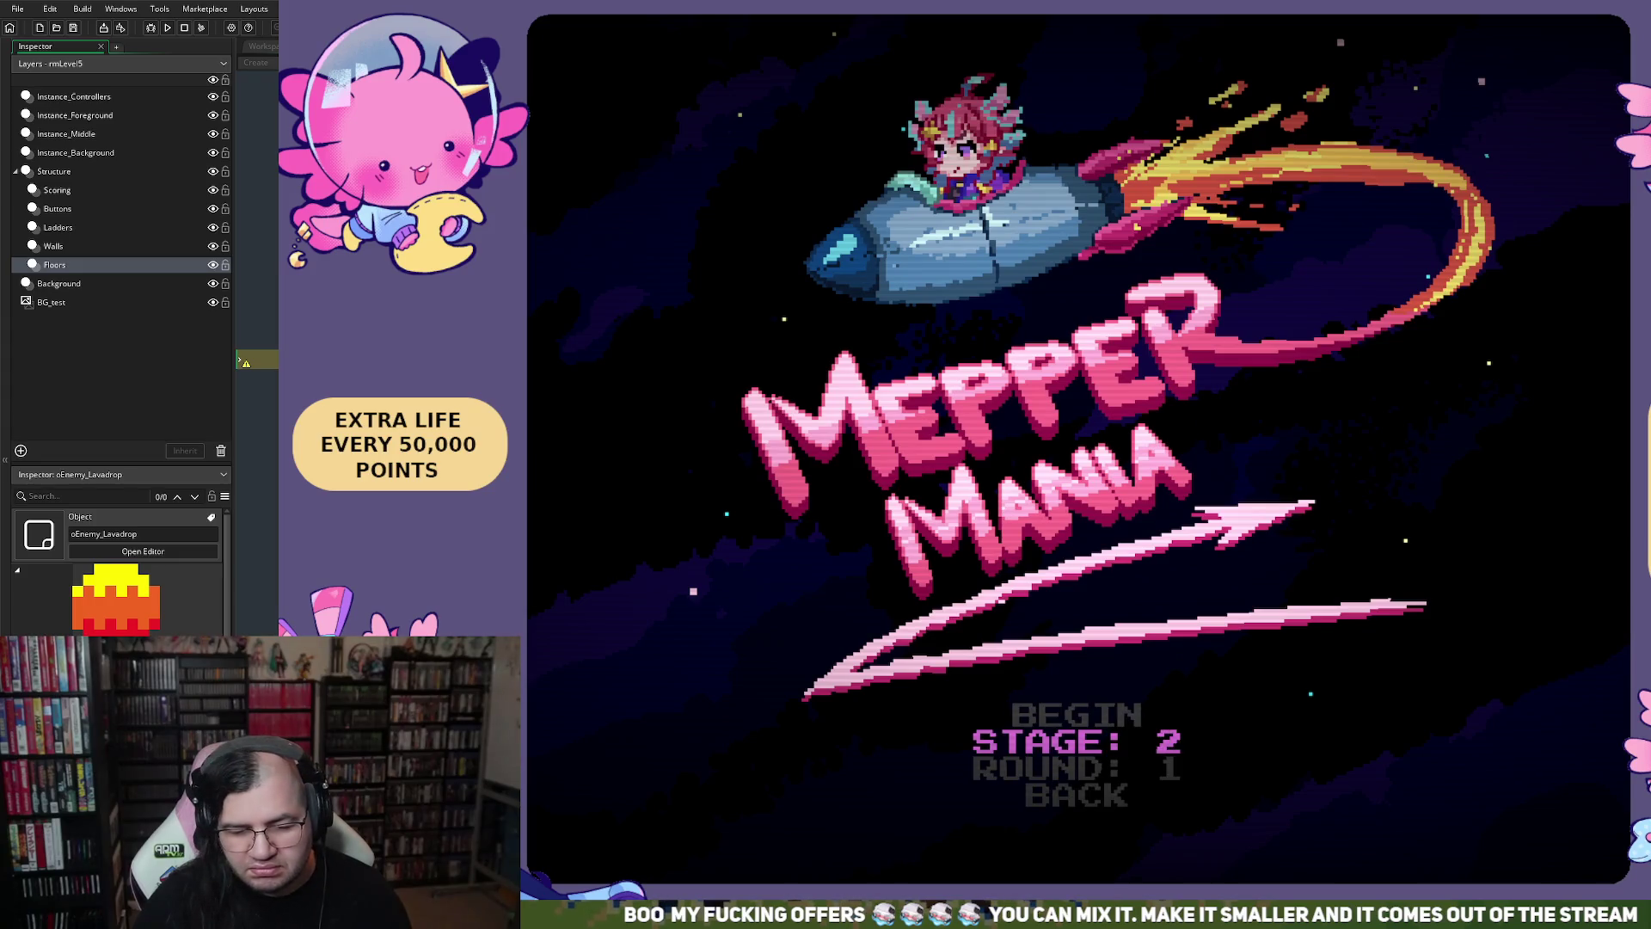
key(Return)
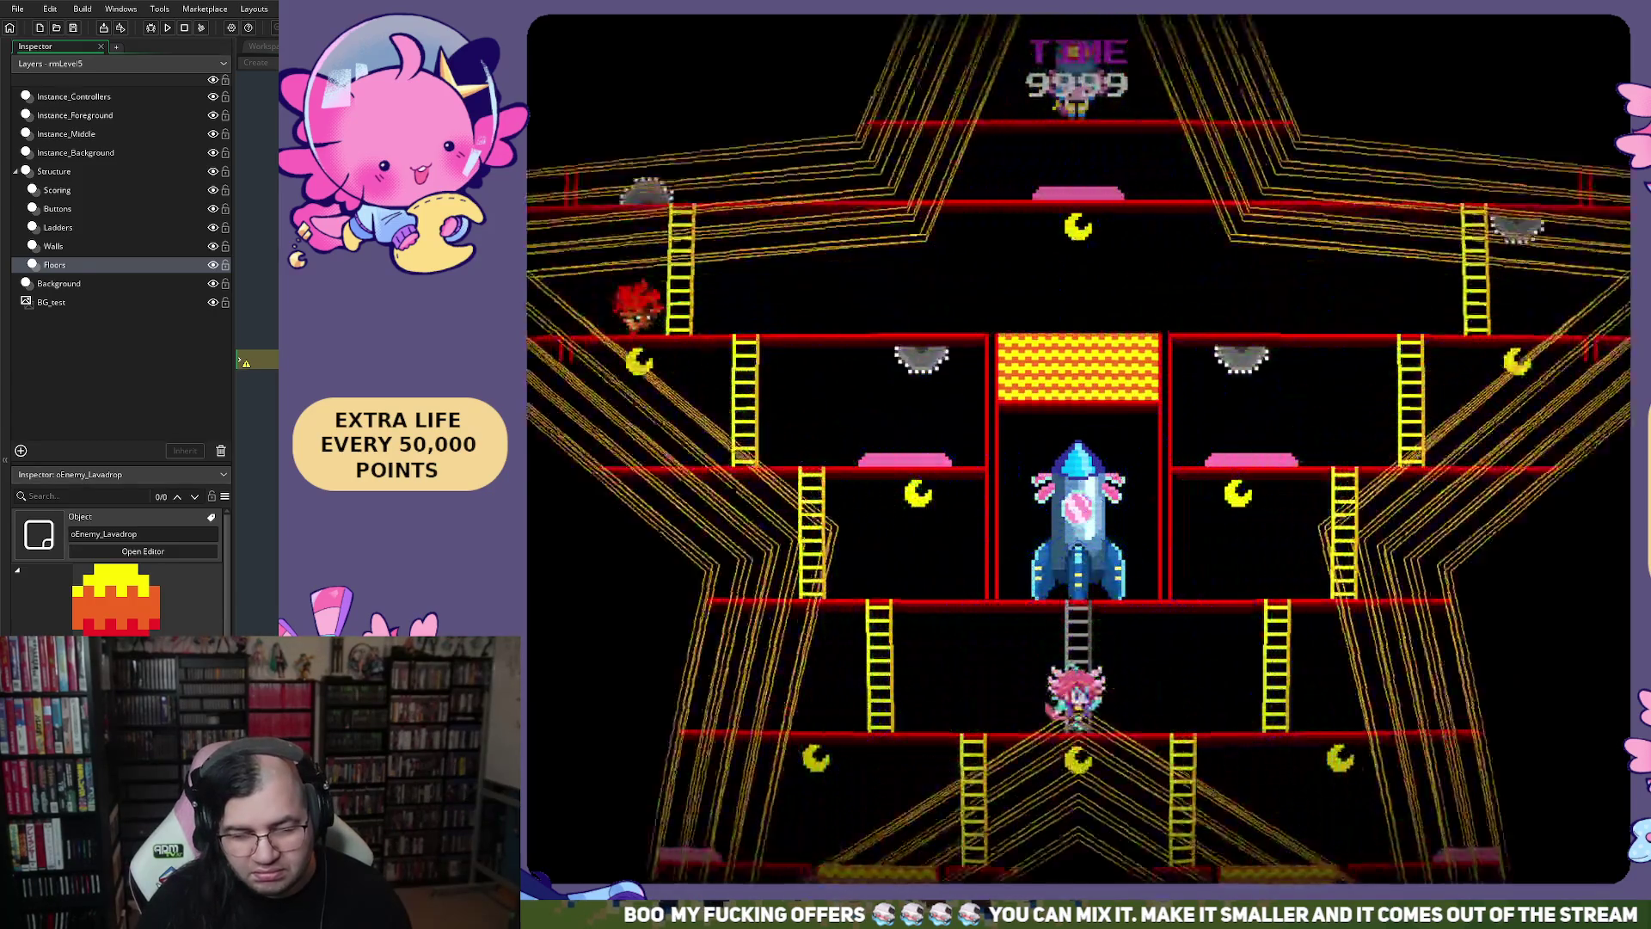
key(Left)
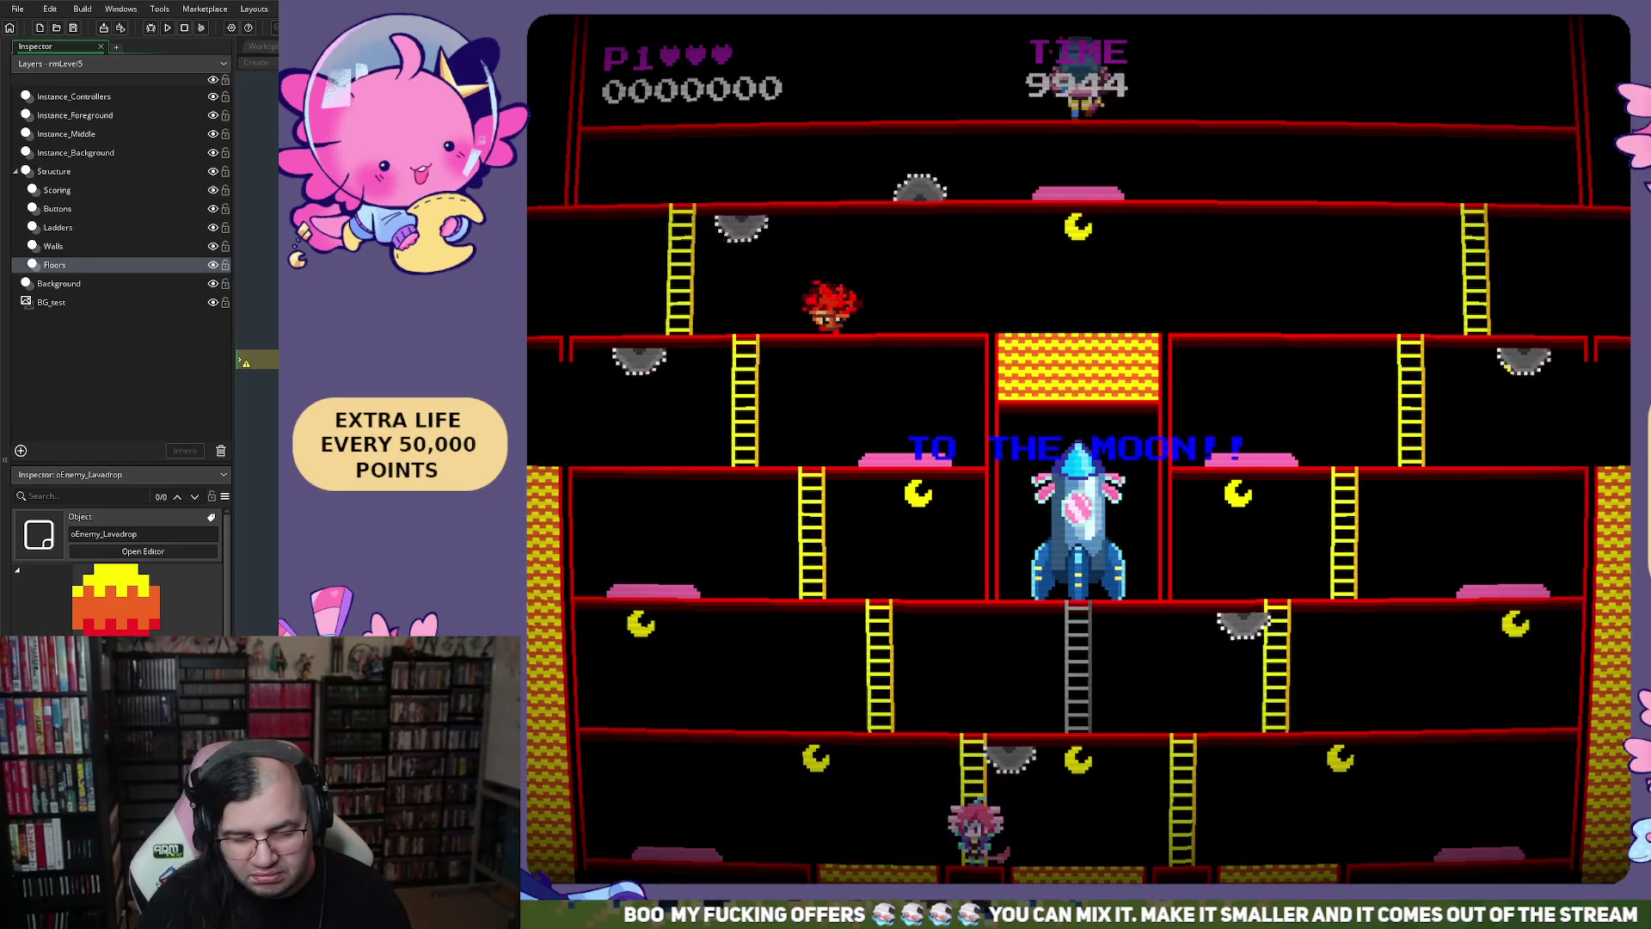
key(Left)
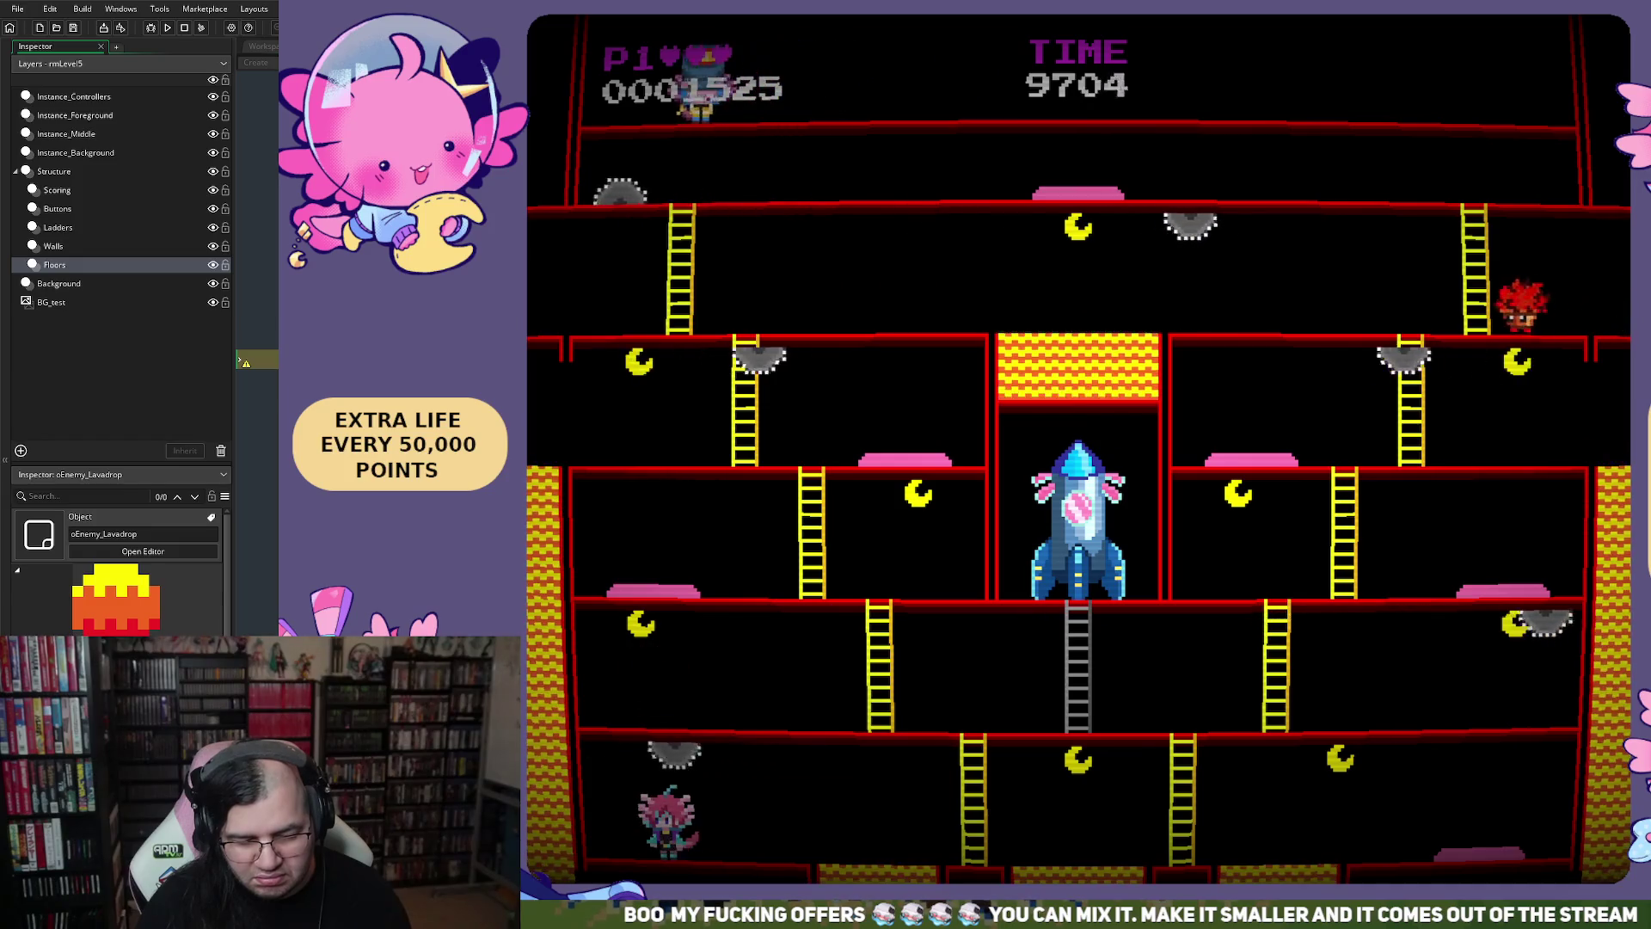
key(space)
key(Right)
key(Right)
key(Right)
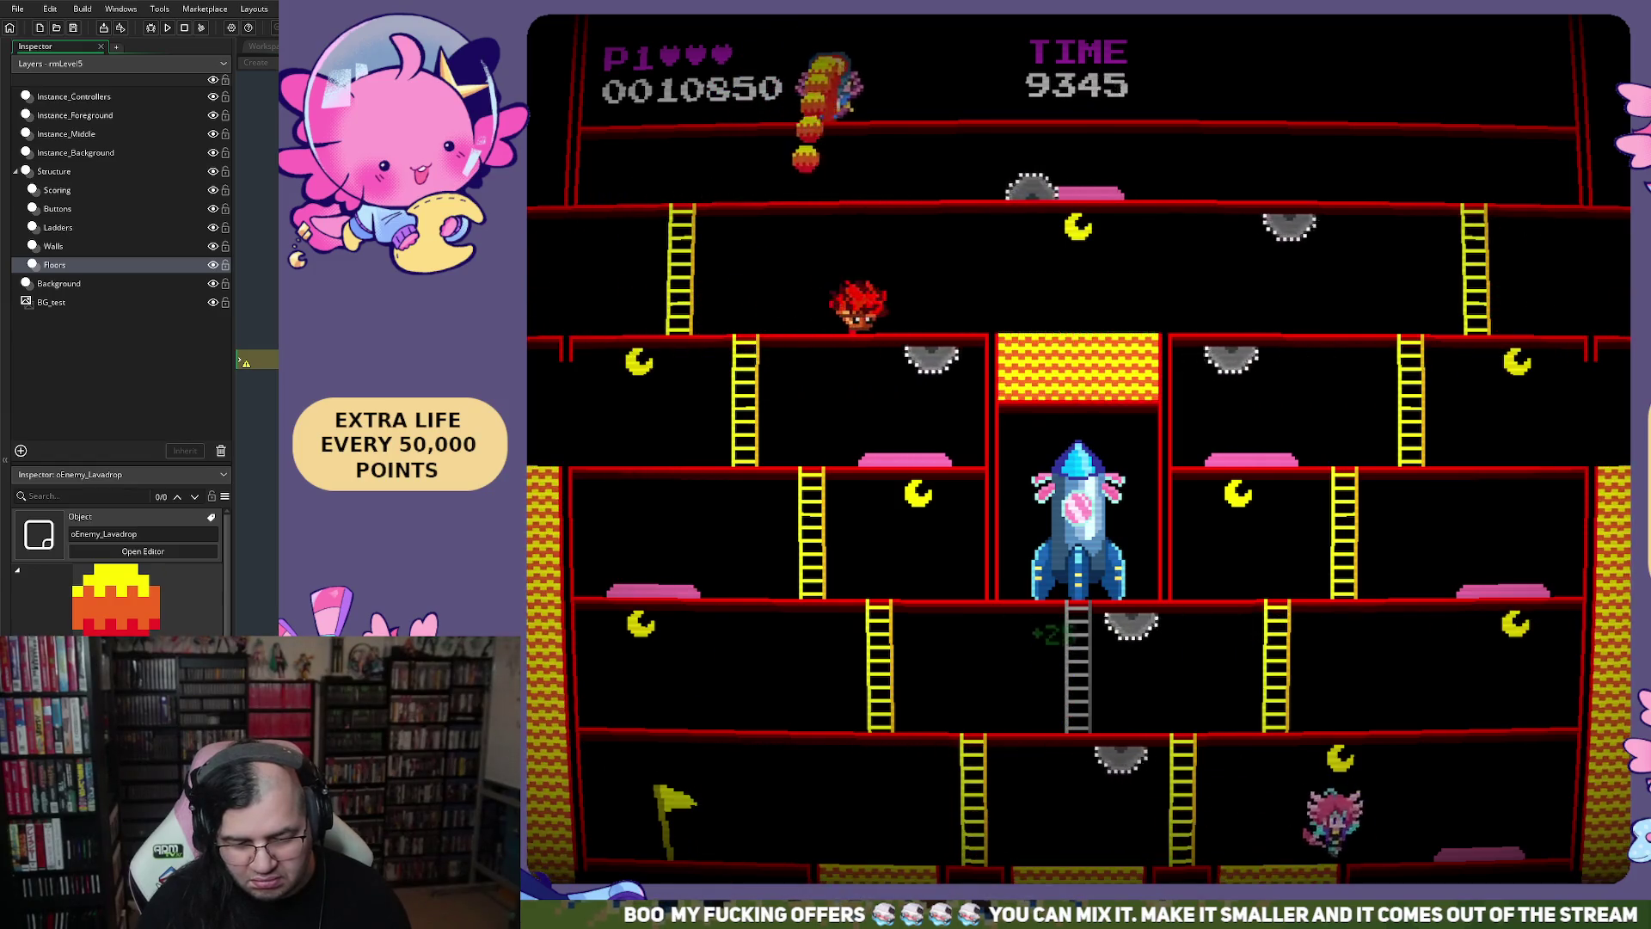
key(Left)
key(Right)
key(Left)
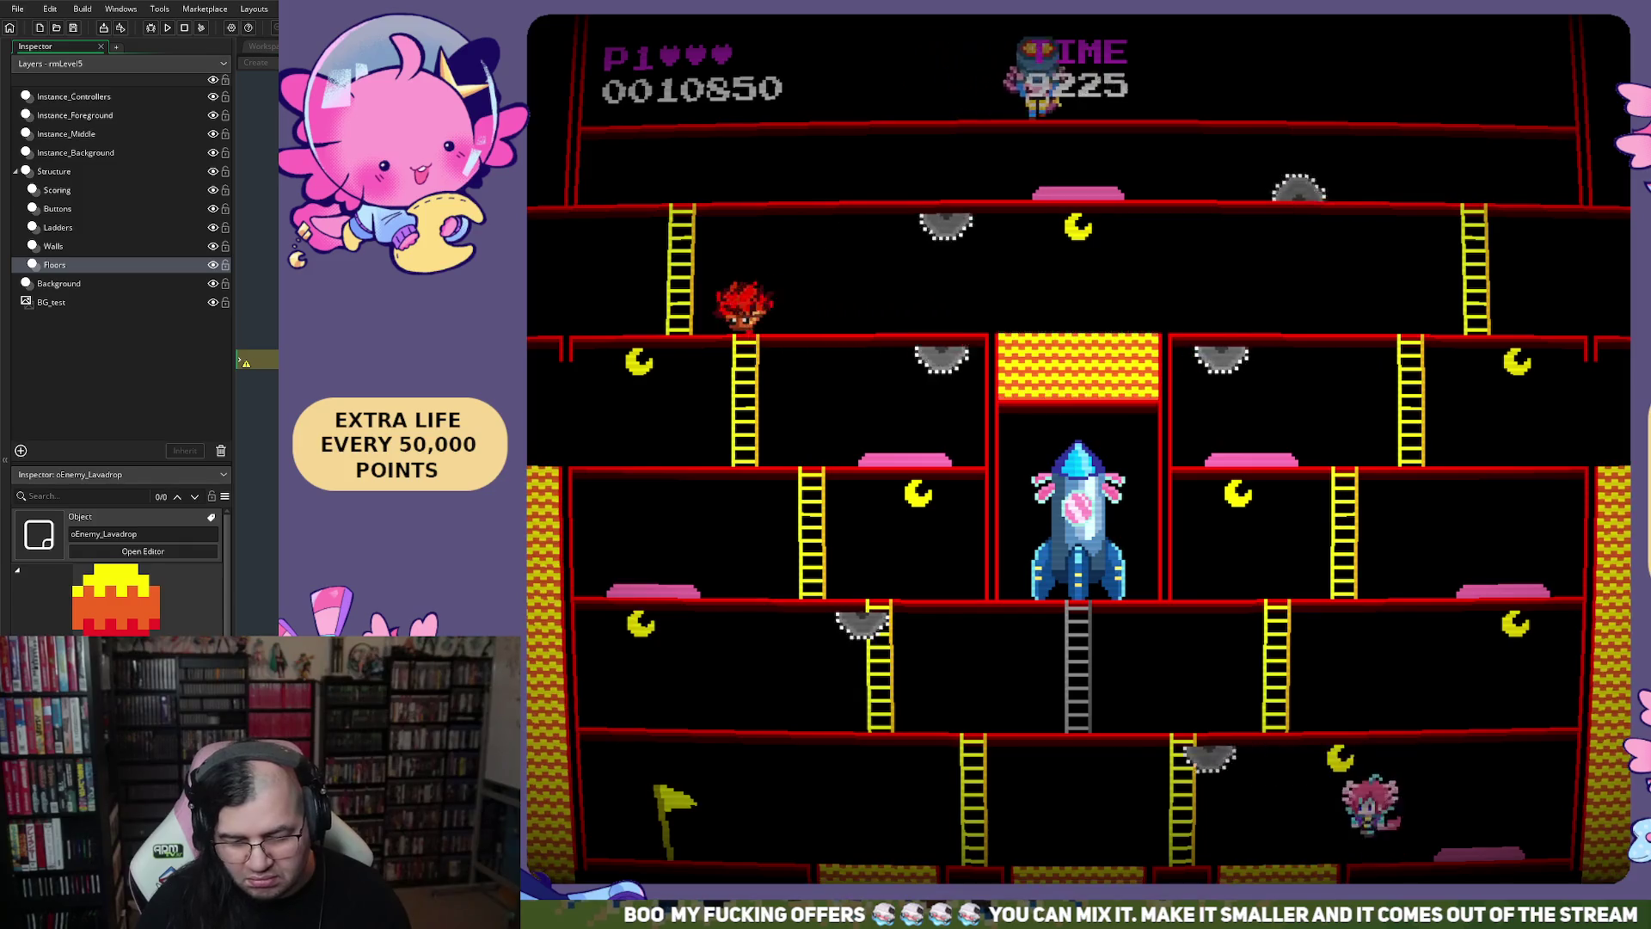
key(Right)
key(space)
key(space)
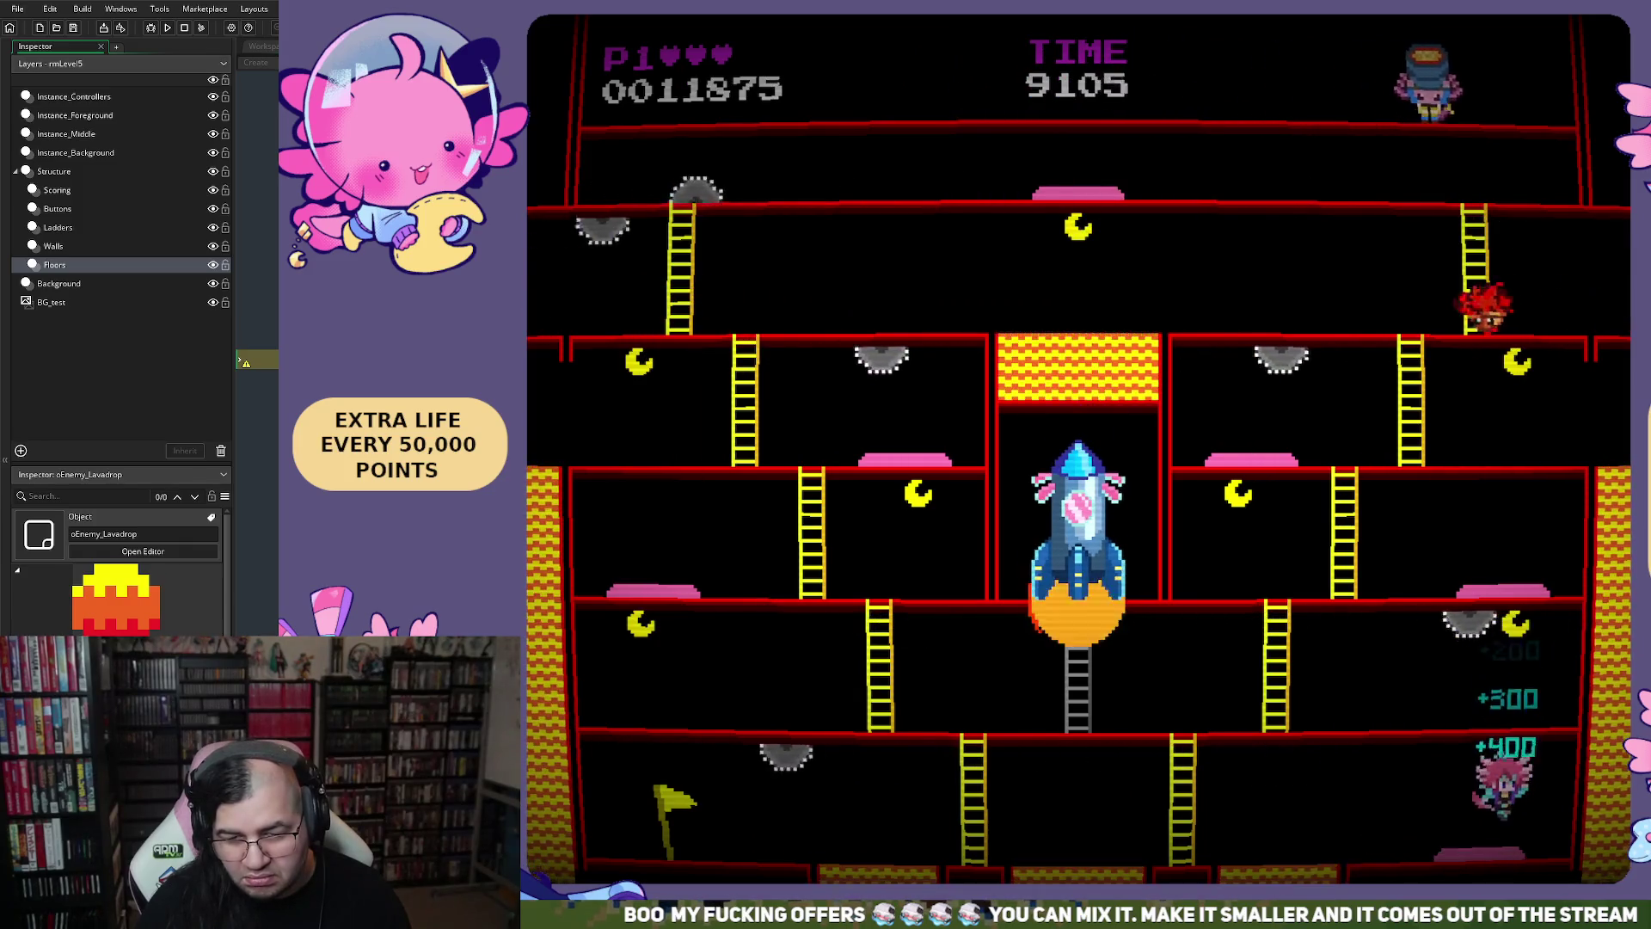
key(Left)
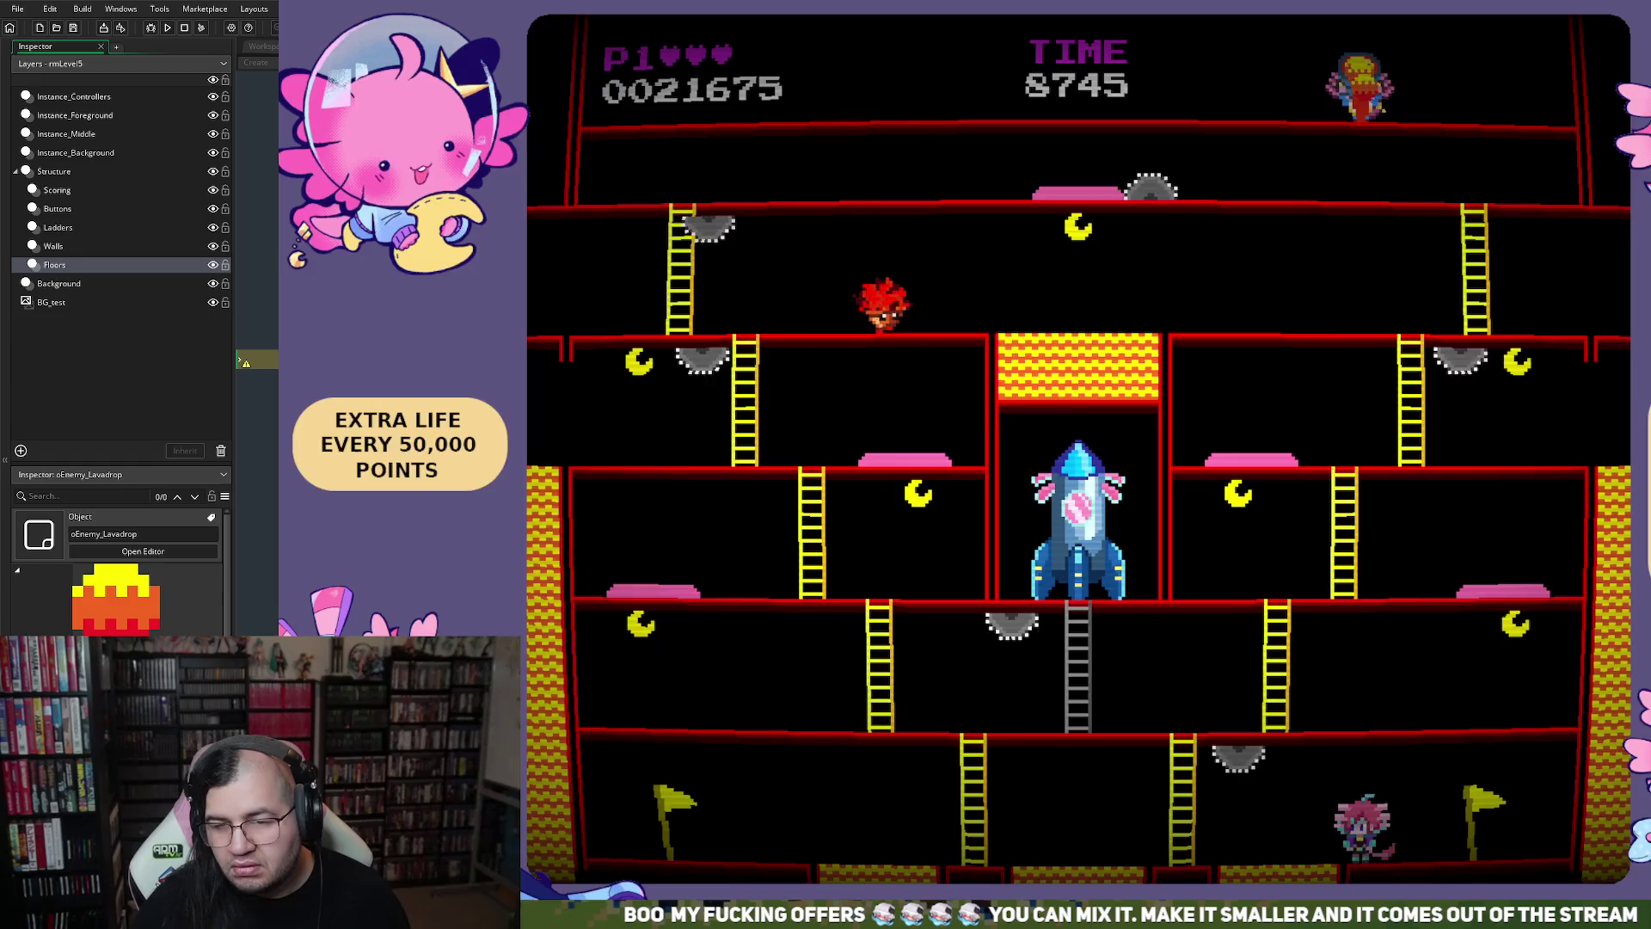
key(Escape)
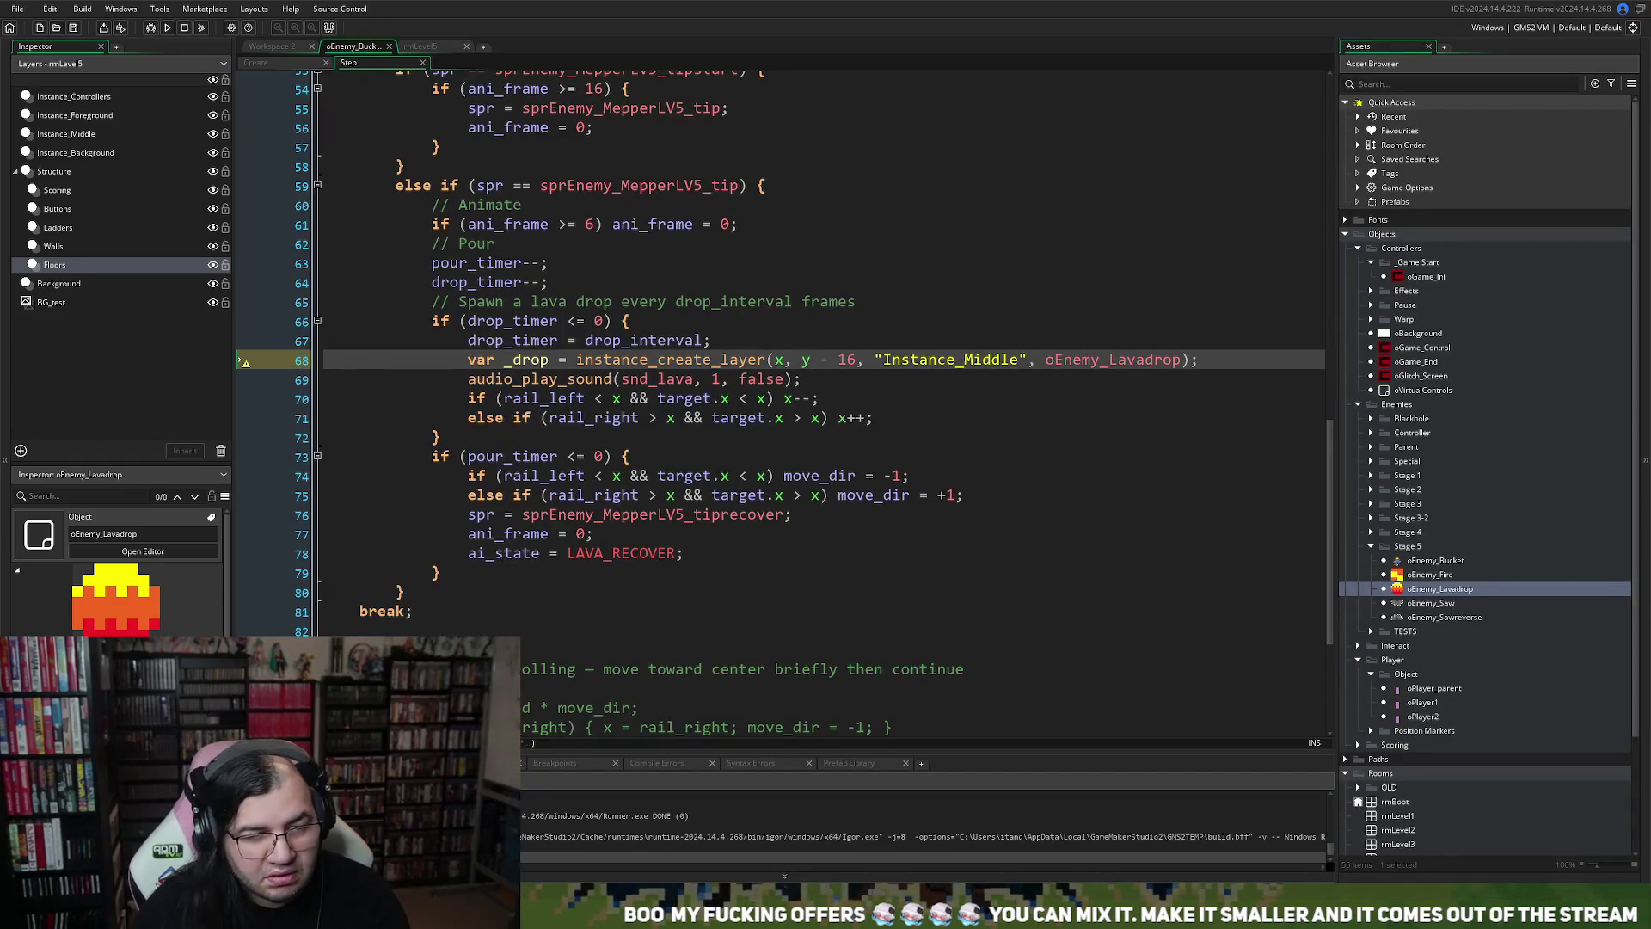
Change image_speed in oEnemy_Lavadrop's Create event from 0.2 to 1
click(271, 46)
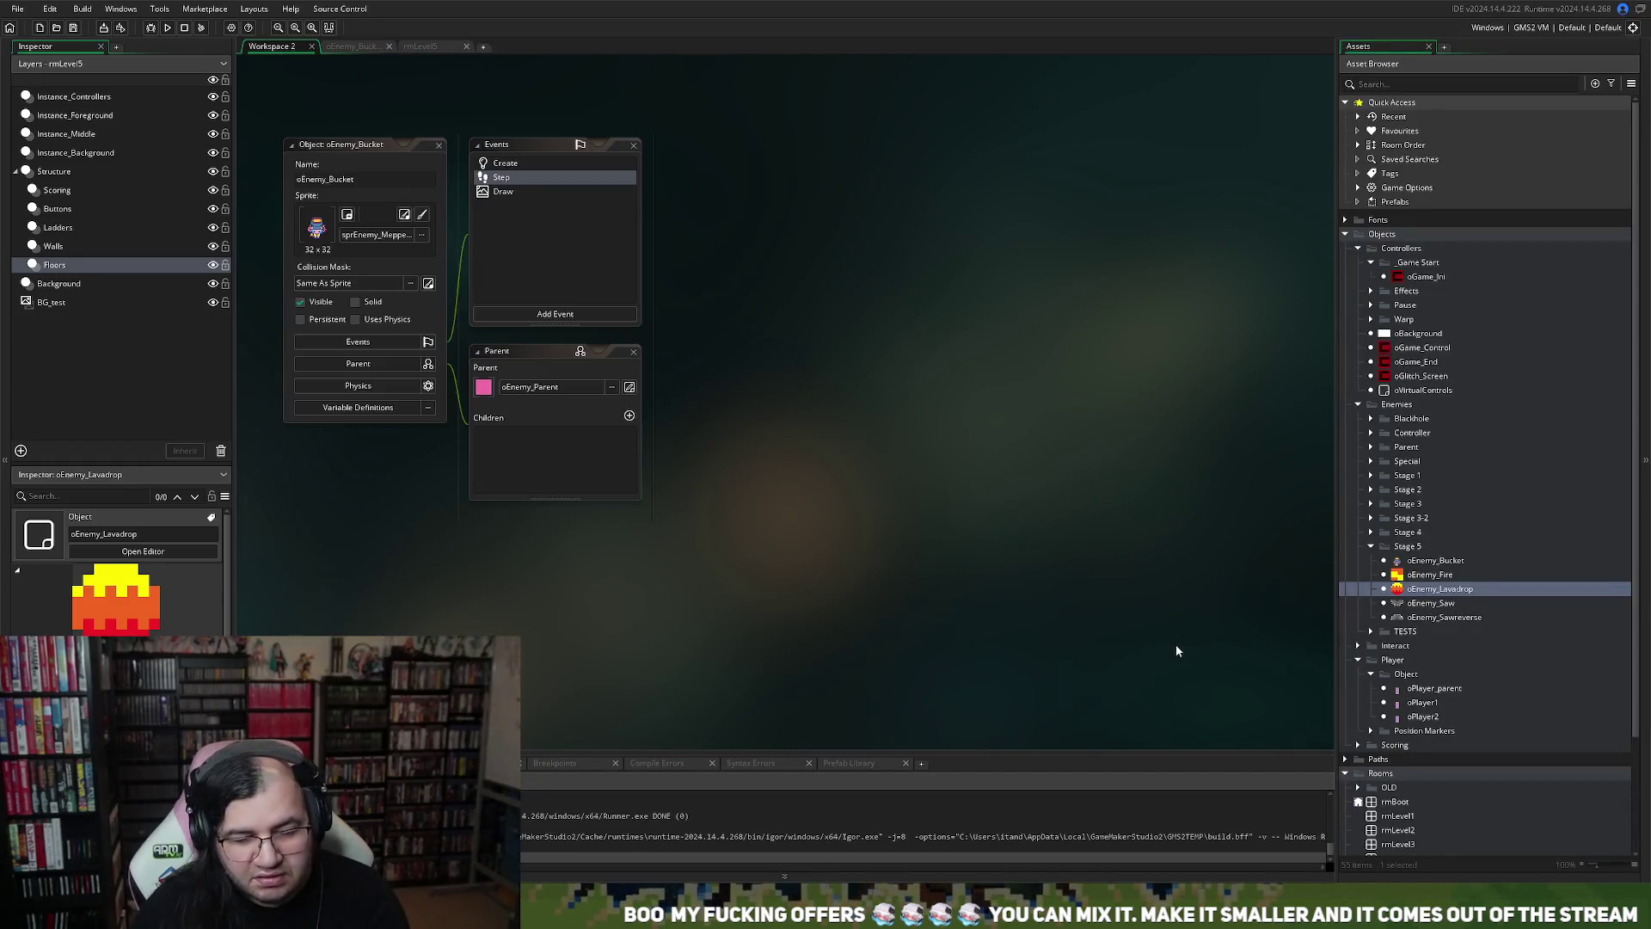
double_click(1405, 590)
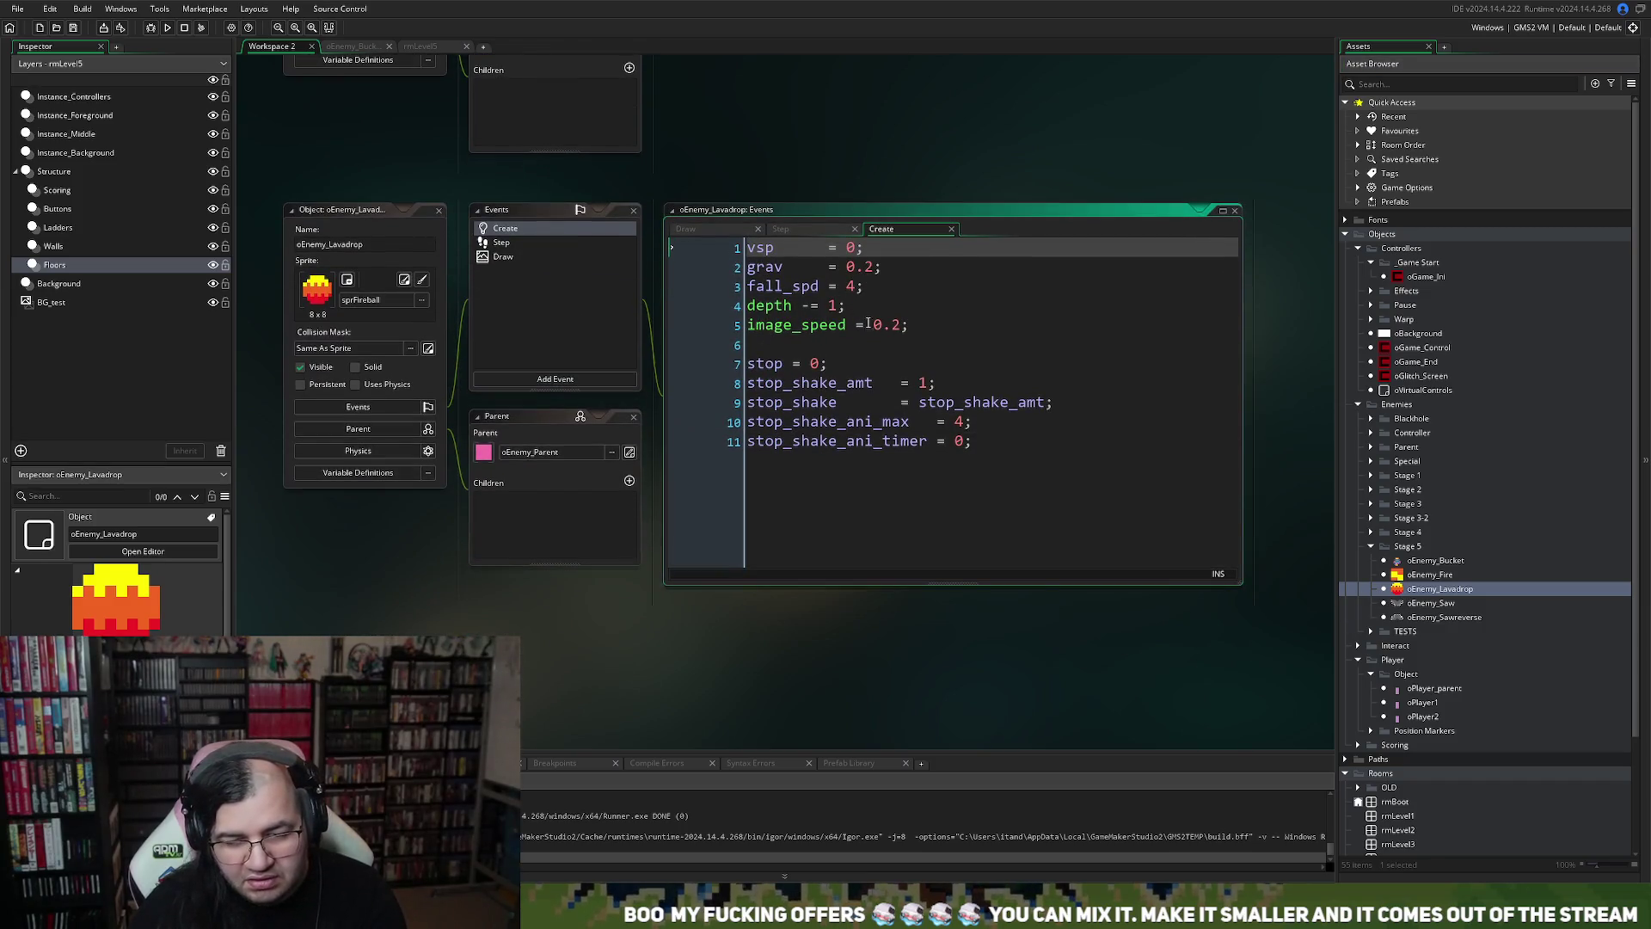
drag(902, 324, 877, 329)
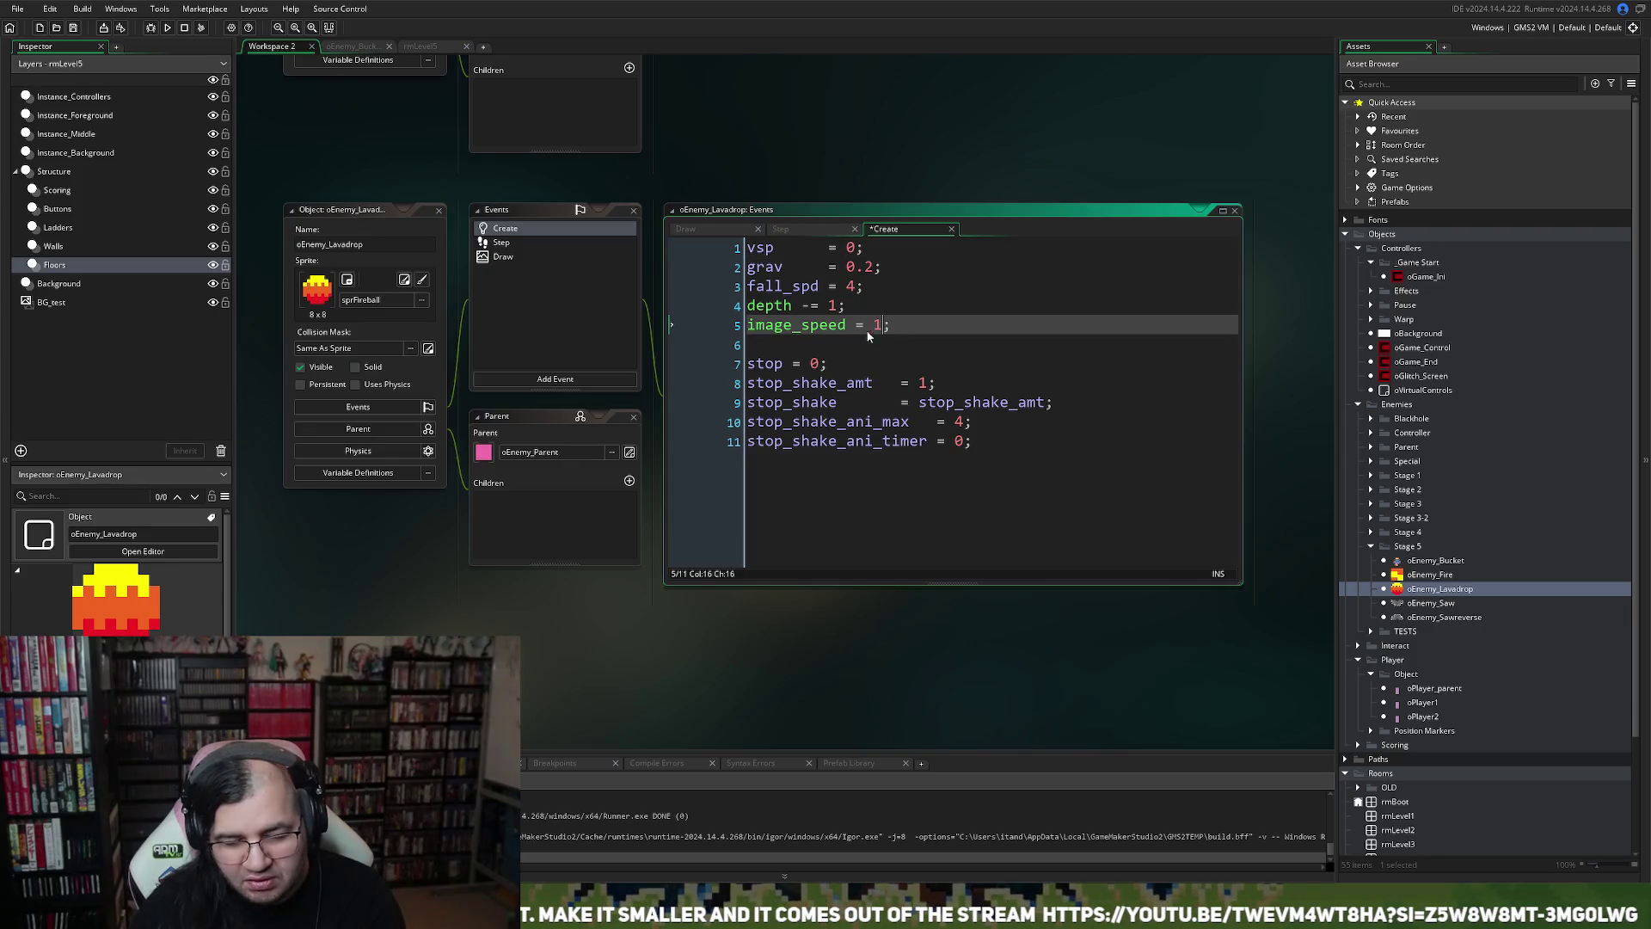
click(612, 352)
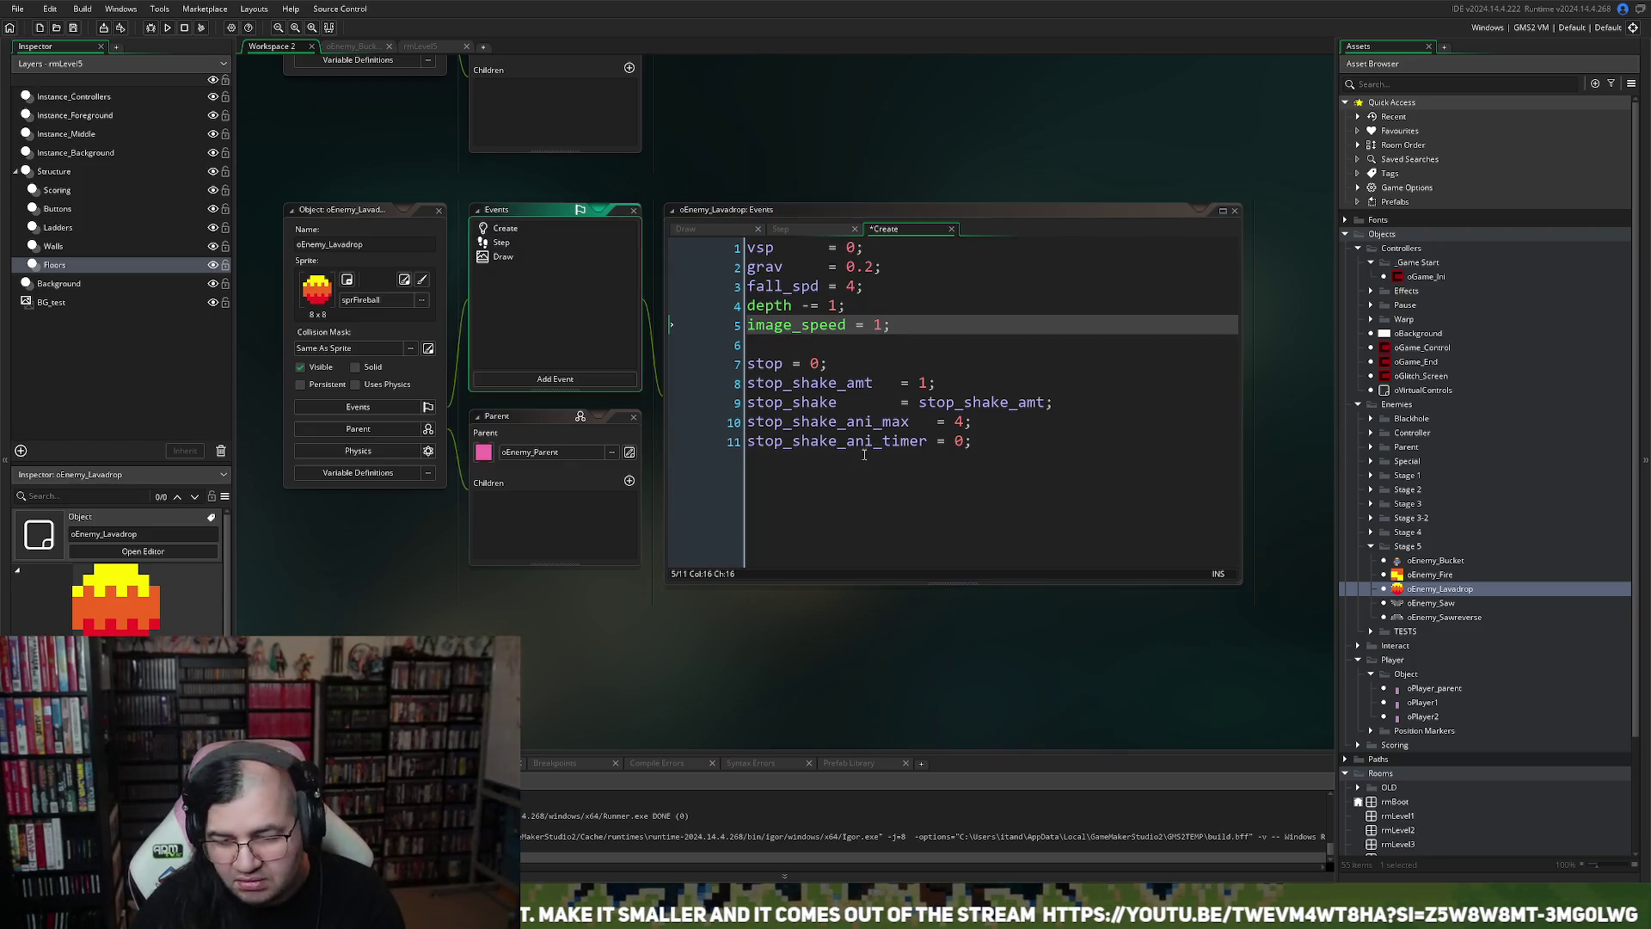
Set the sprFireball animation to 20 fps, close the sprite, and run the game
click(405, 281)
click(744, 500)
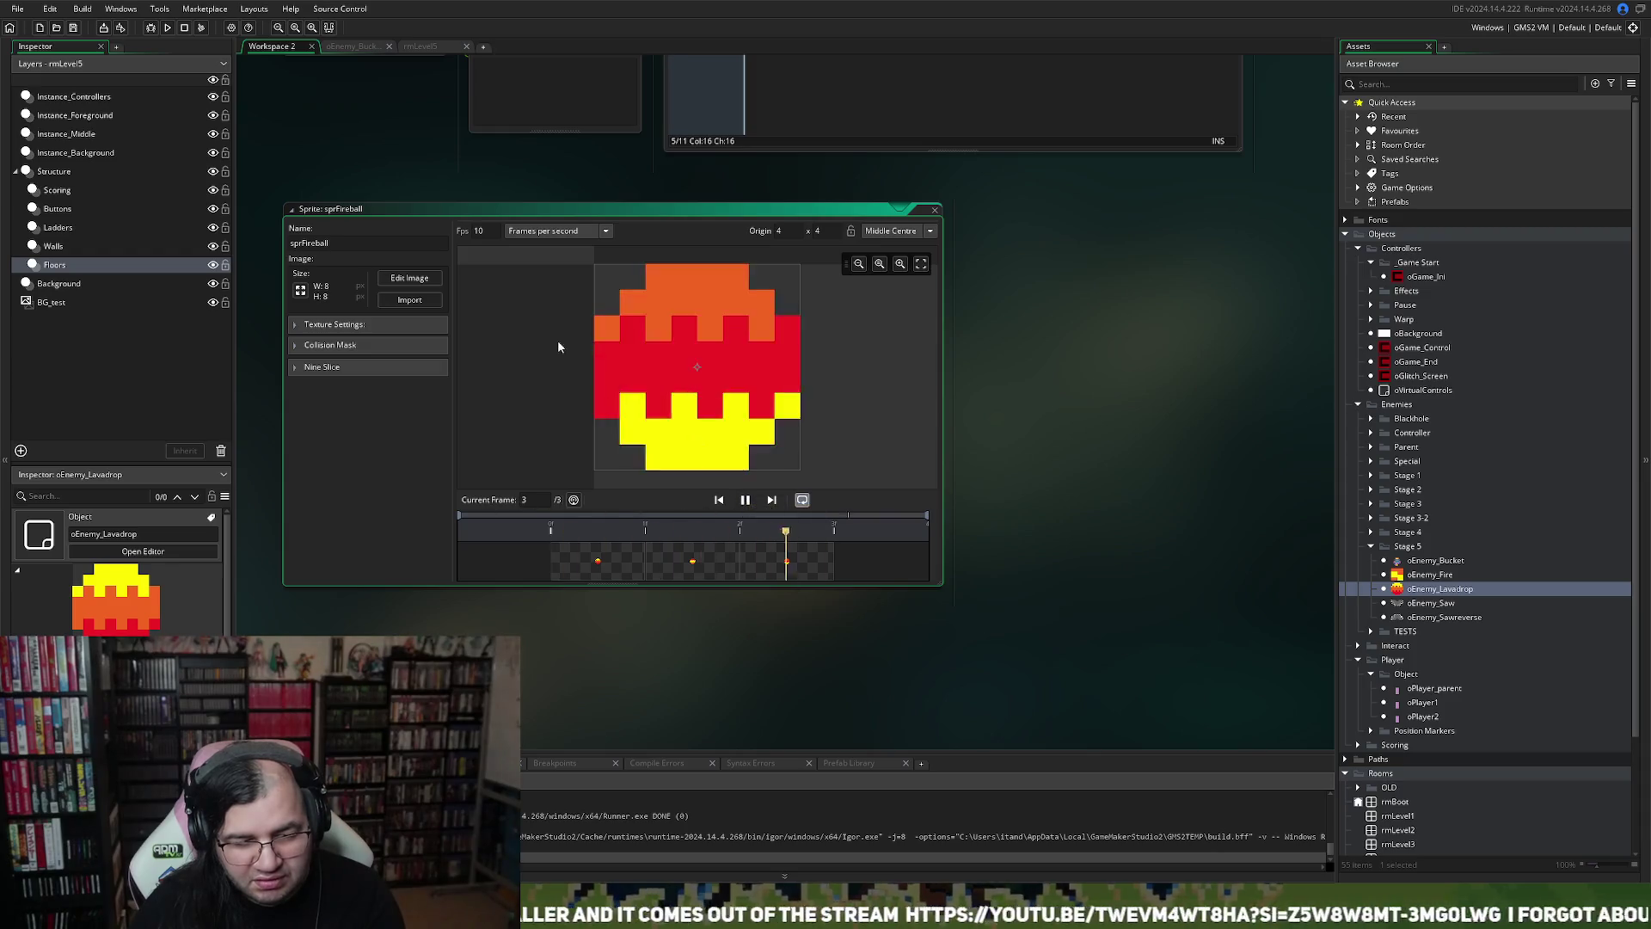
double_click(479, 231)
text(20)
key(Return)
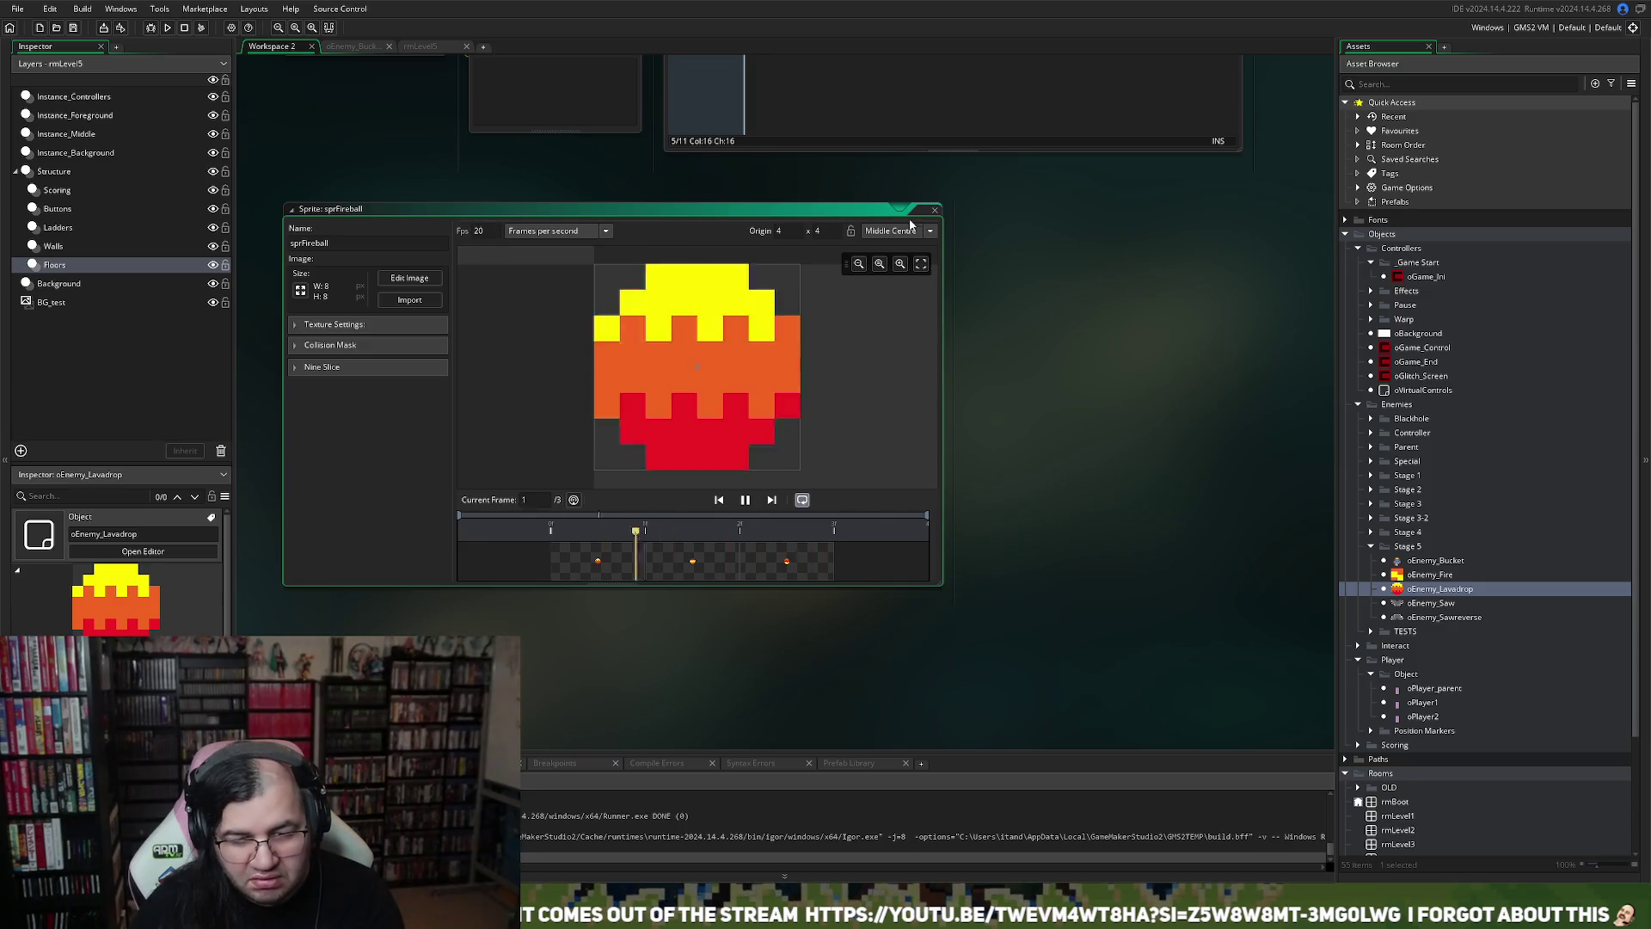
click(934, 209)
click(167, 28)
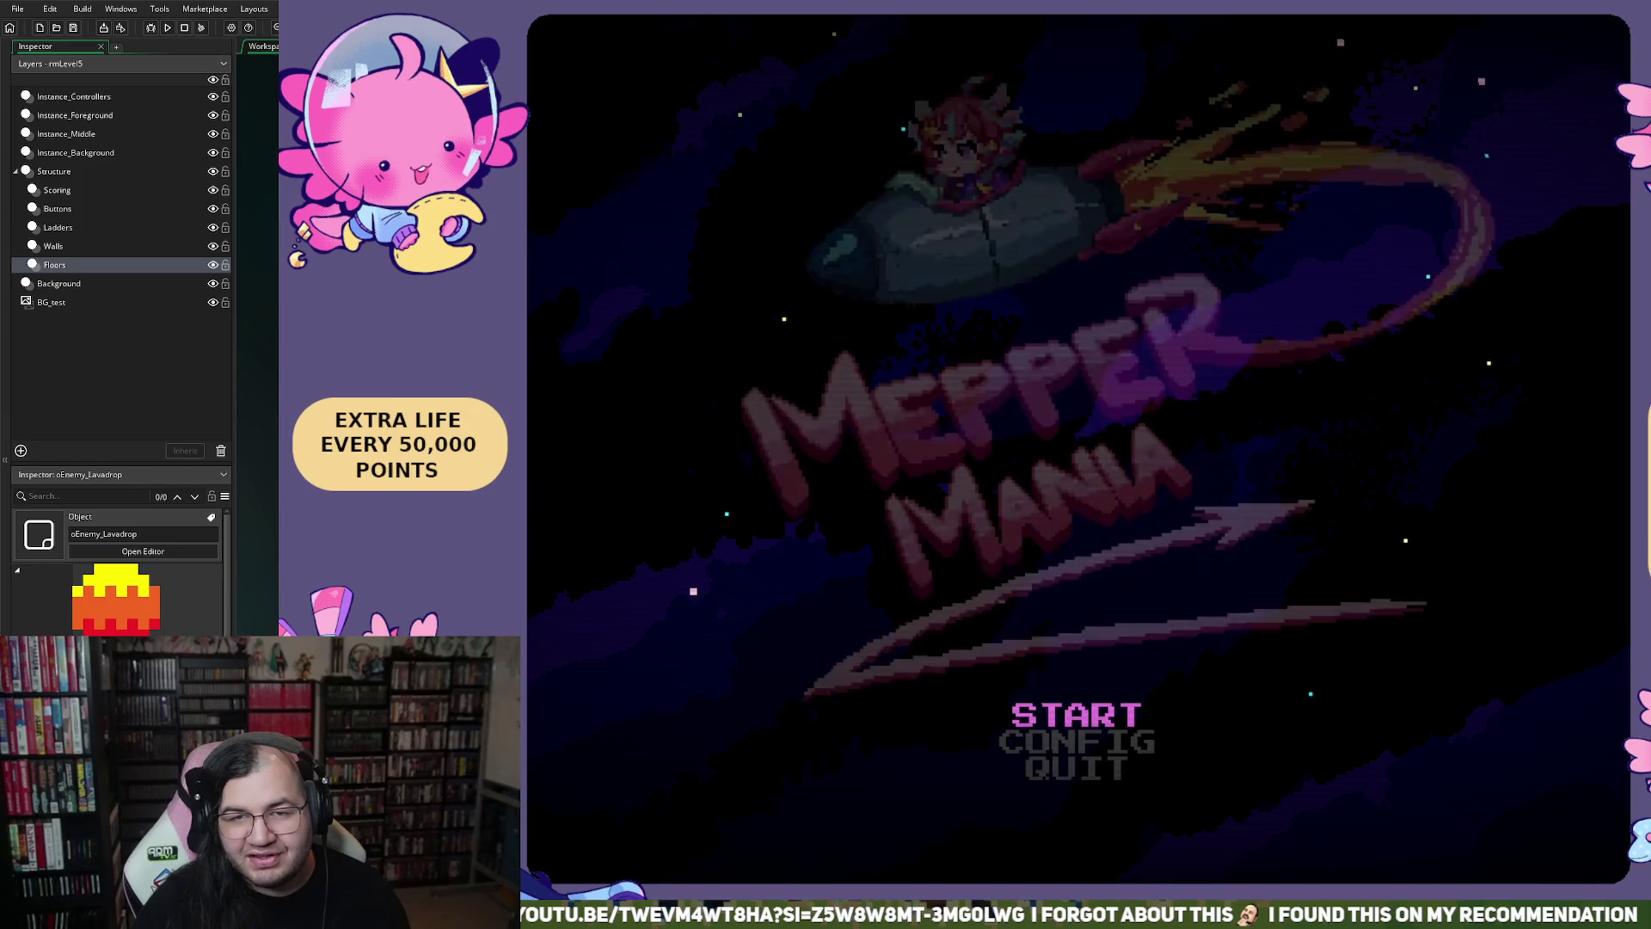
Start the game at stage 5, run and jump the player, and climb to the floor above
key(Return)
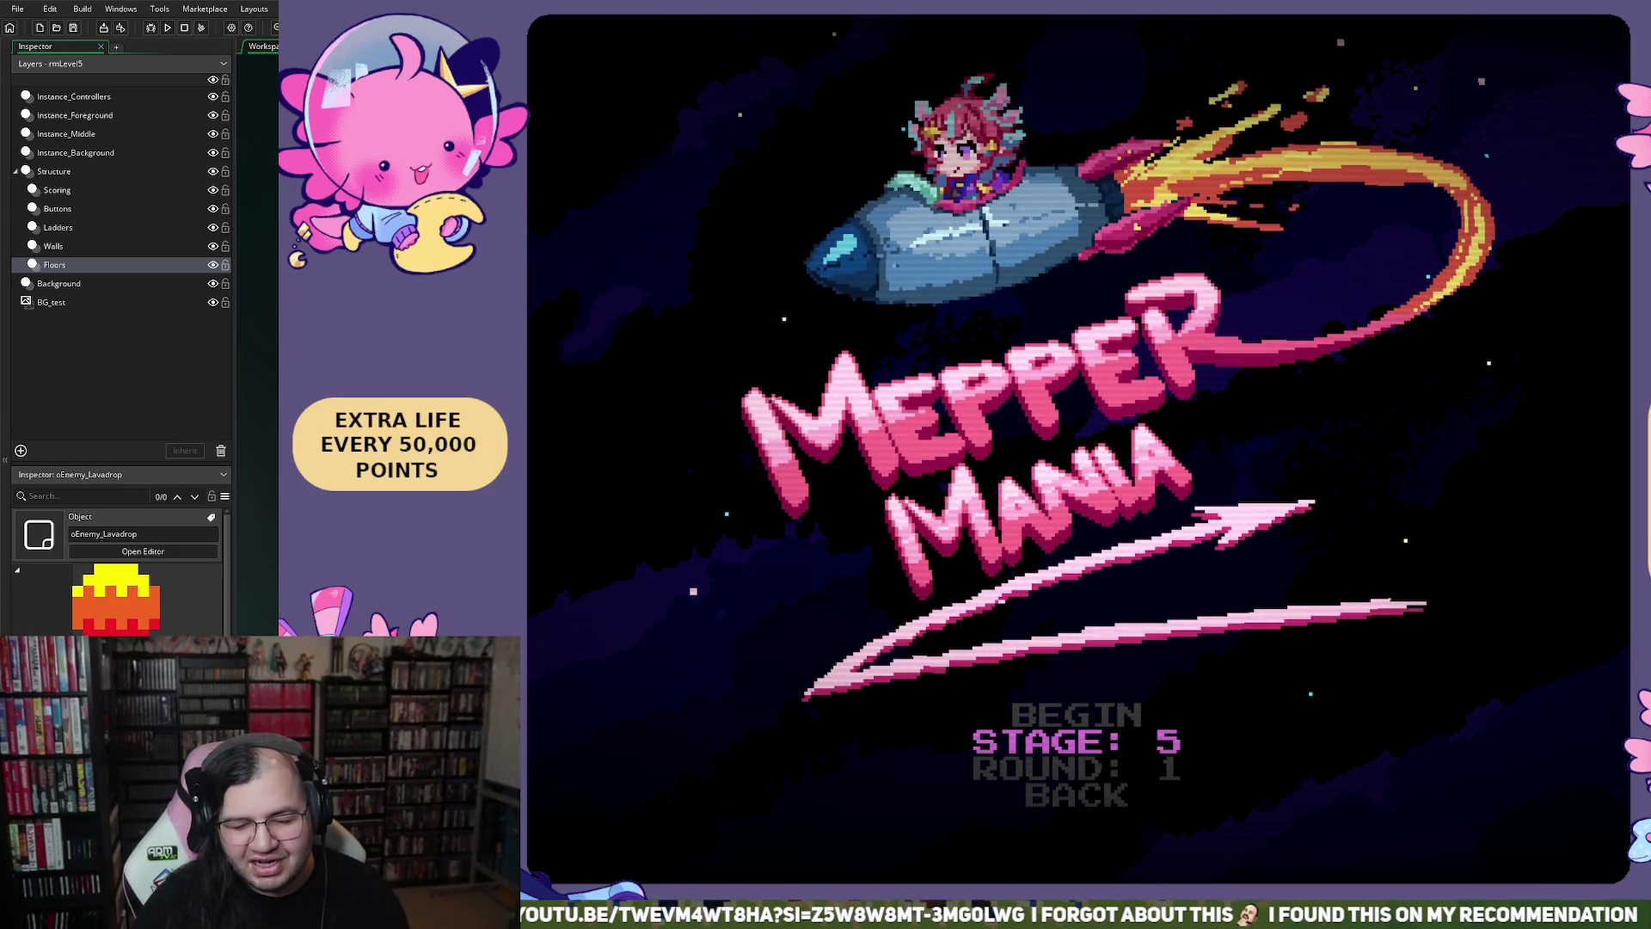
key(Return)
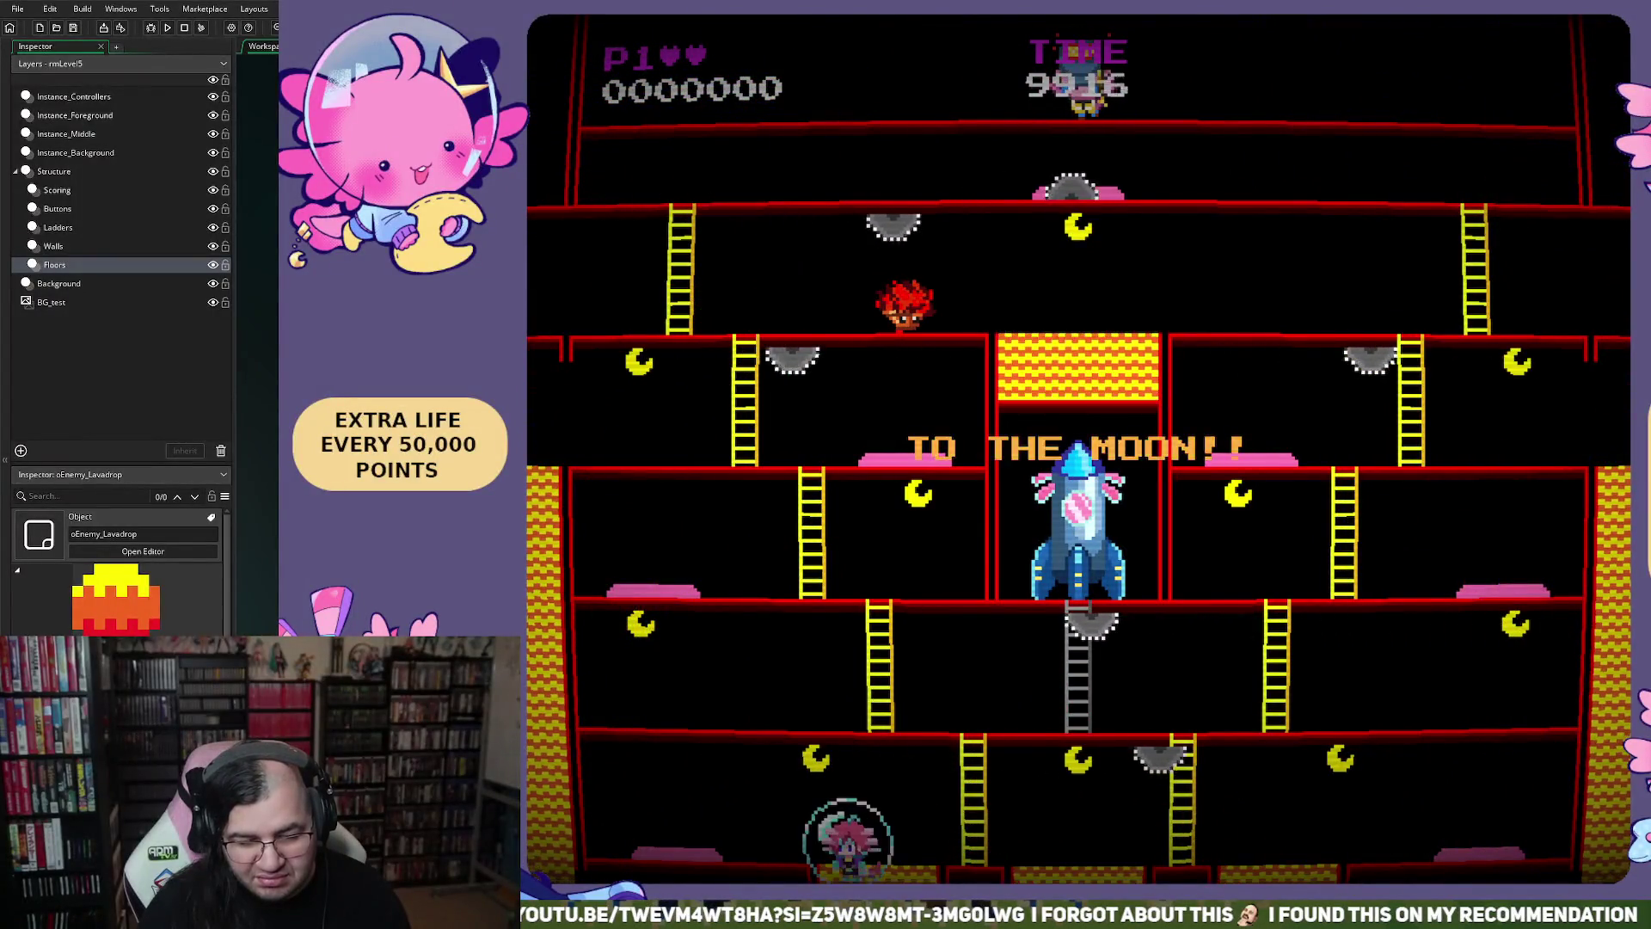
key(Left)
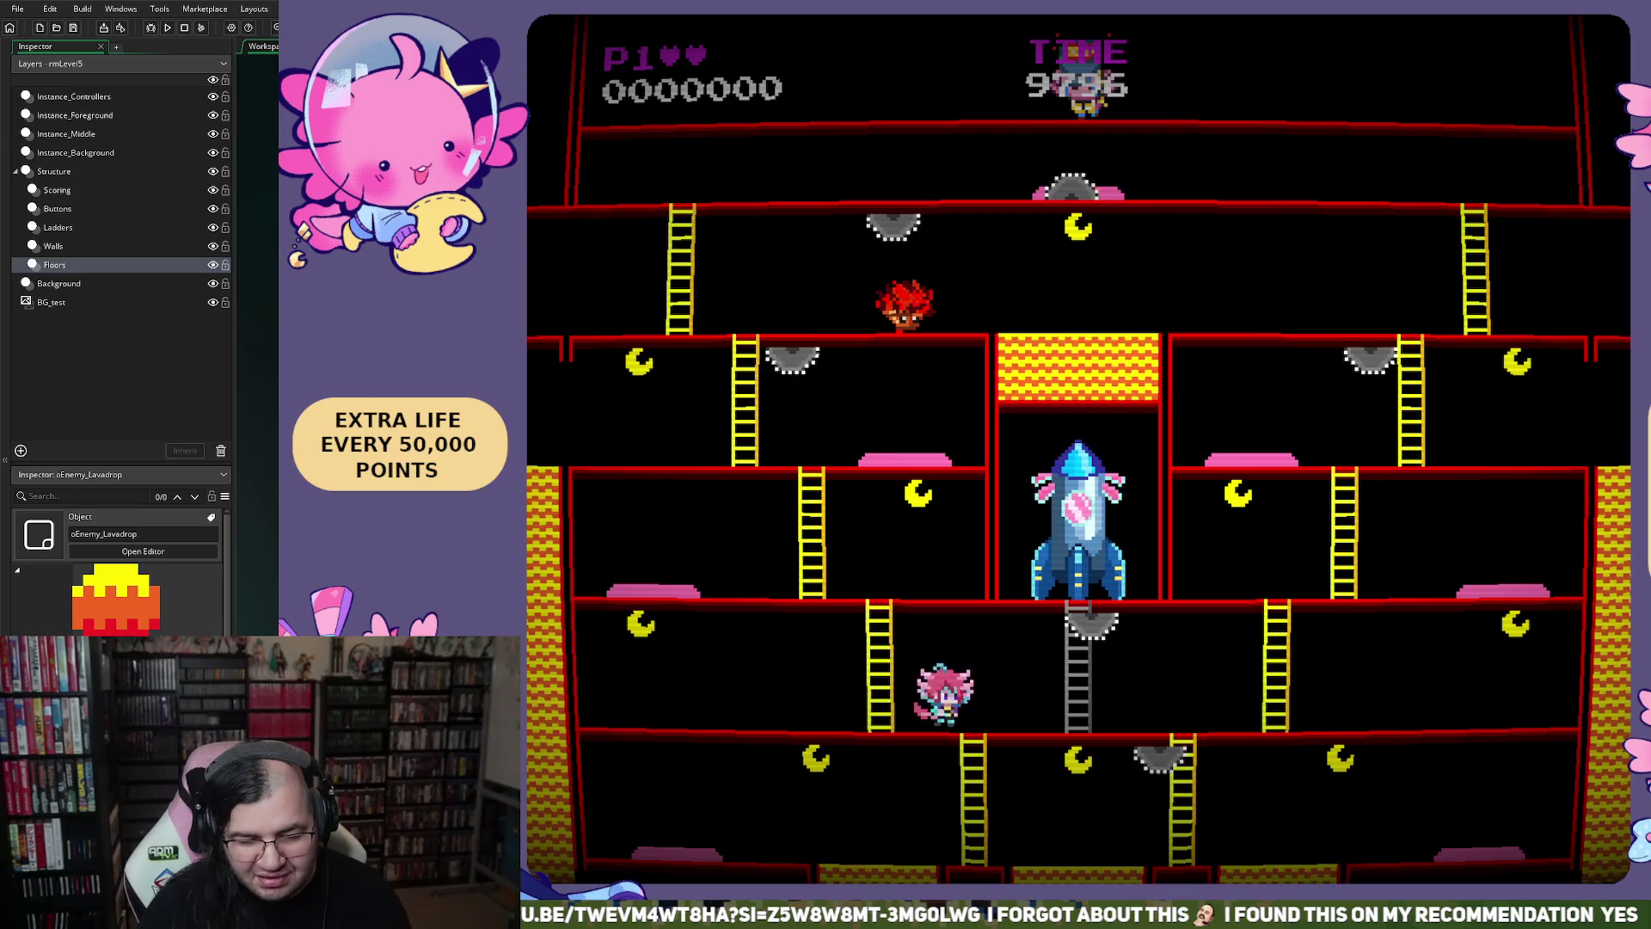
key(Left)
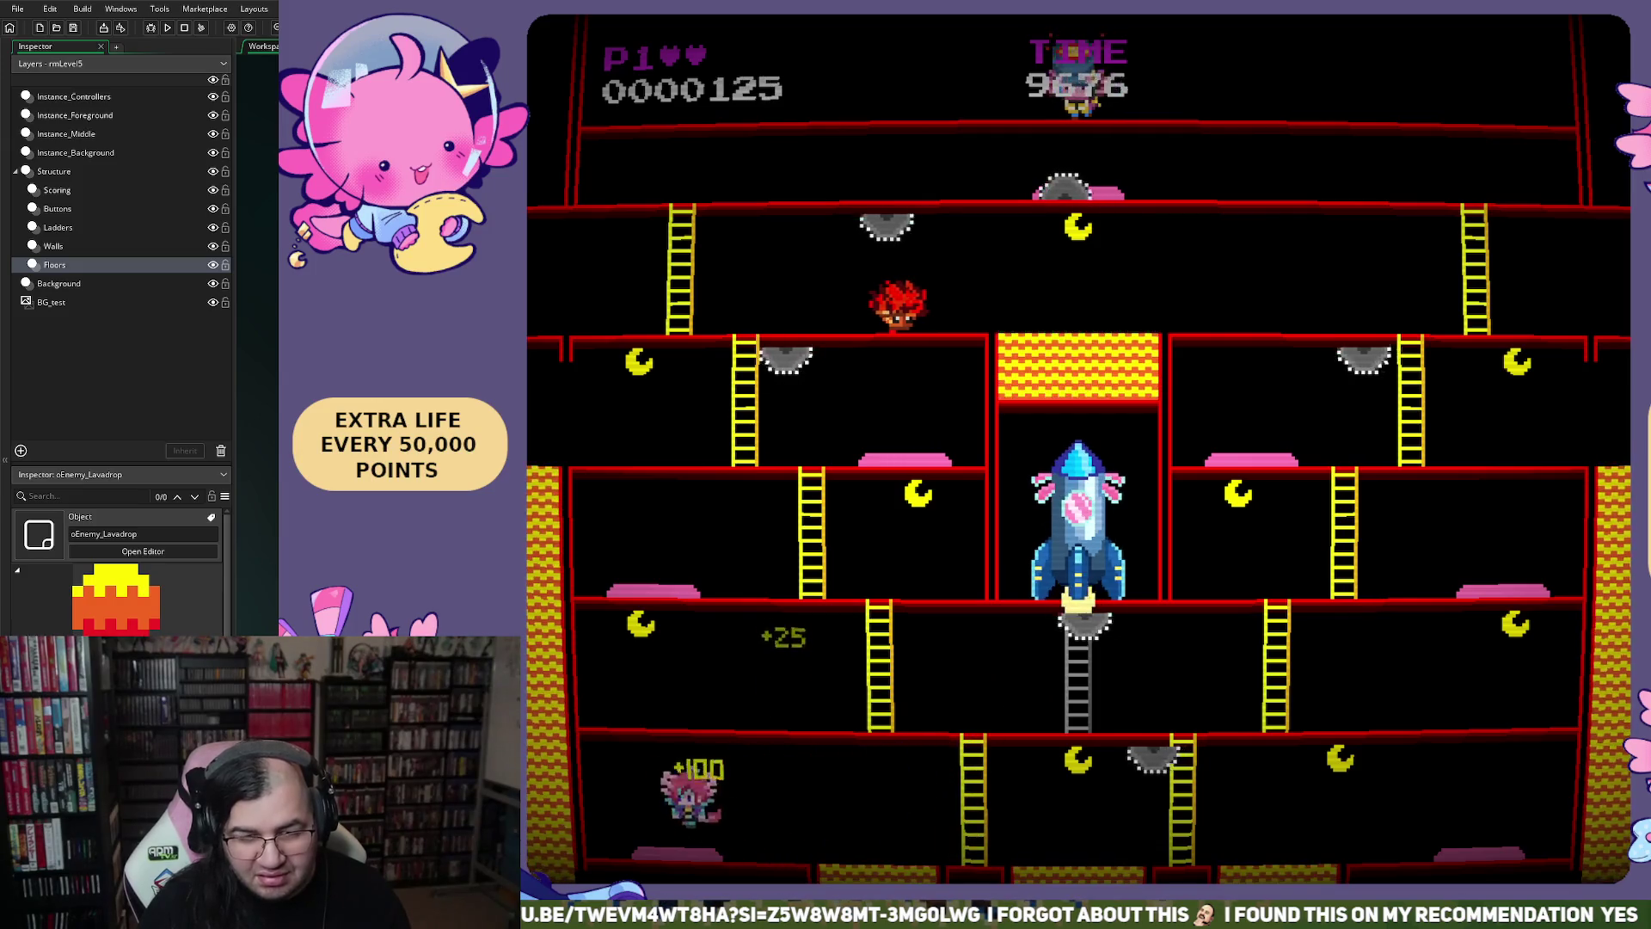
key(space)
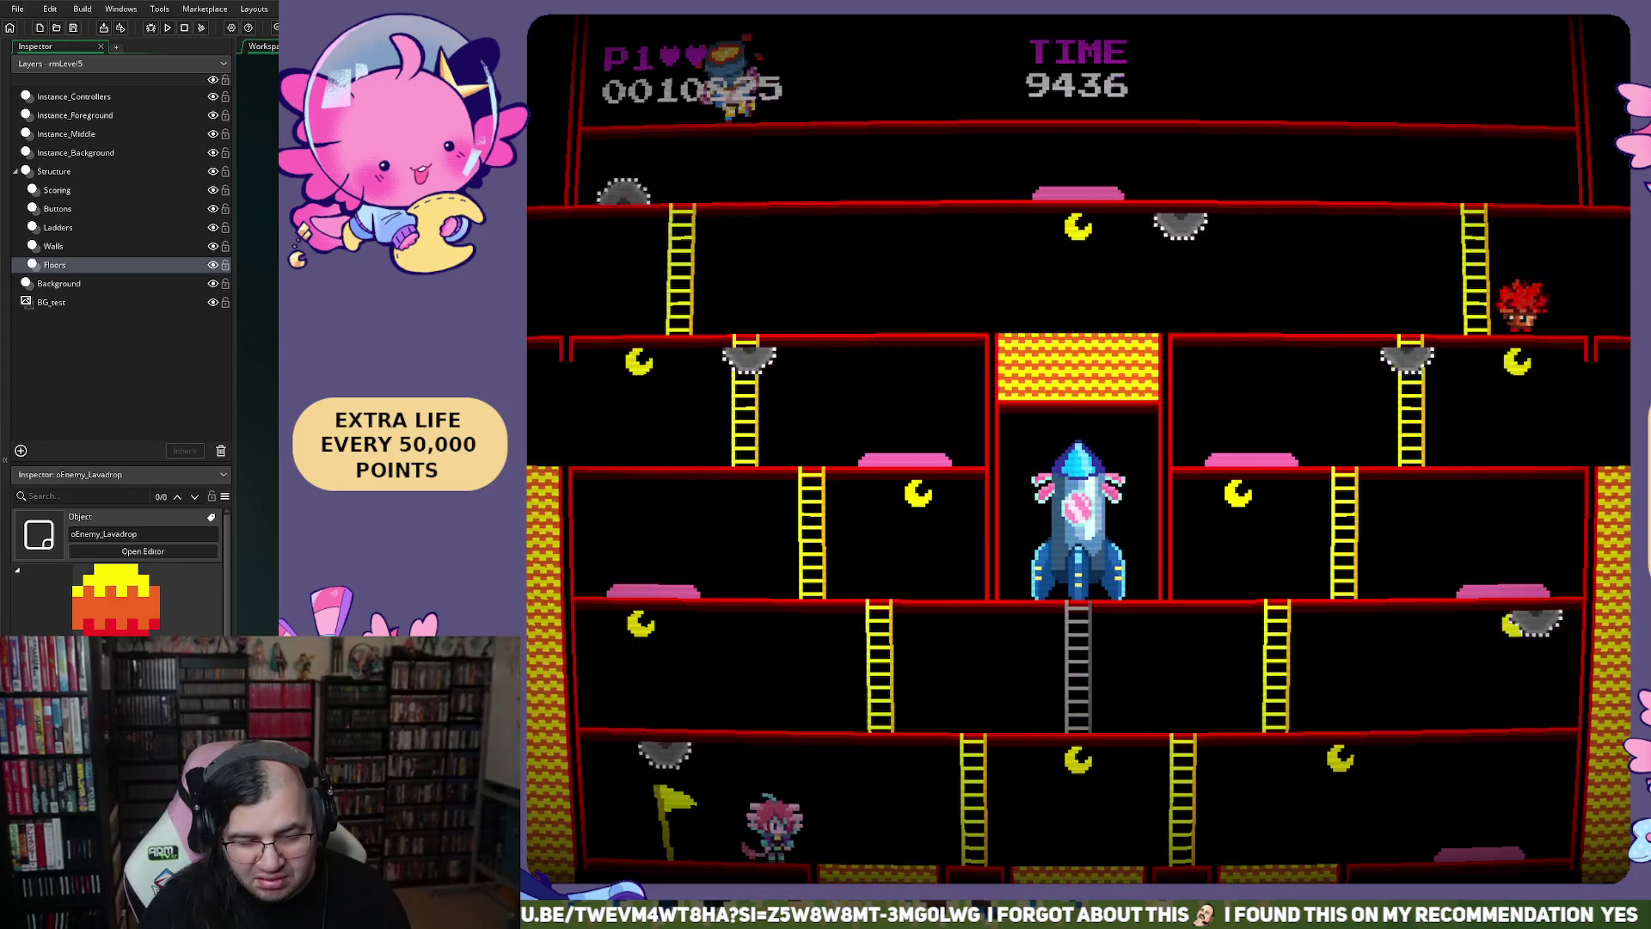
key(Left)
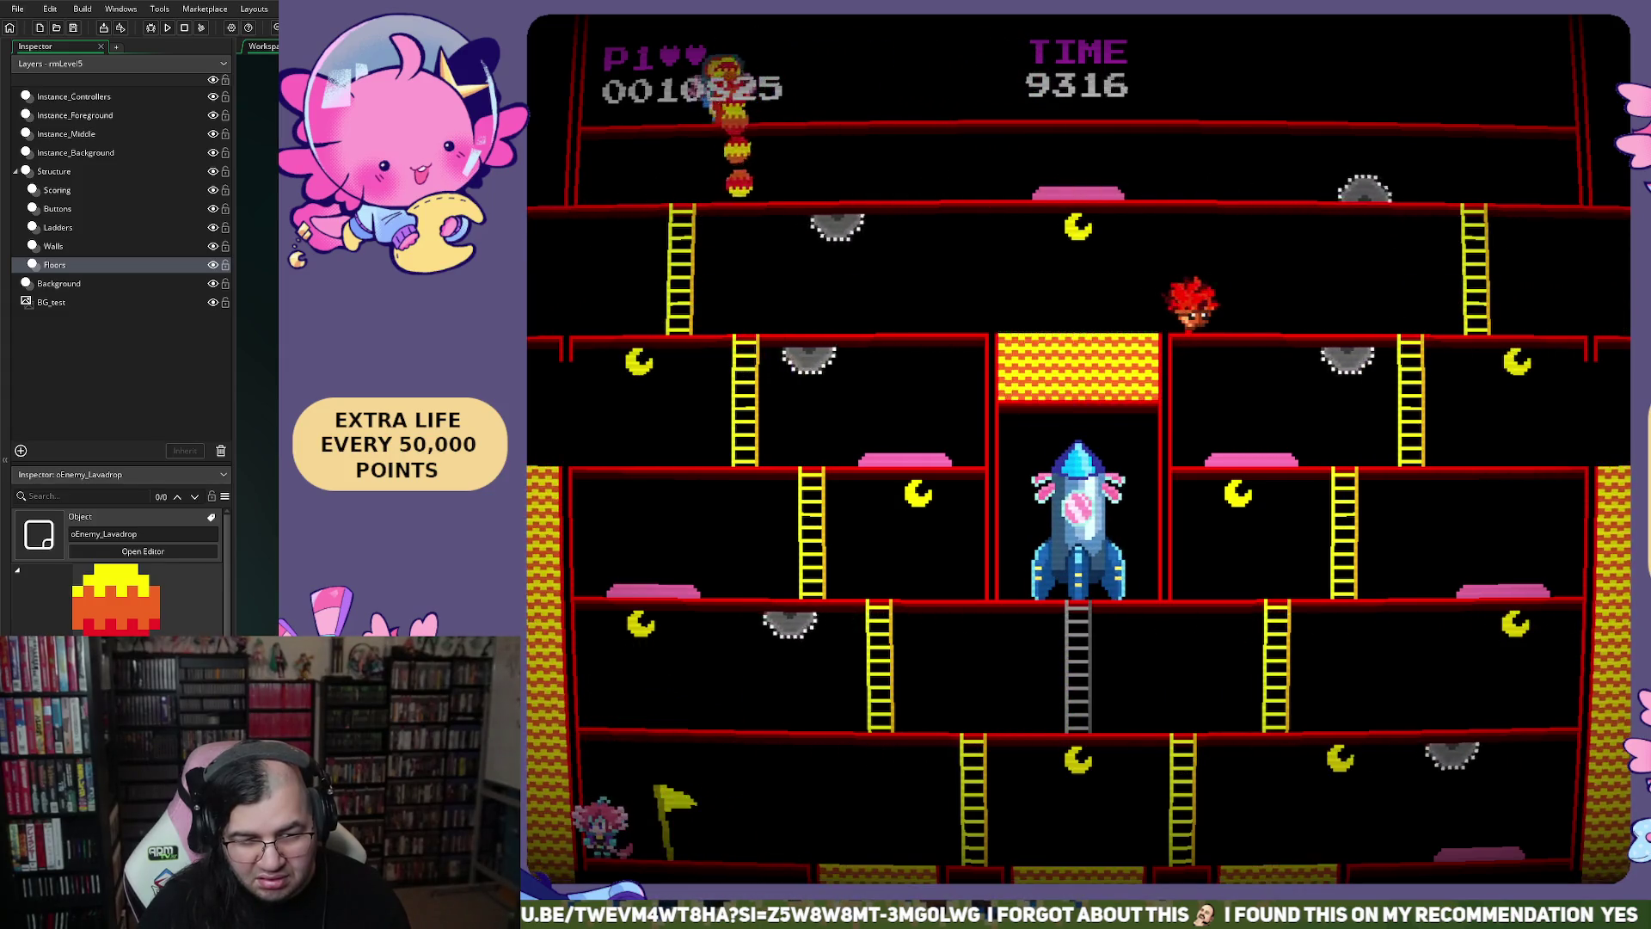
key(Right)
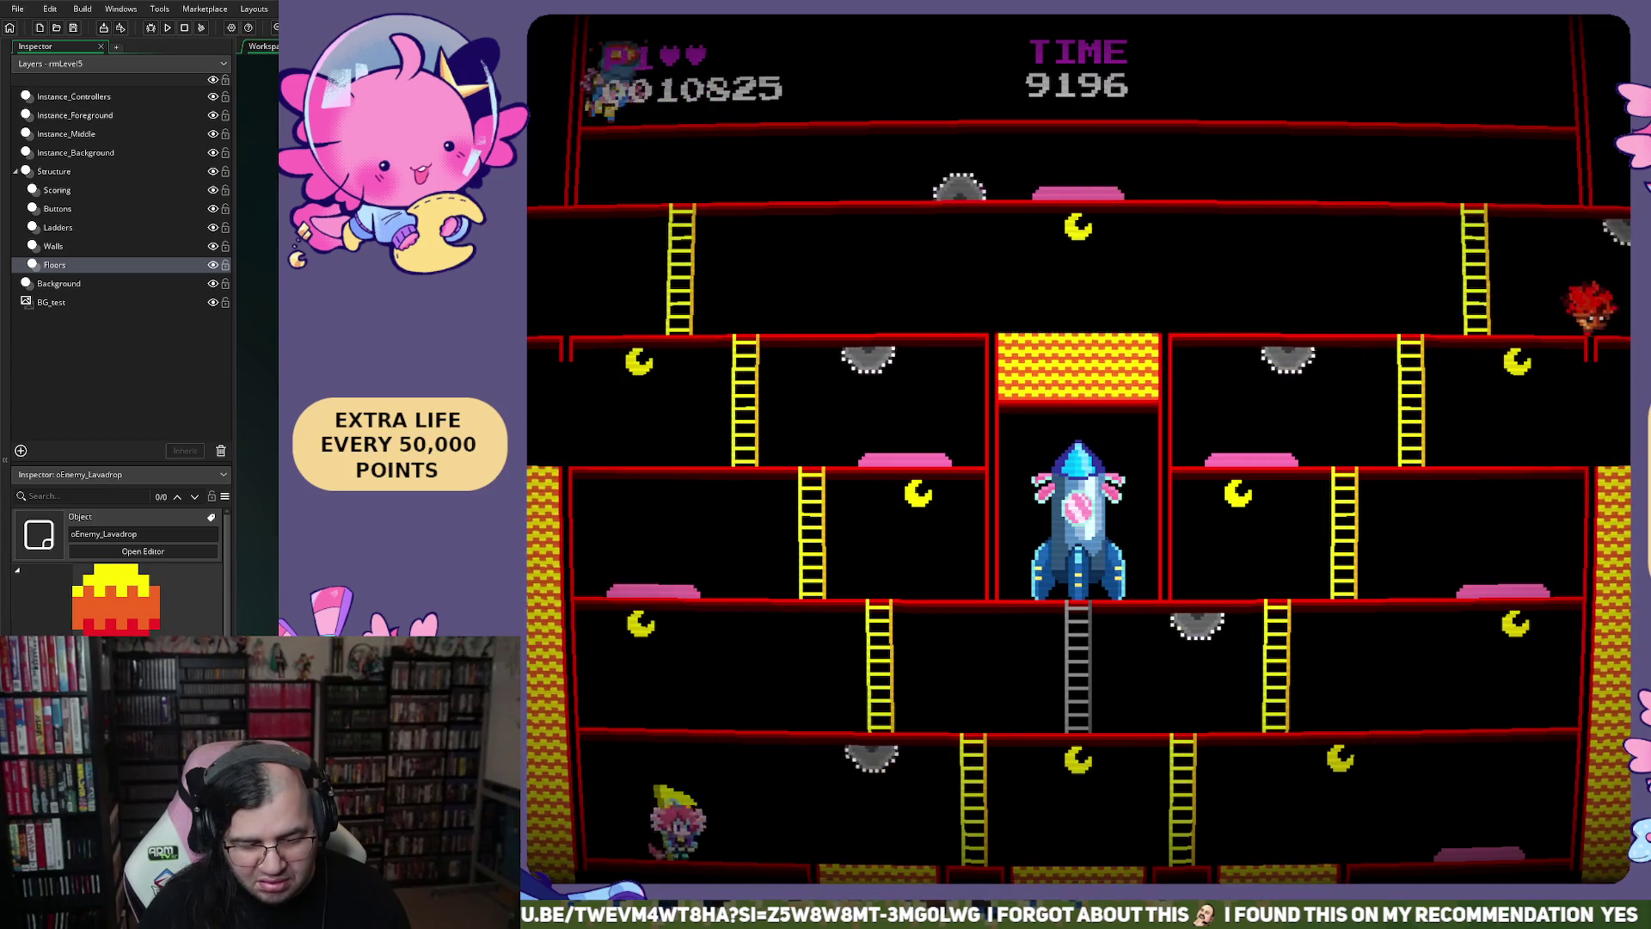
key(Right)
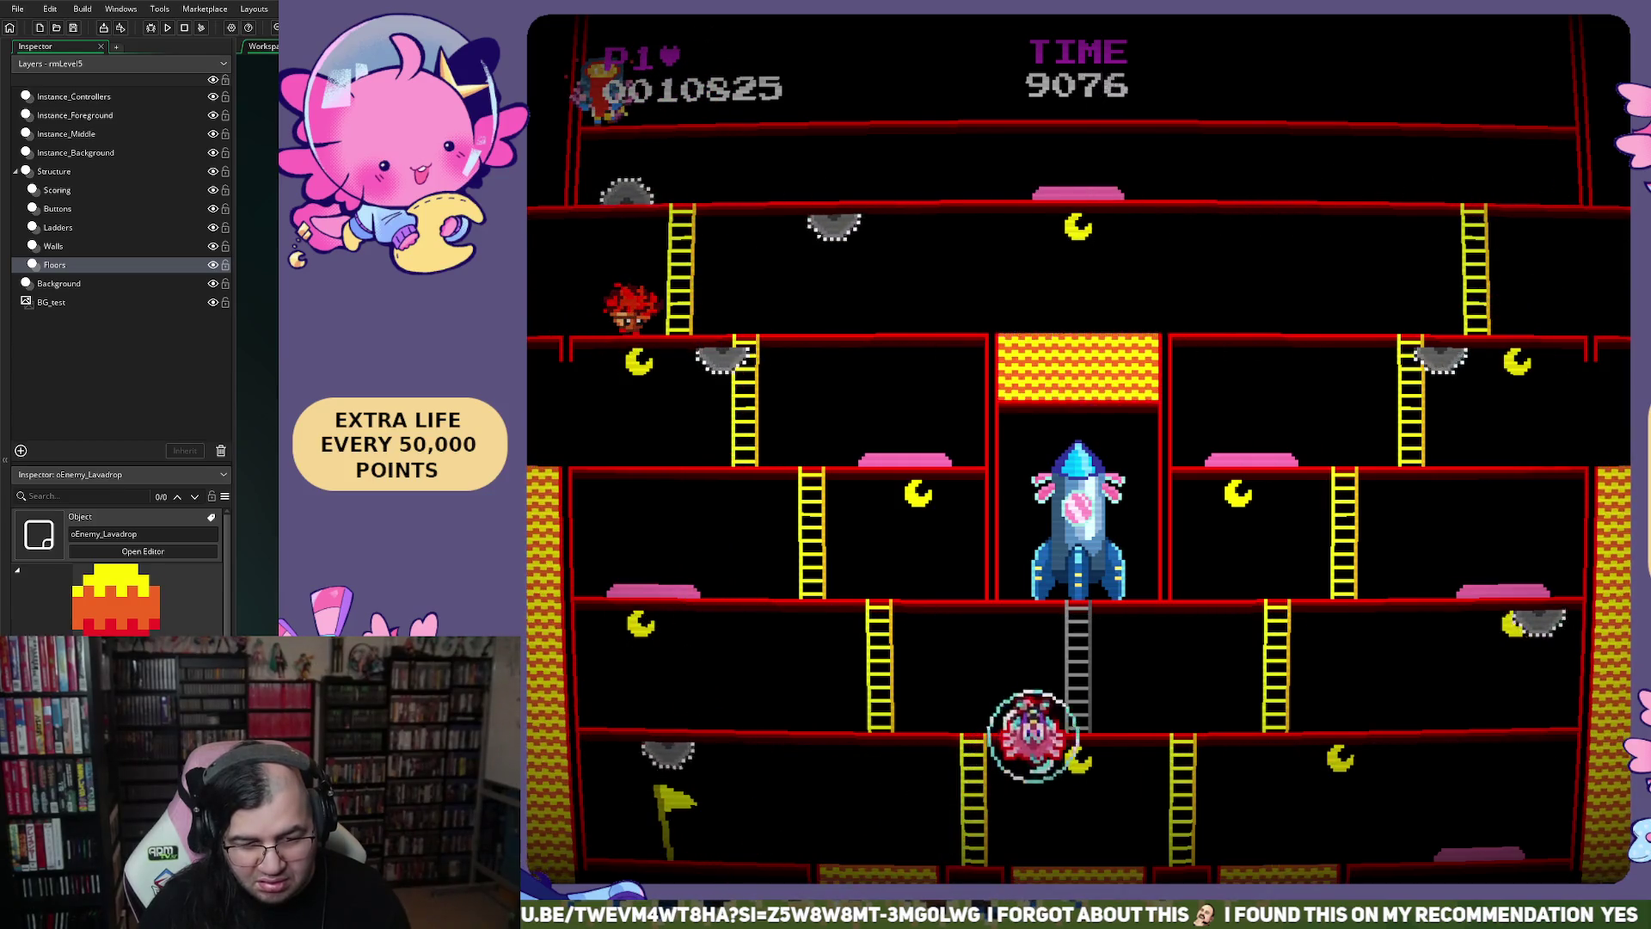
key(Up)
key(Left)
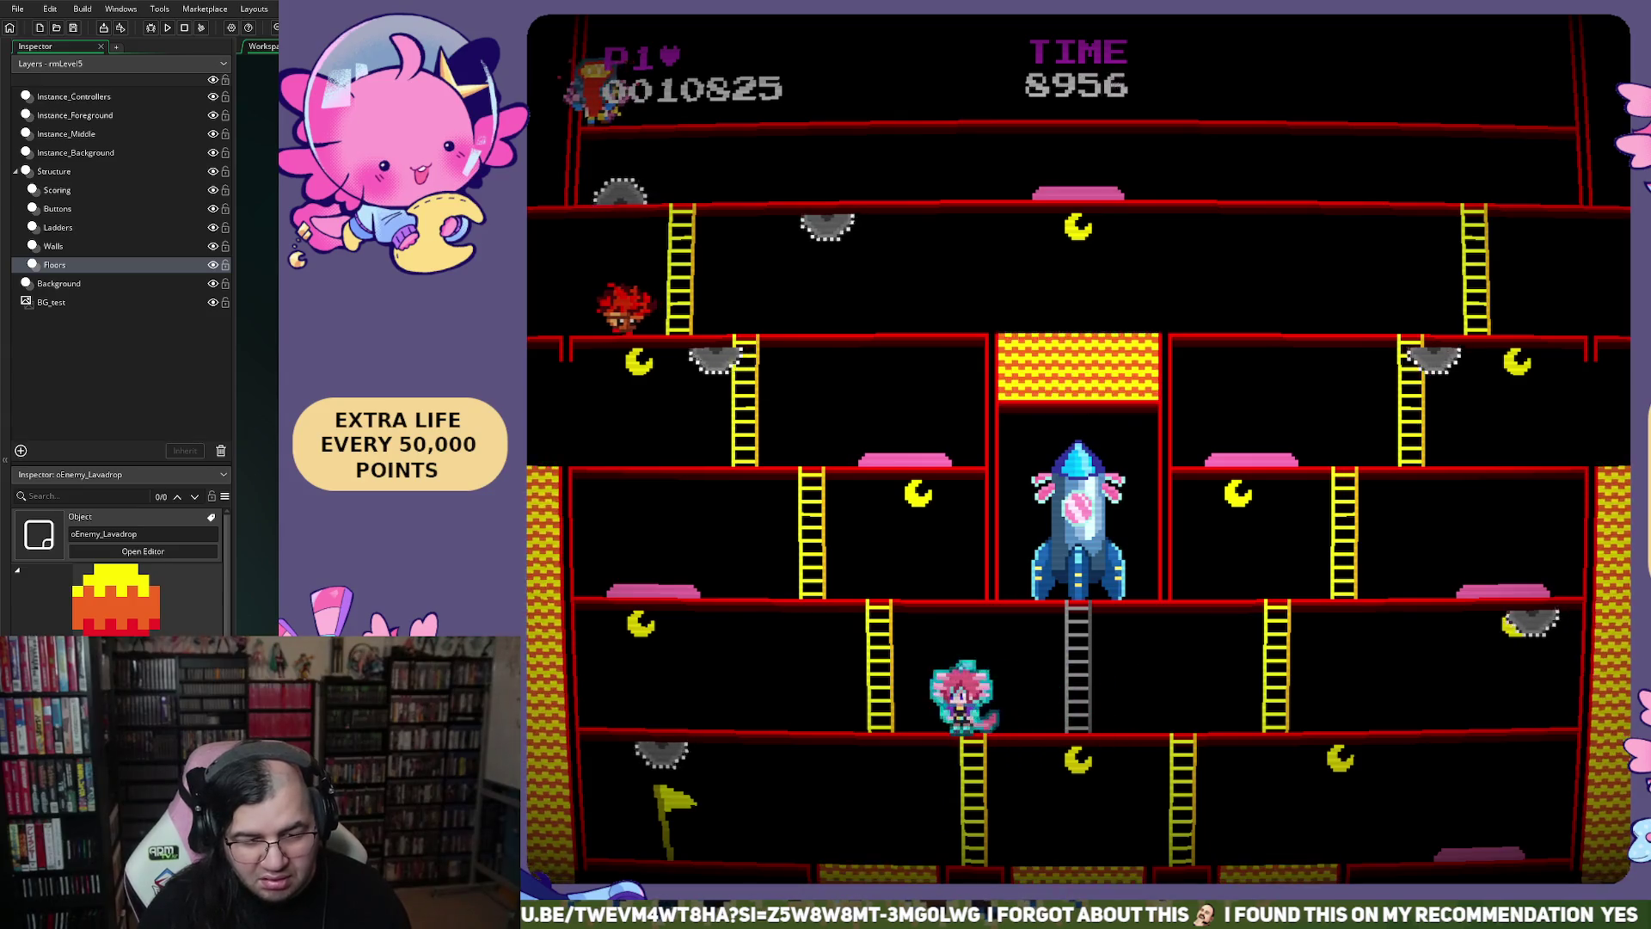
Keep running and jumping along the floors, quit the game, and reopen sprFireball from oEnemy_Lavadrop
key(Left)
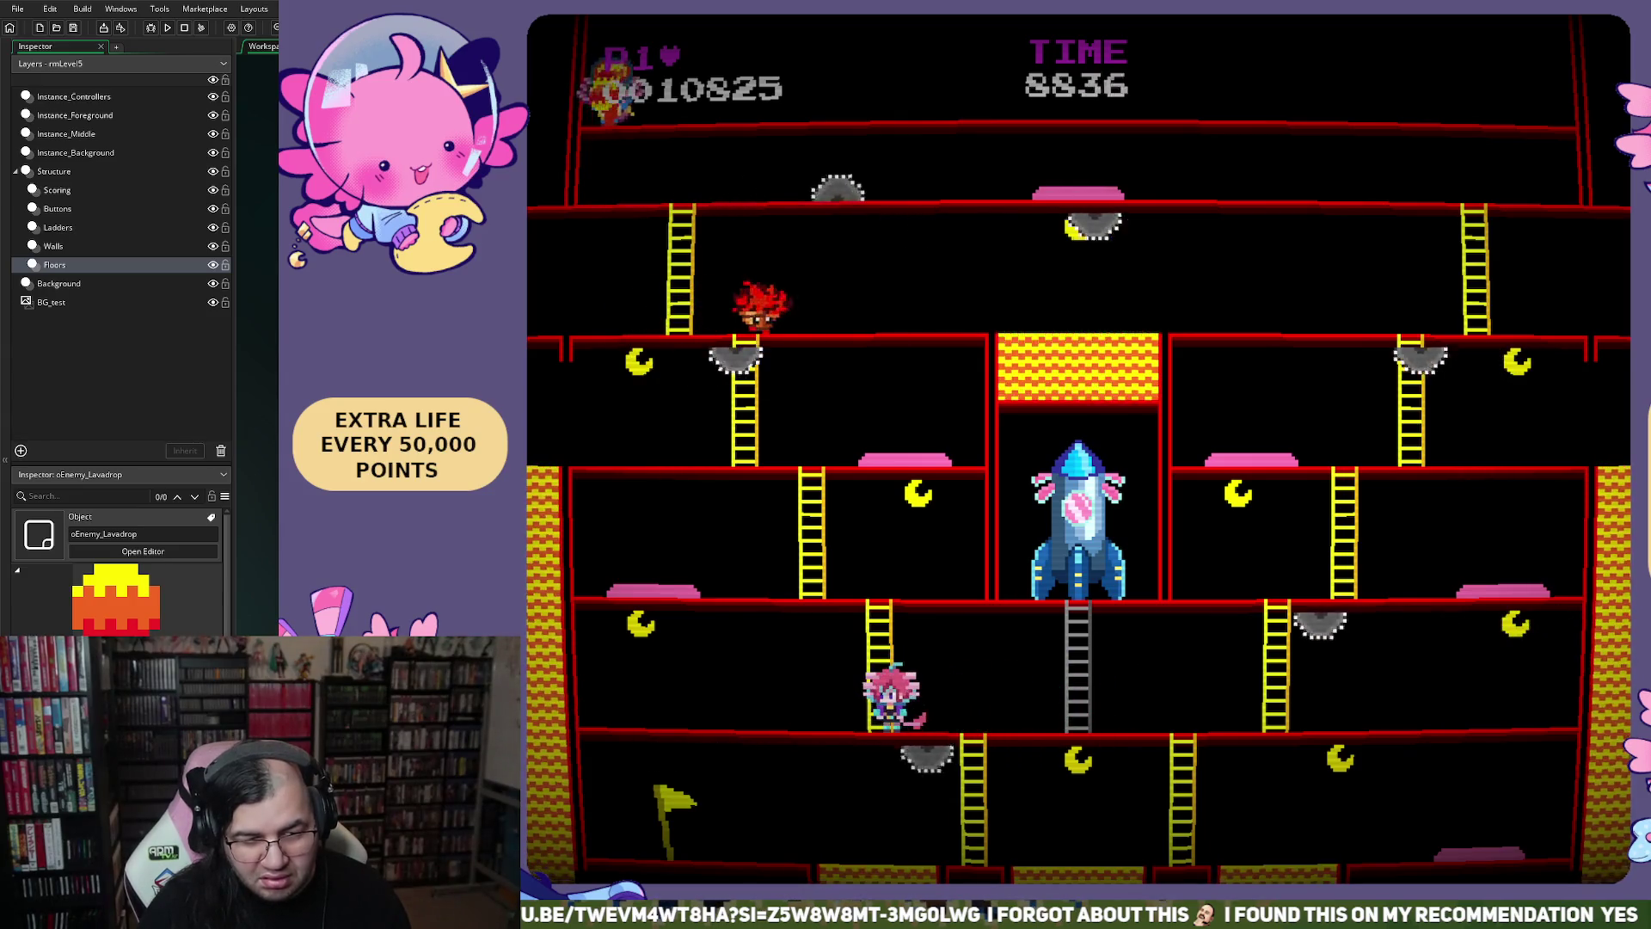
key(Right)
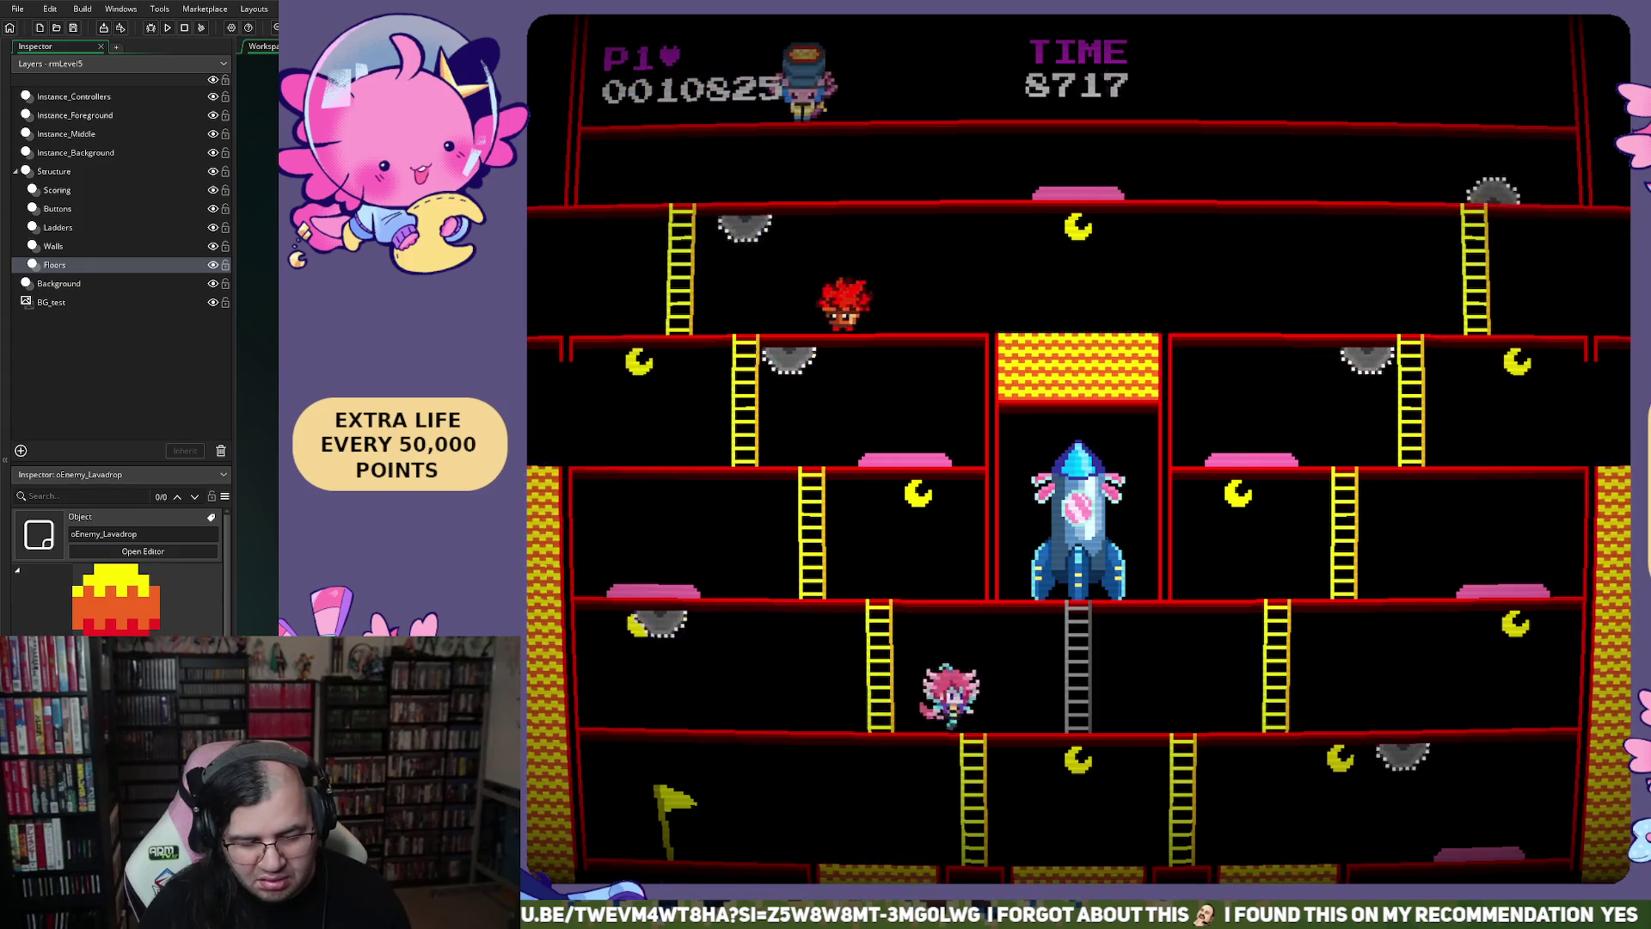
key(Left)
key(space)
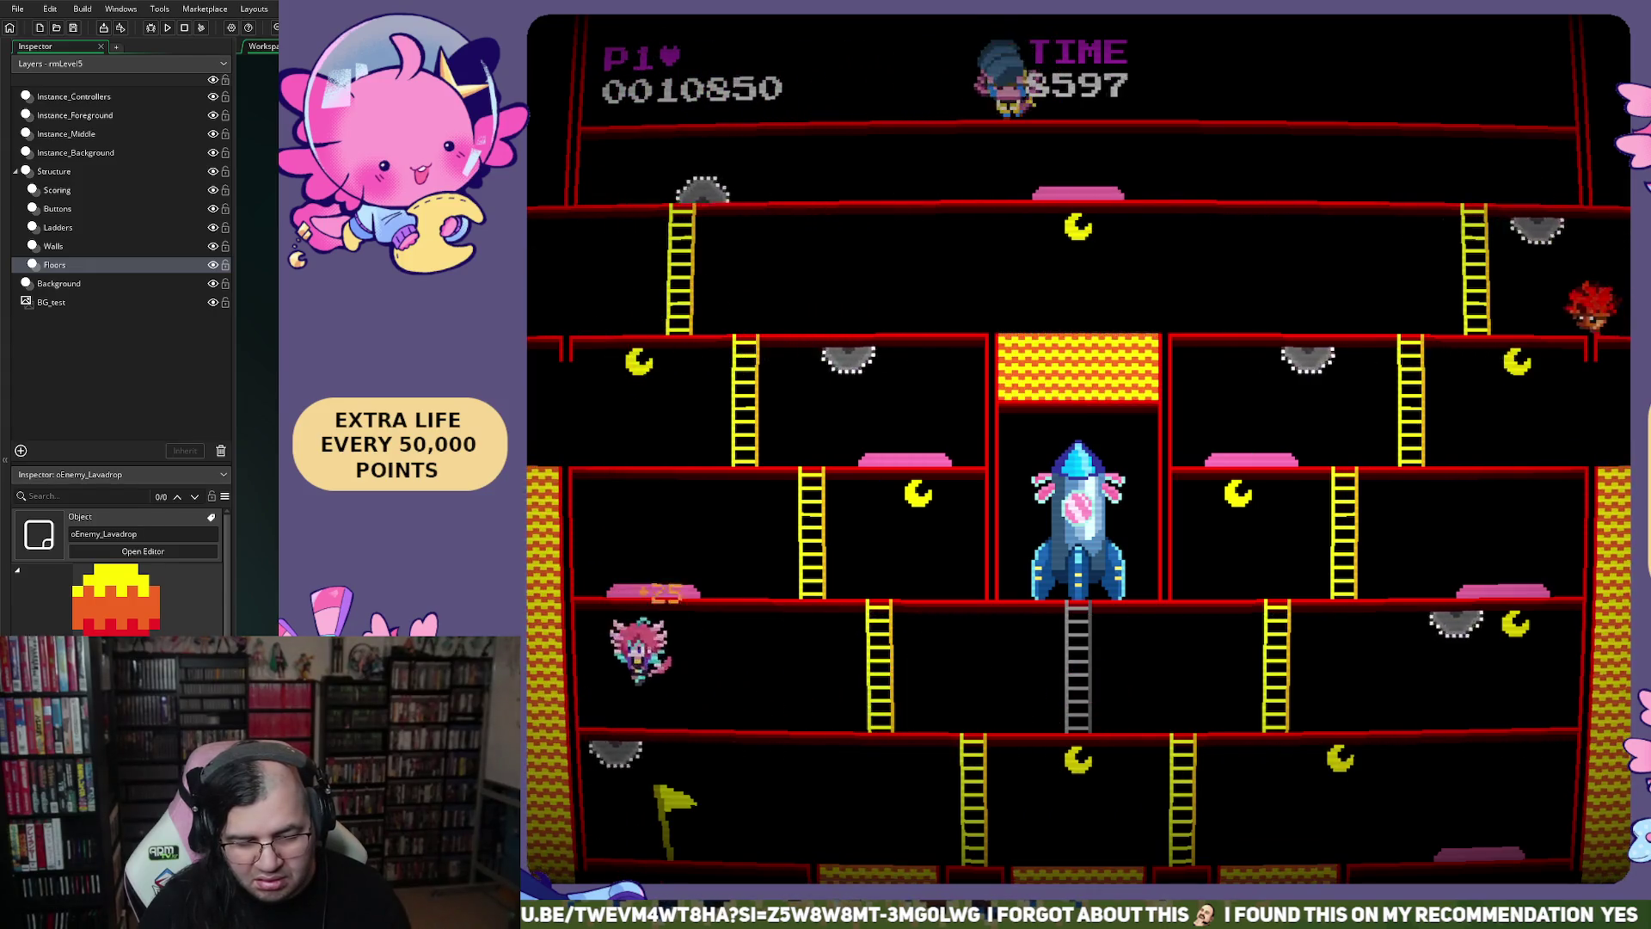
key(Right)
key(Left)
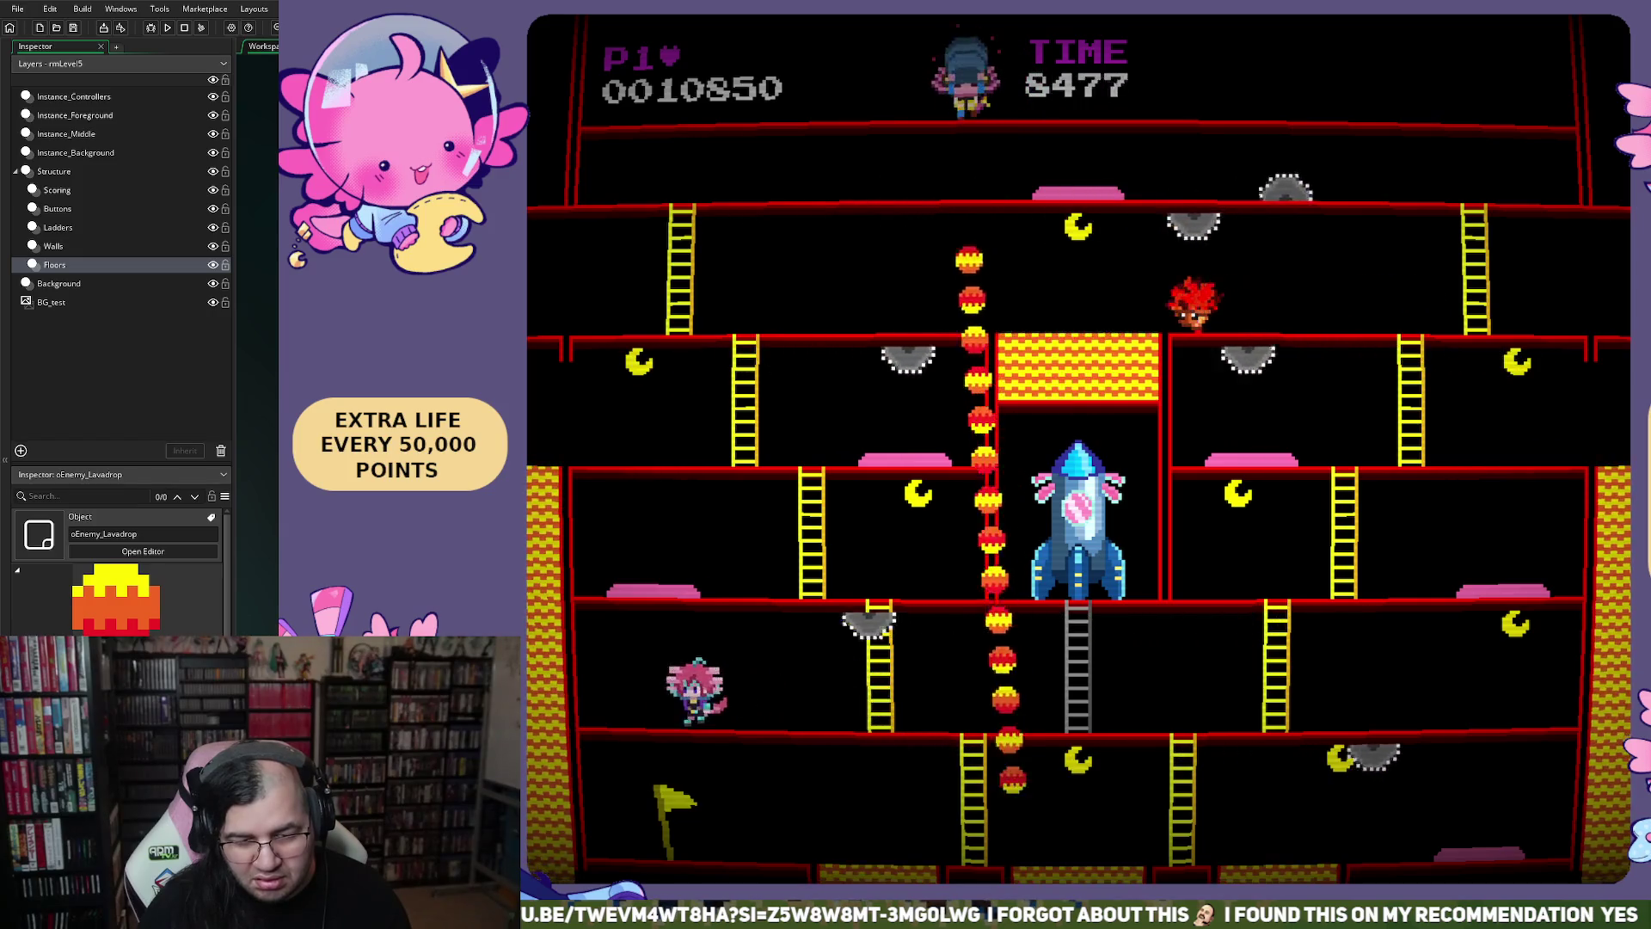
key(Right)
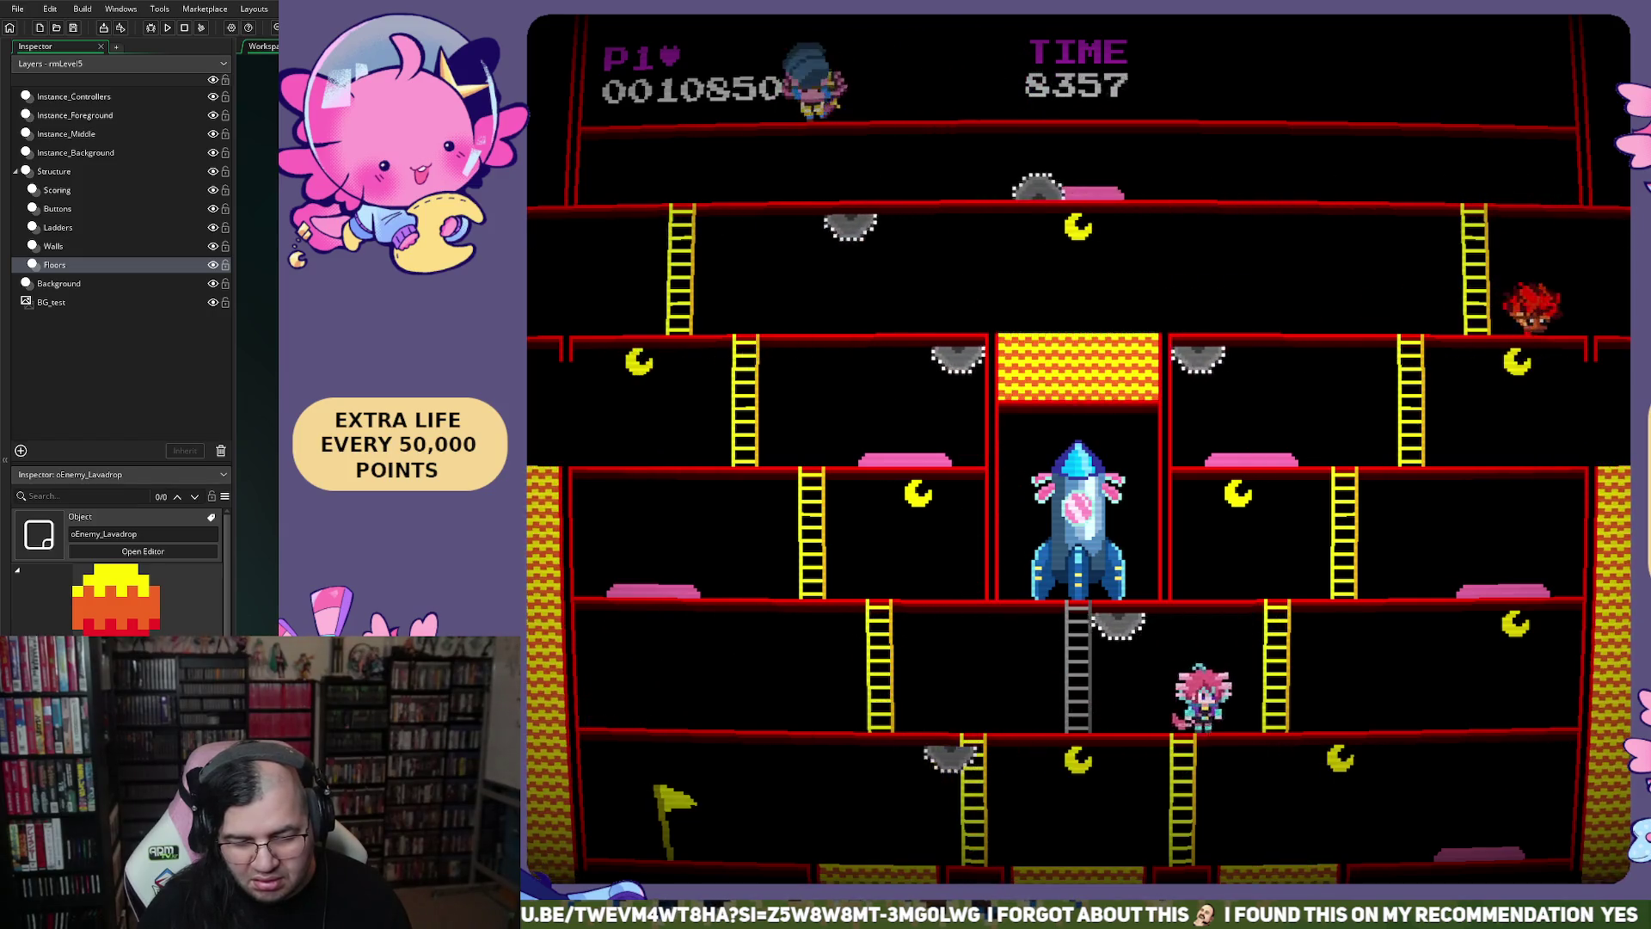
key(space)
key(Left)
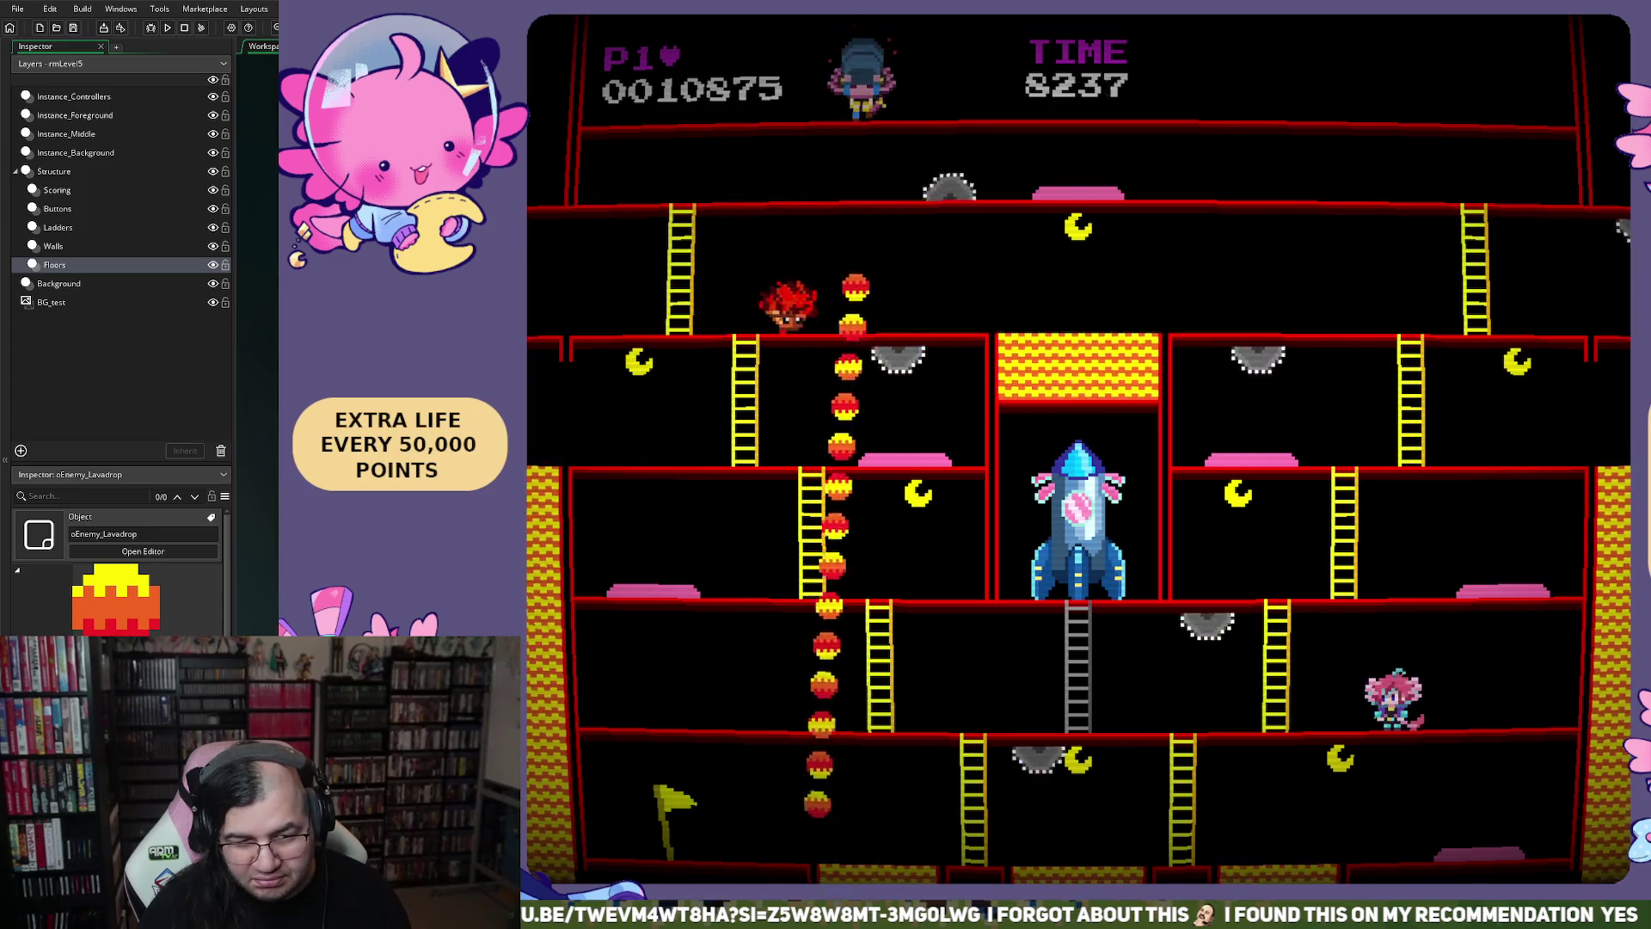
key(Left)
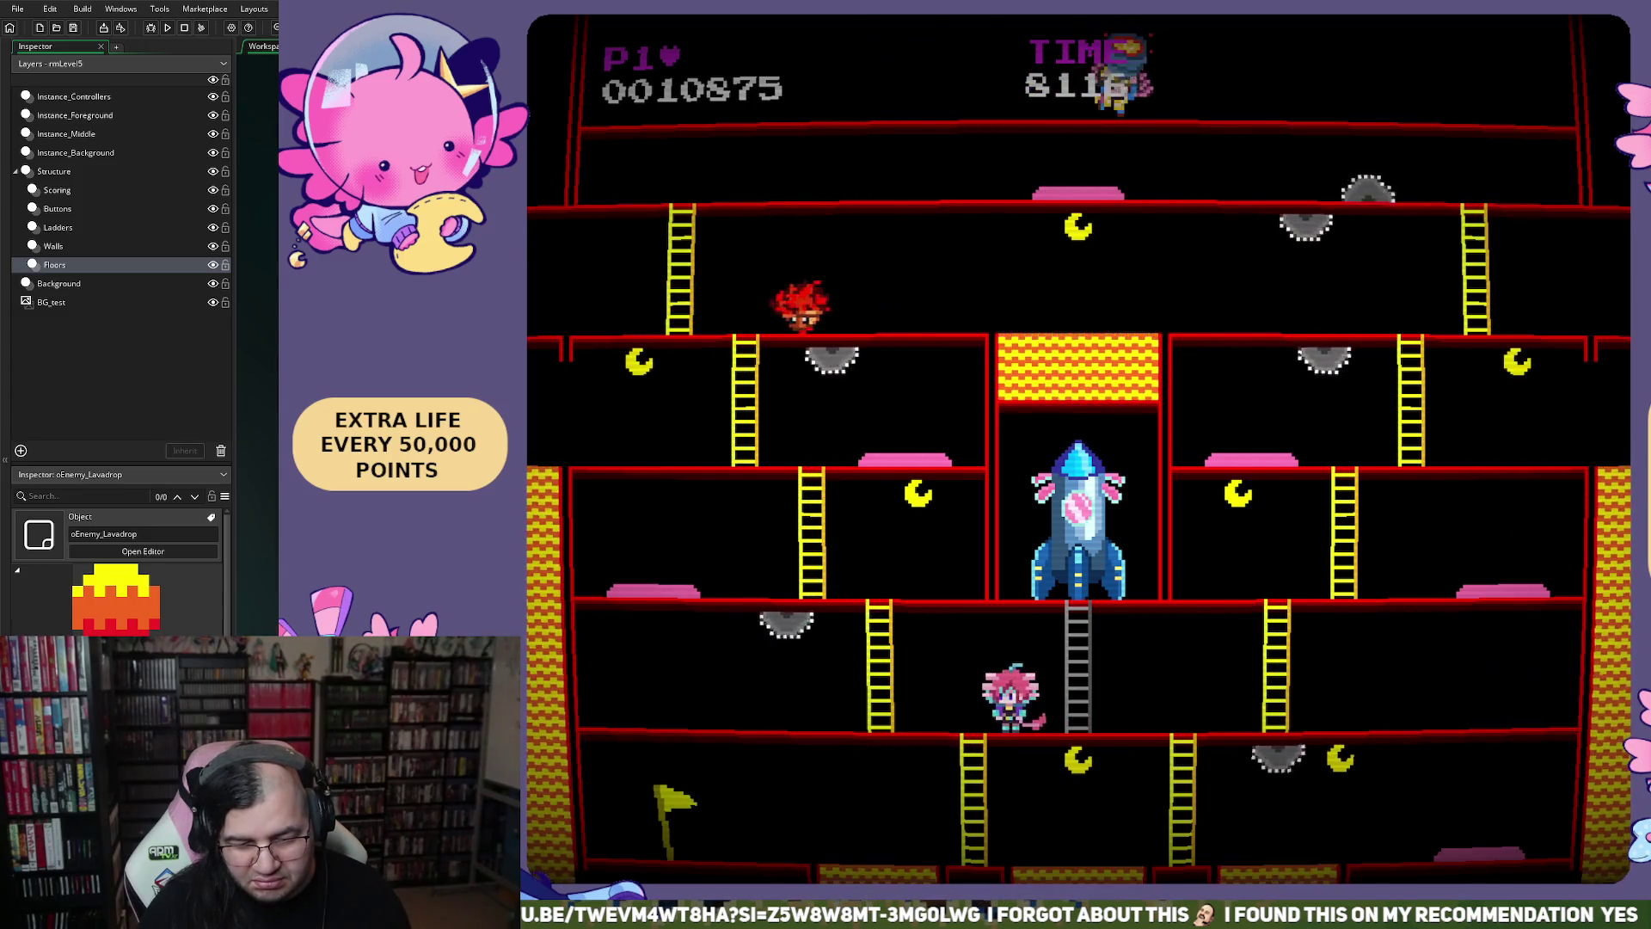
key(Left)
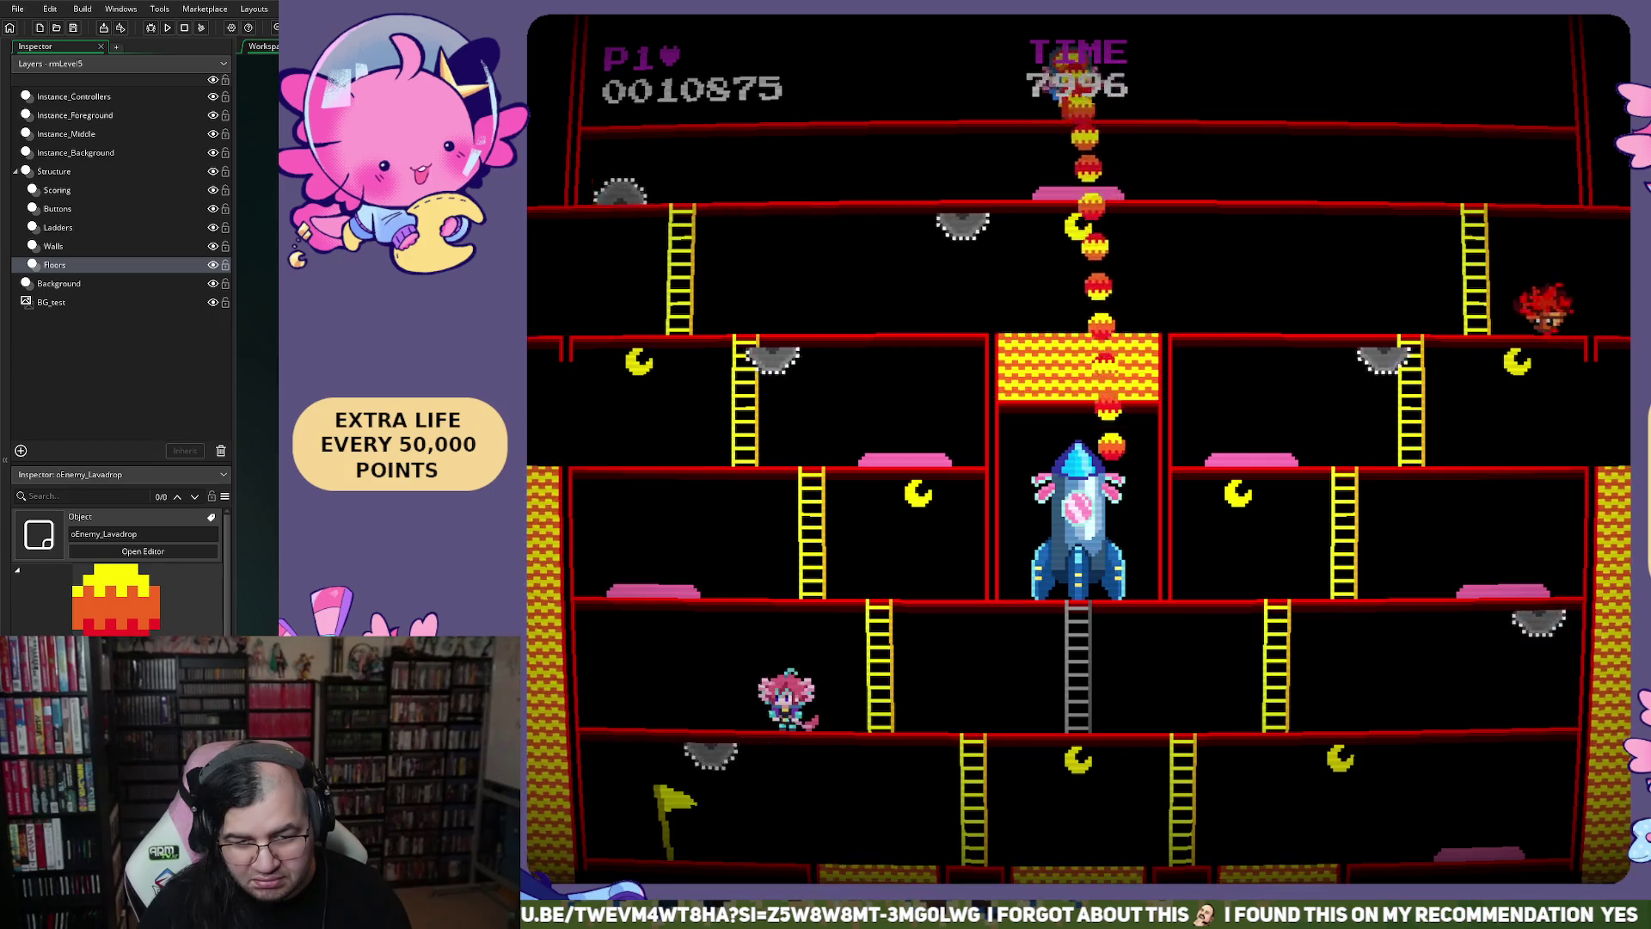
key(Left)
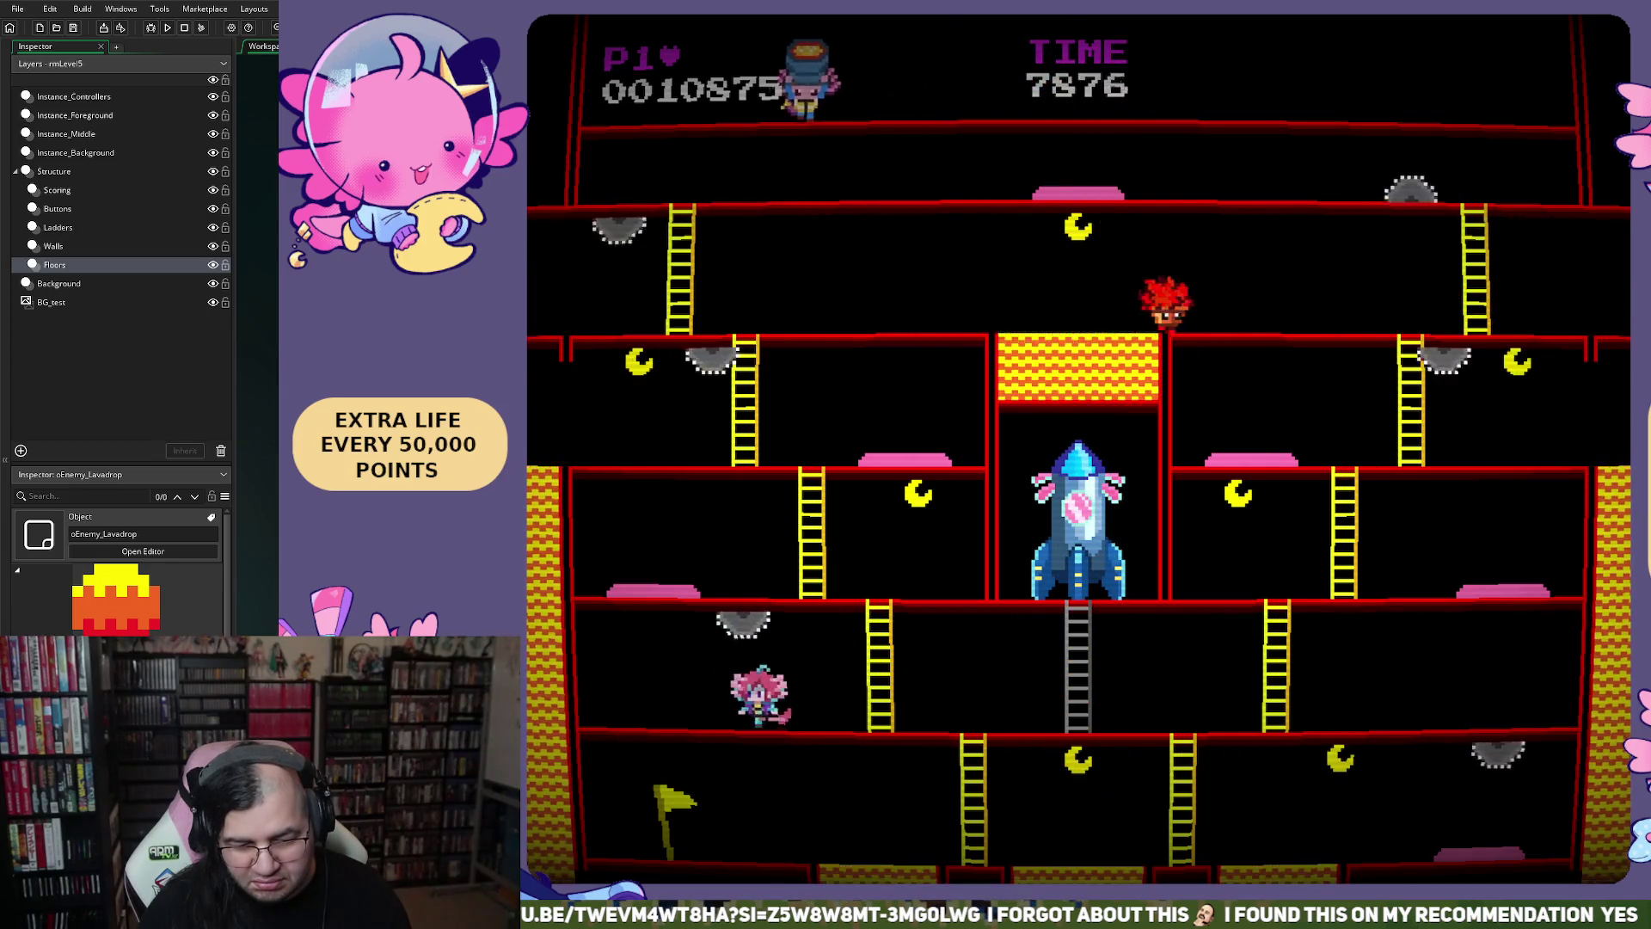
key(Right)
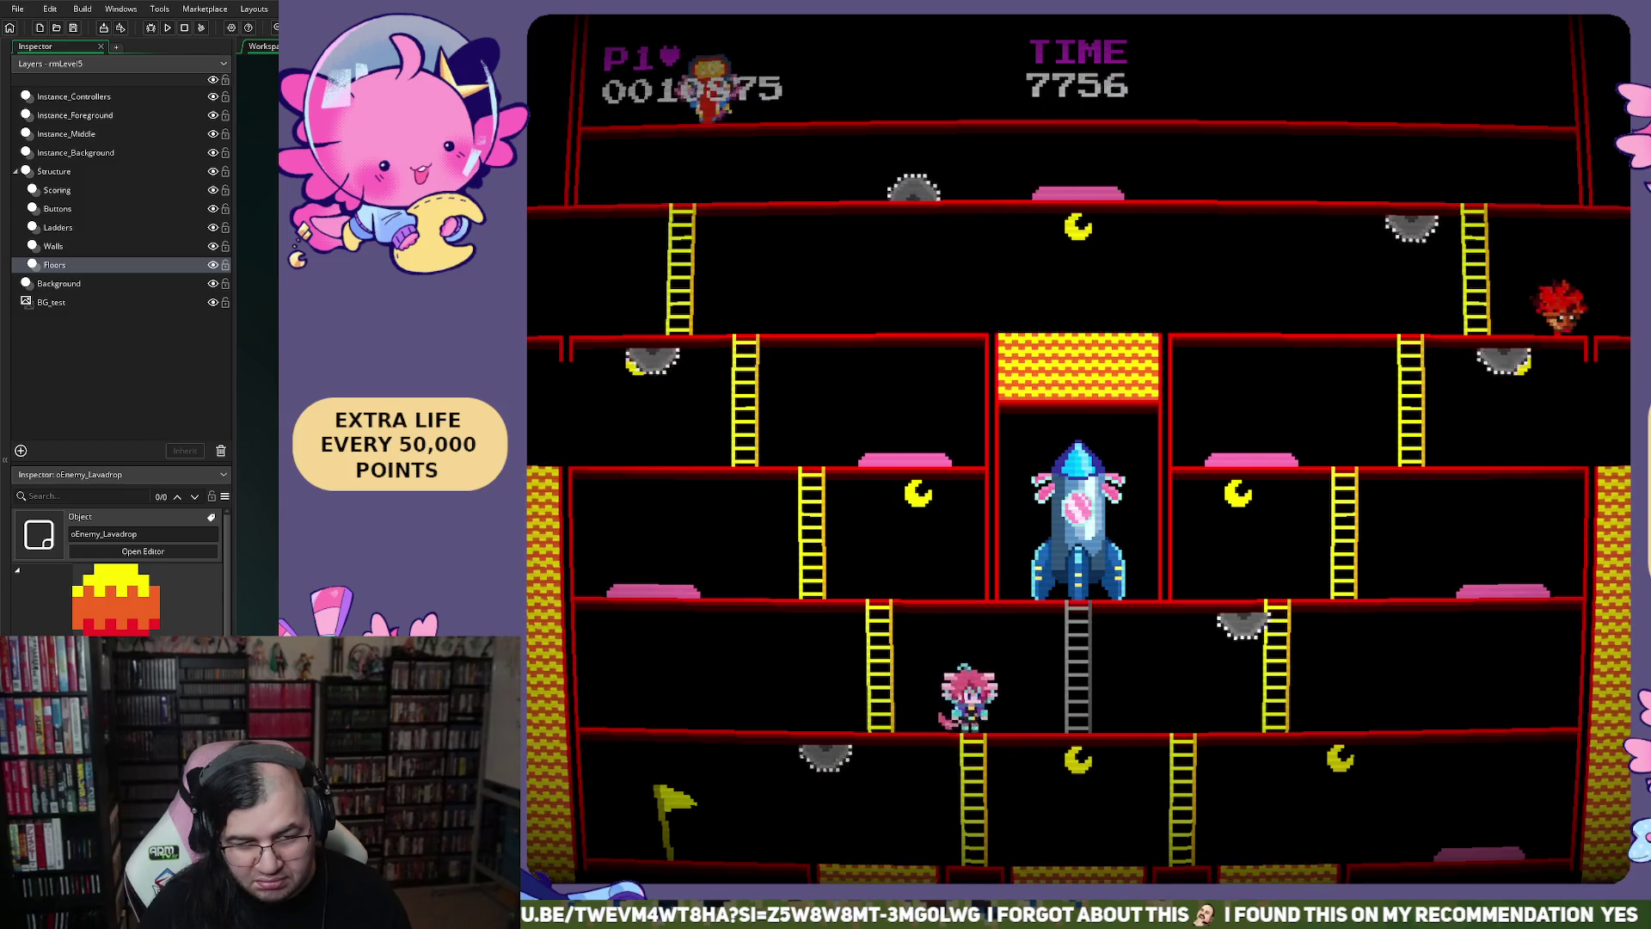
key(Right)
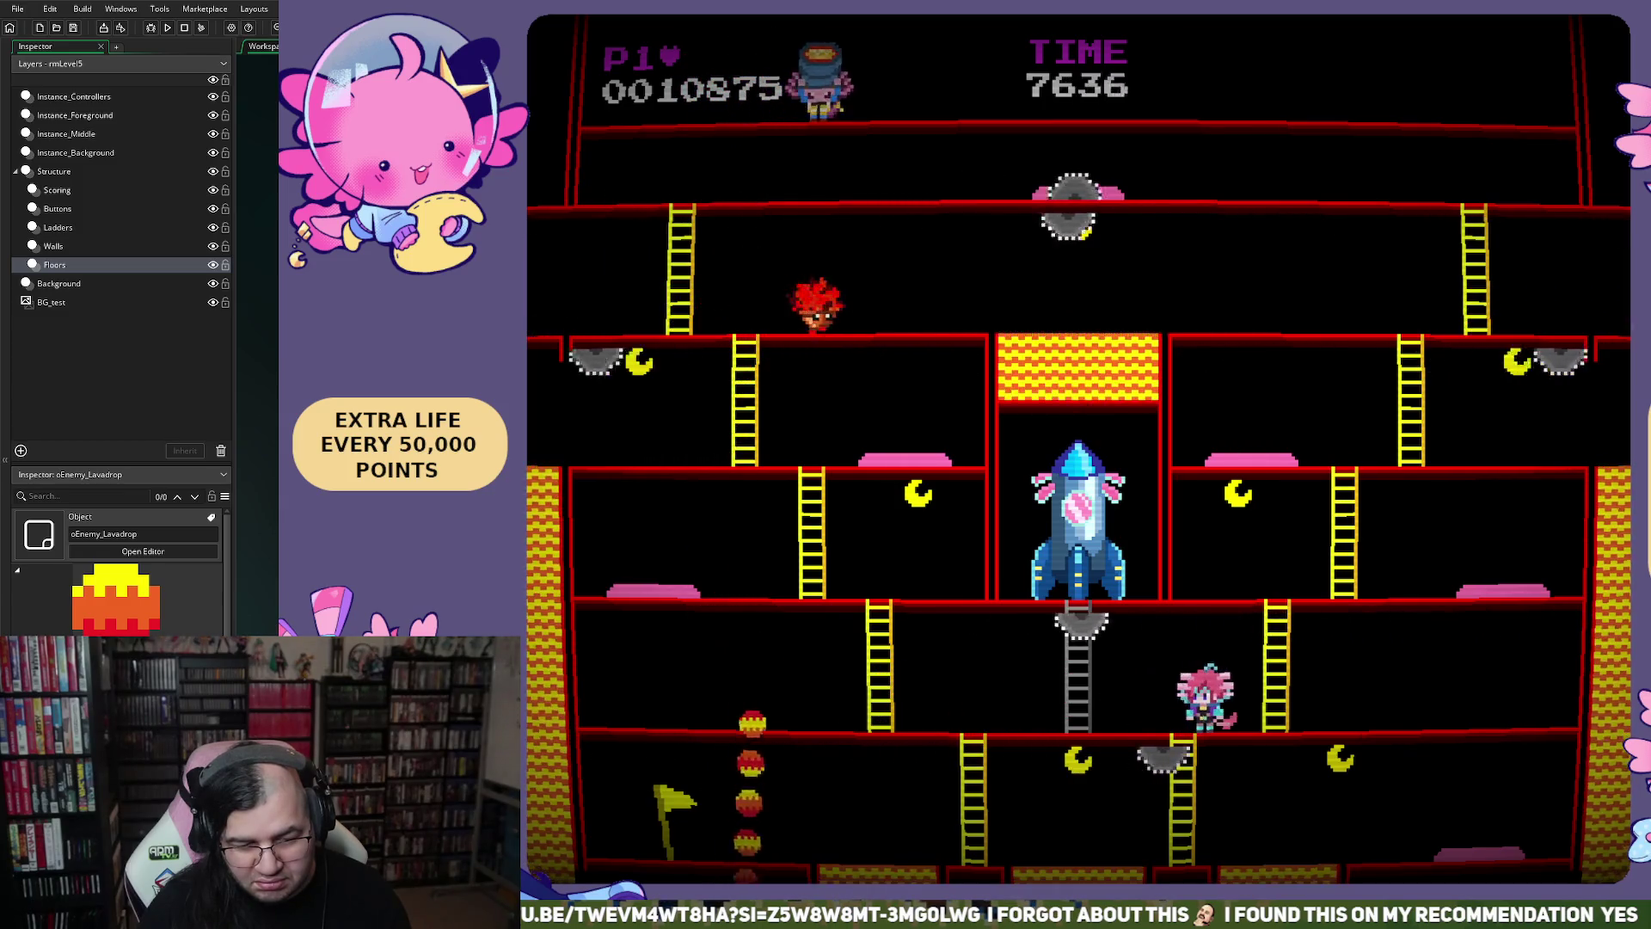
key(Left)
key(Right)
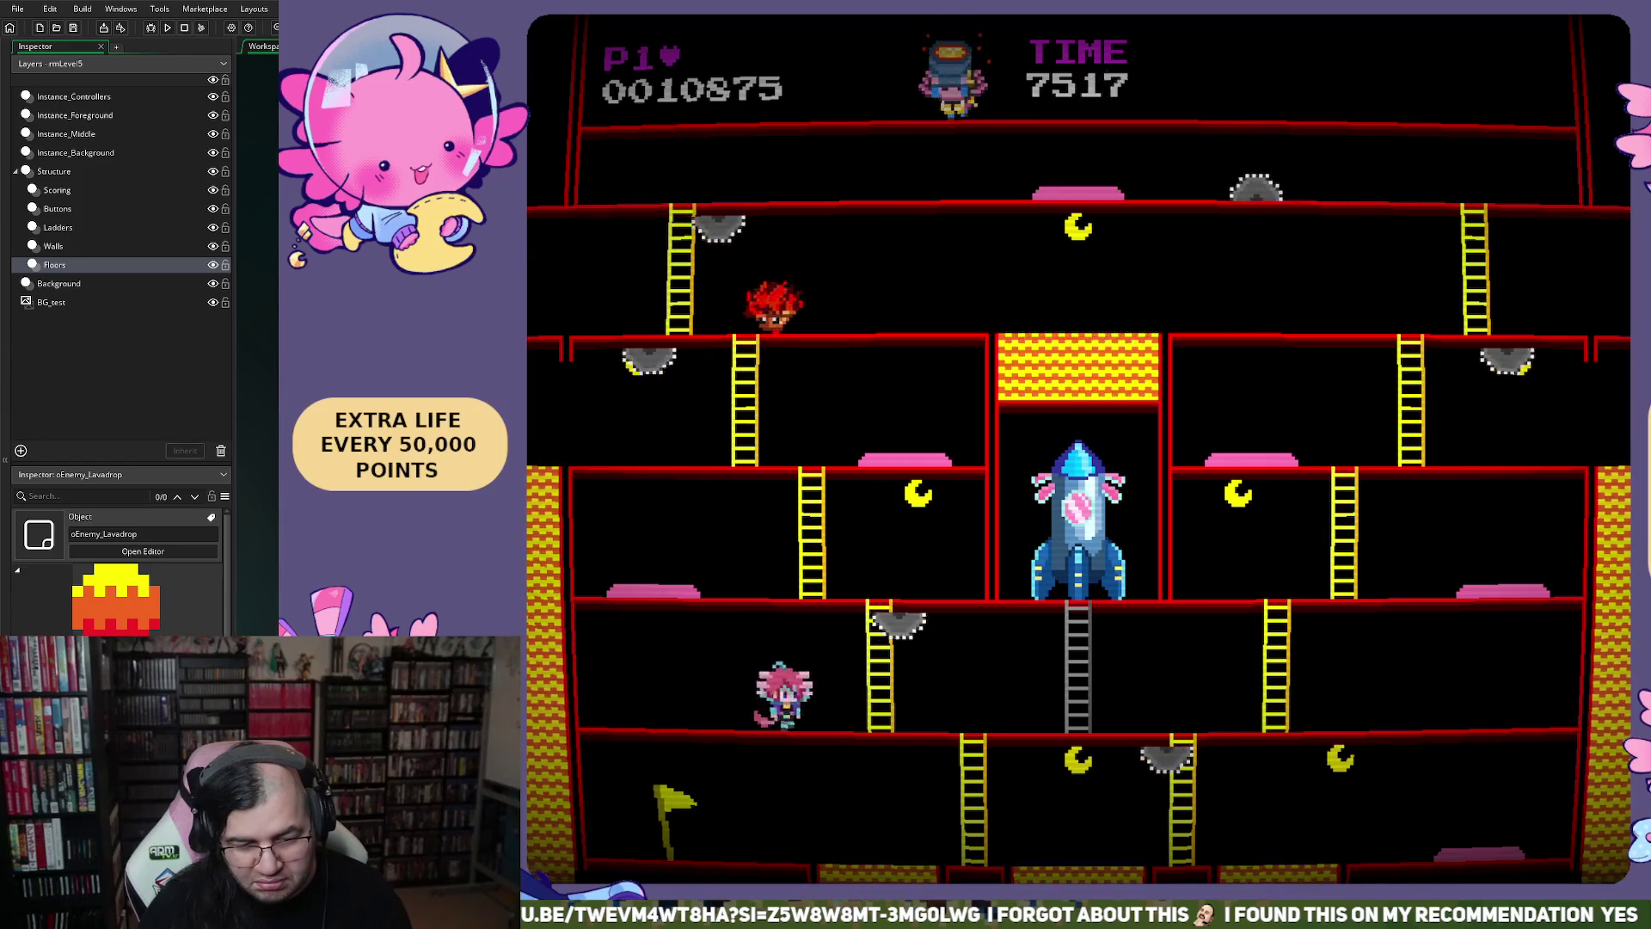
key(Right)
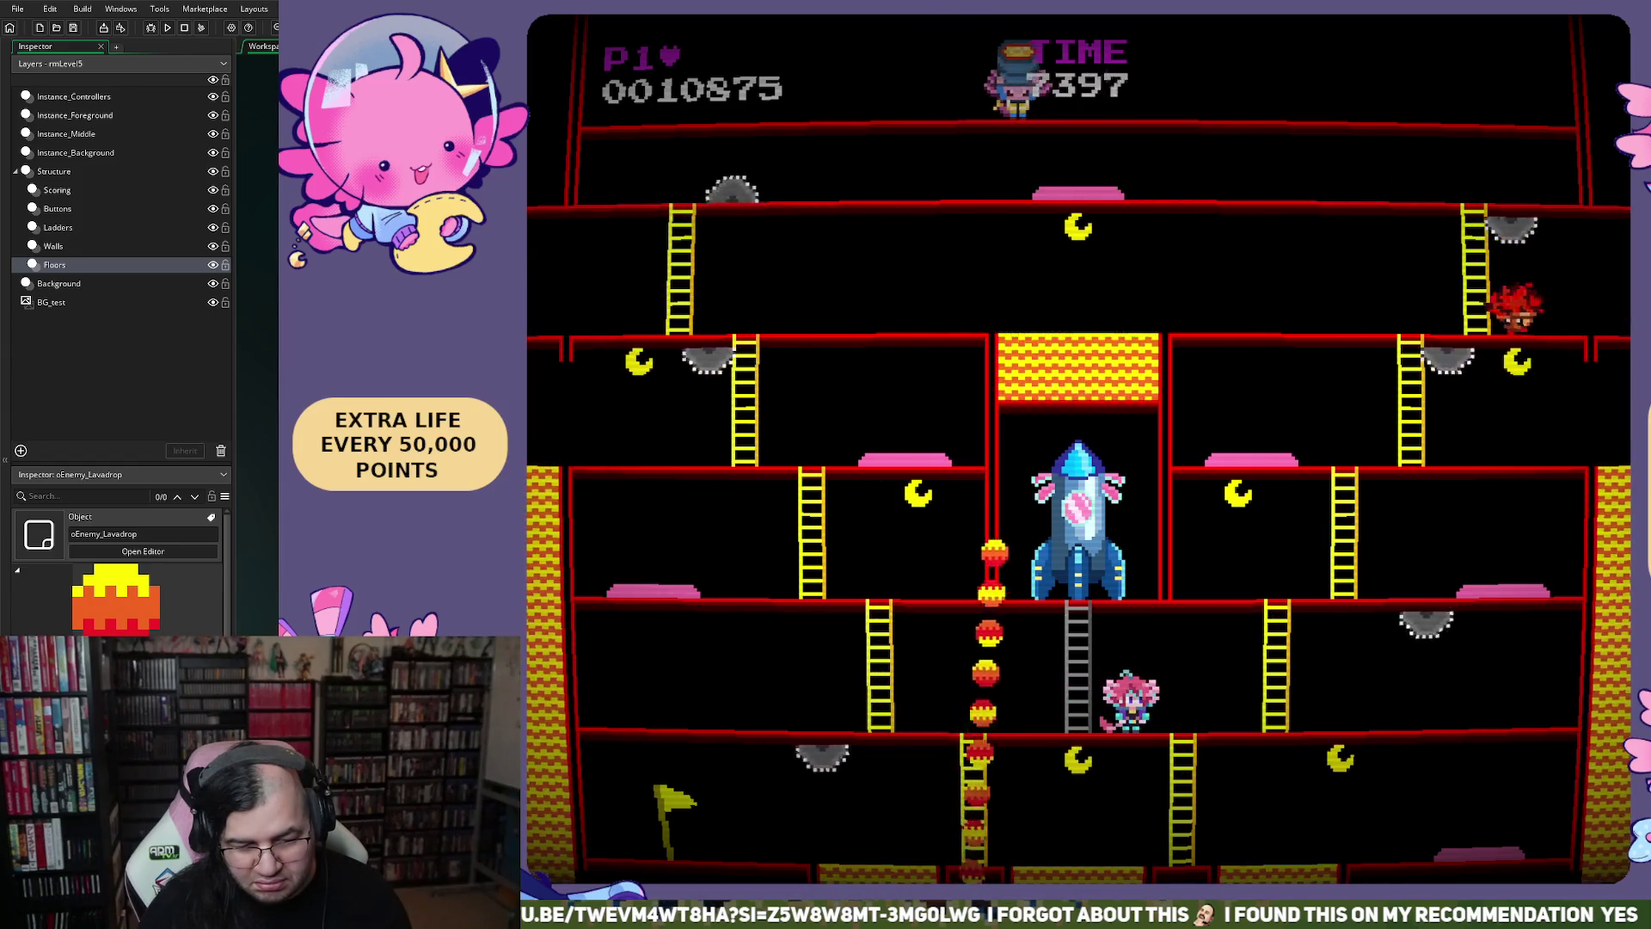
key(Right)
key(Up)
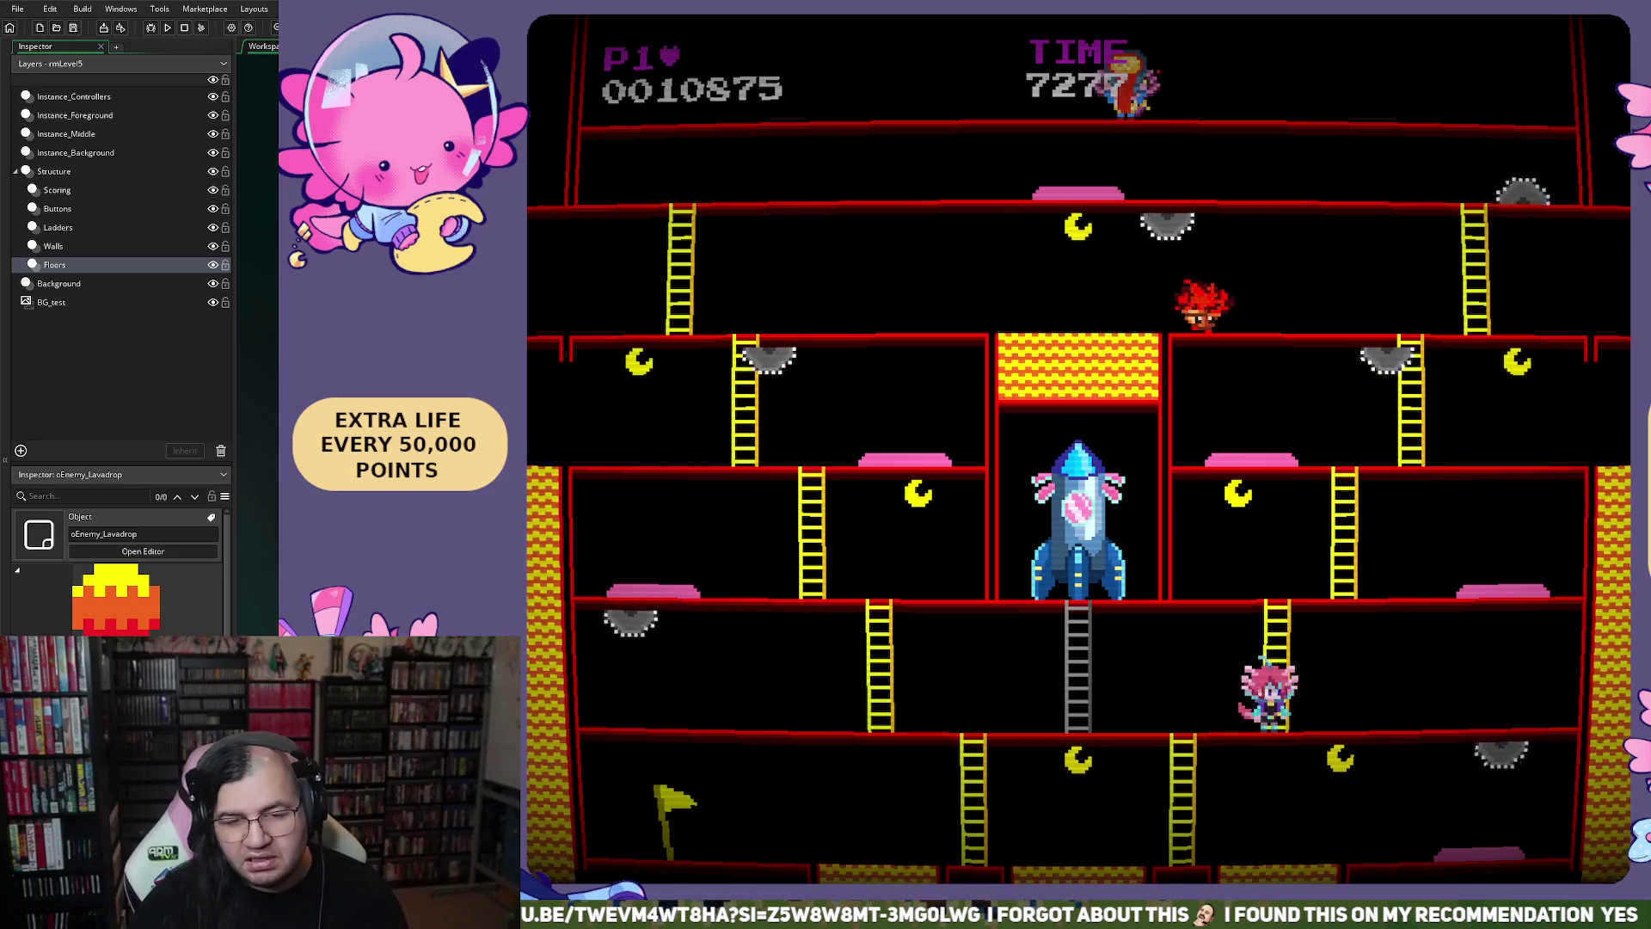
key(Right)
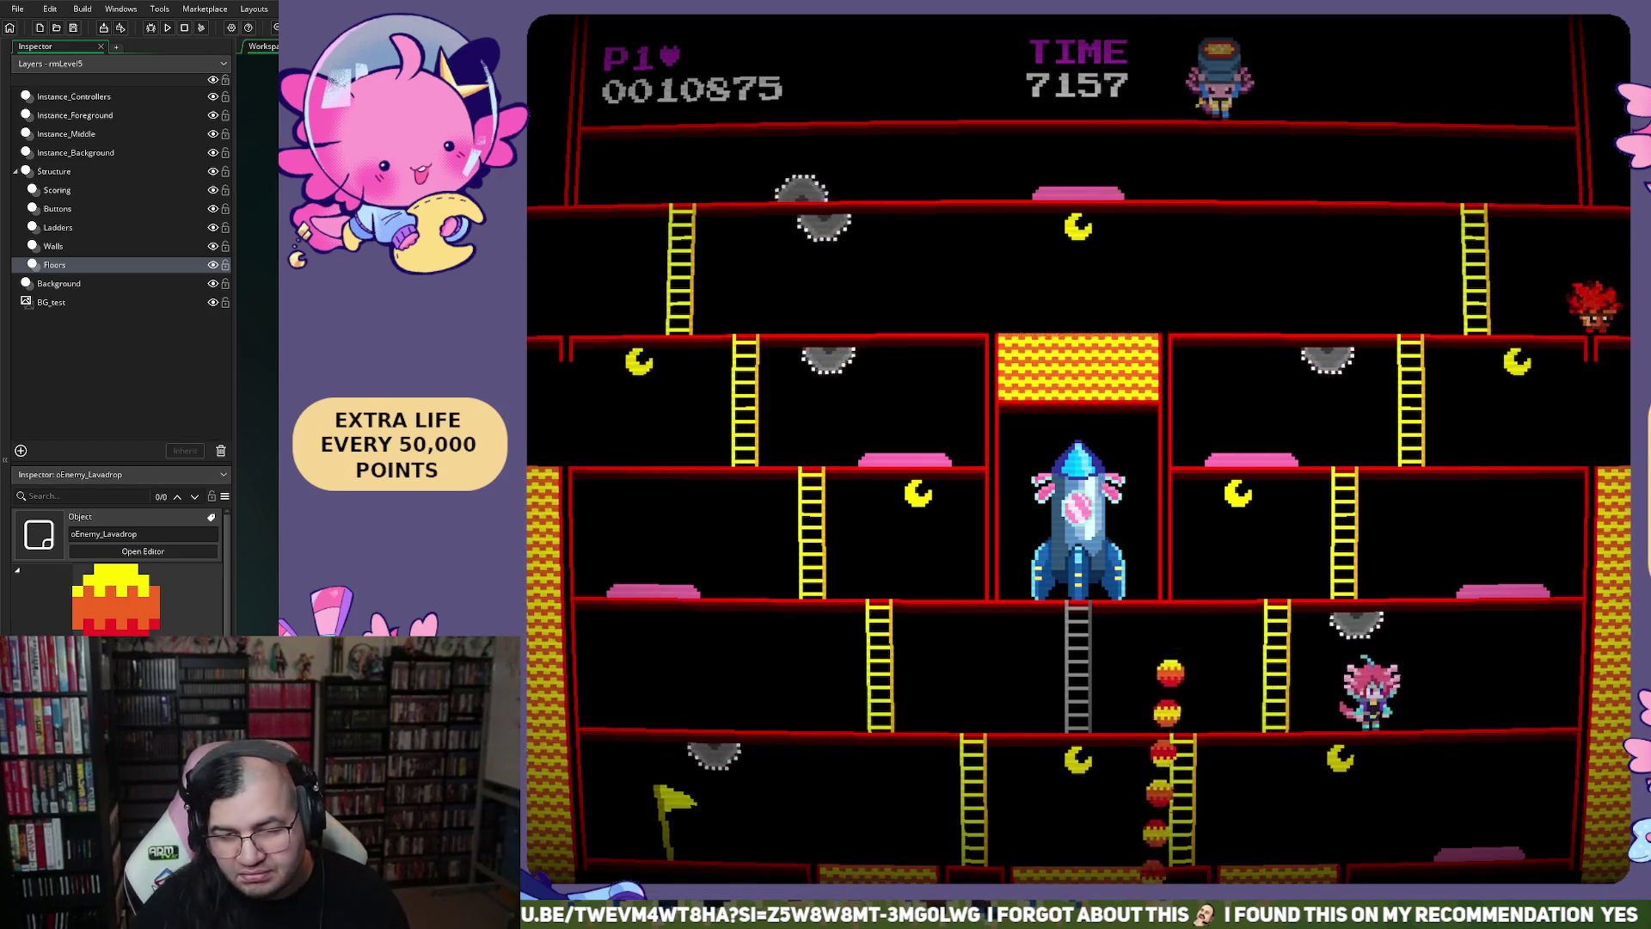
key(Escape)
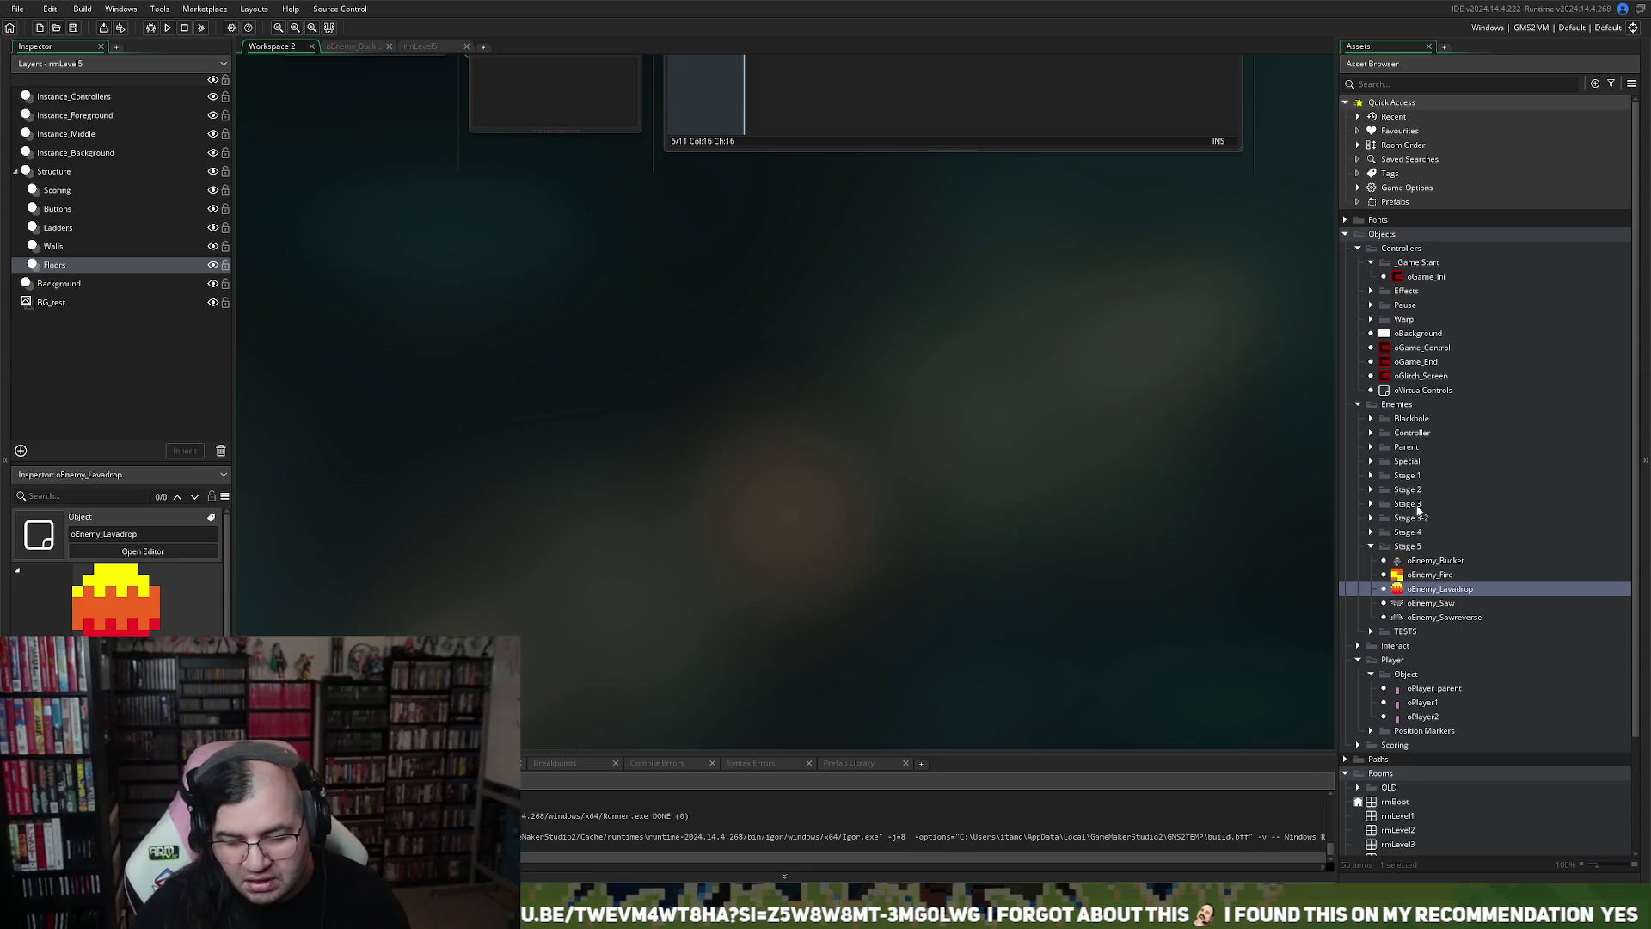
double_click(1416, 591)
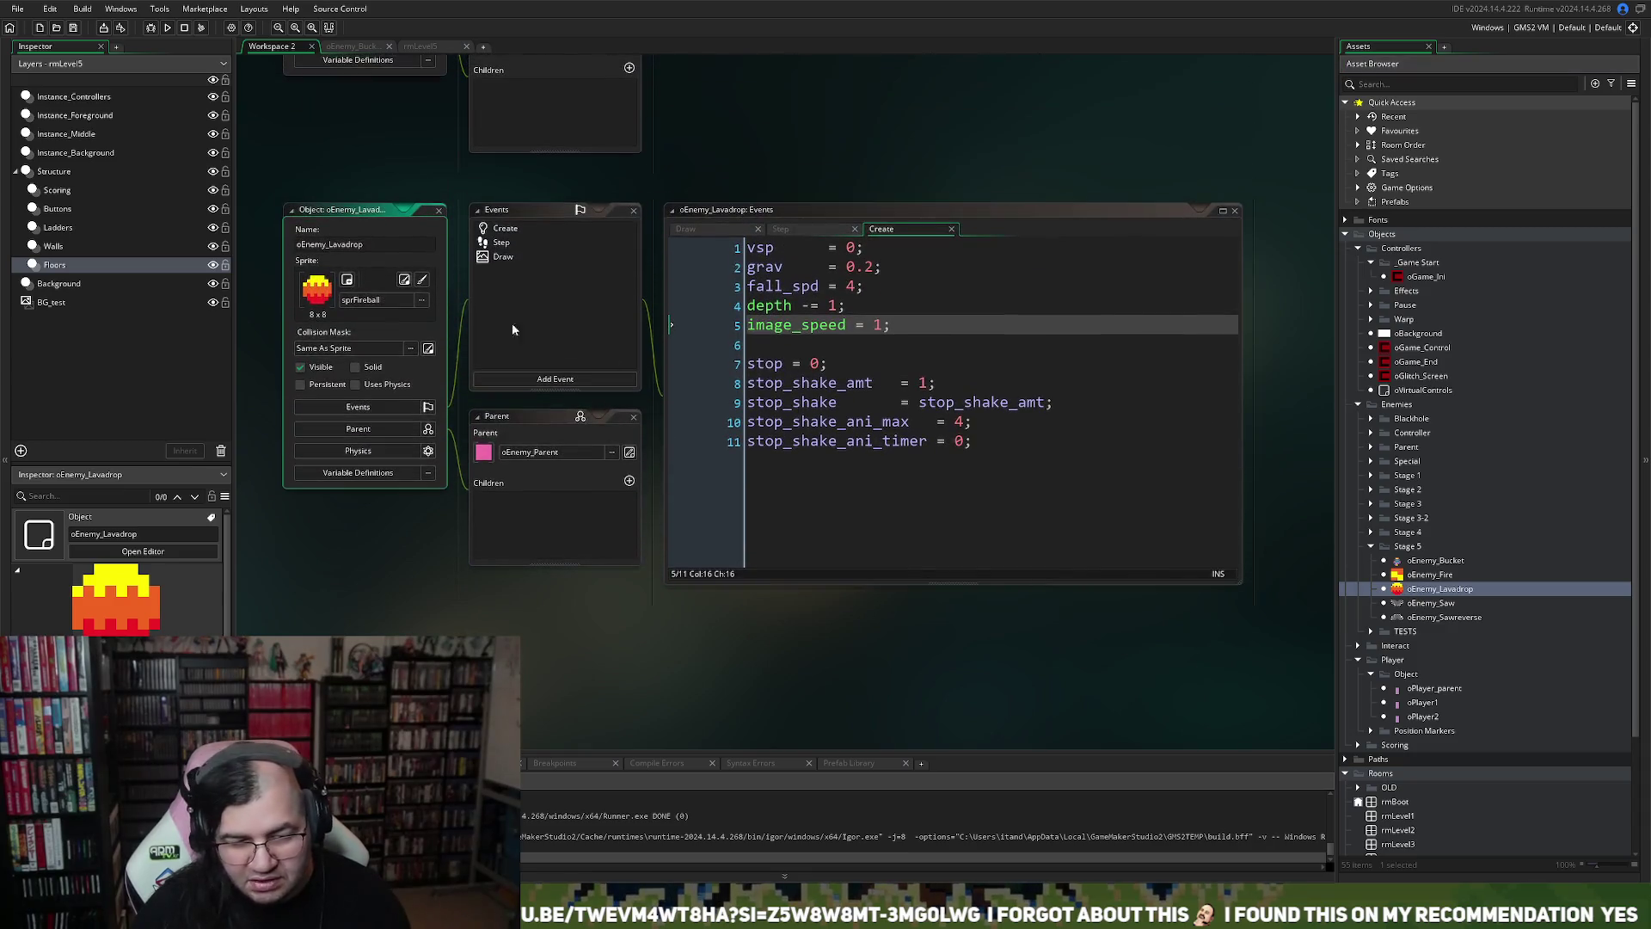
click(402, 281)
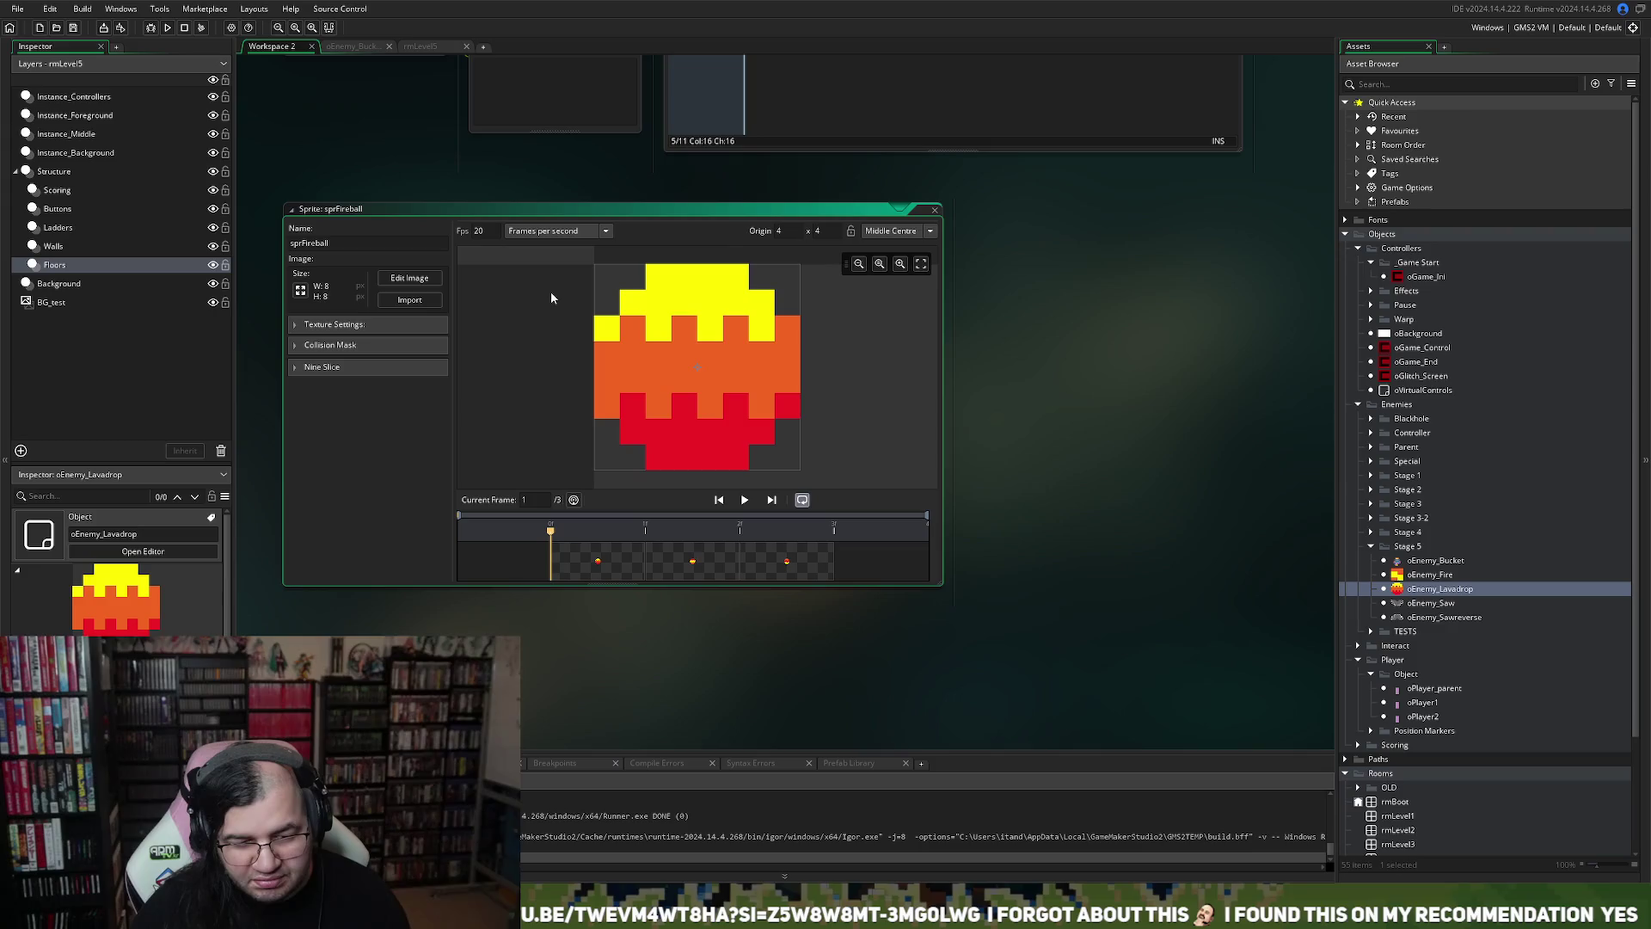
Reverse sprFireball's frame order with Image > Reverse Frames and close the image editor
click(410, 279)
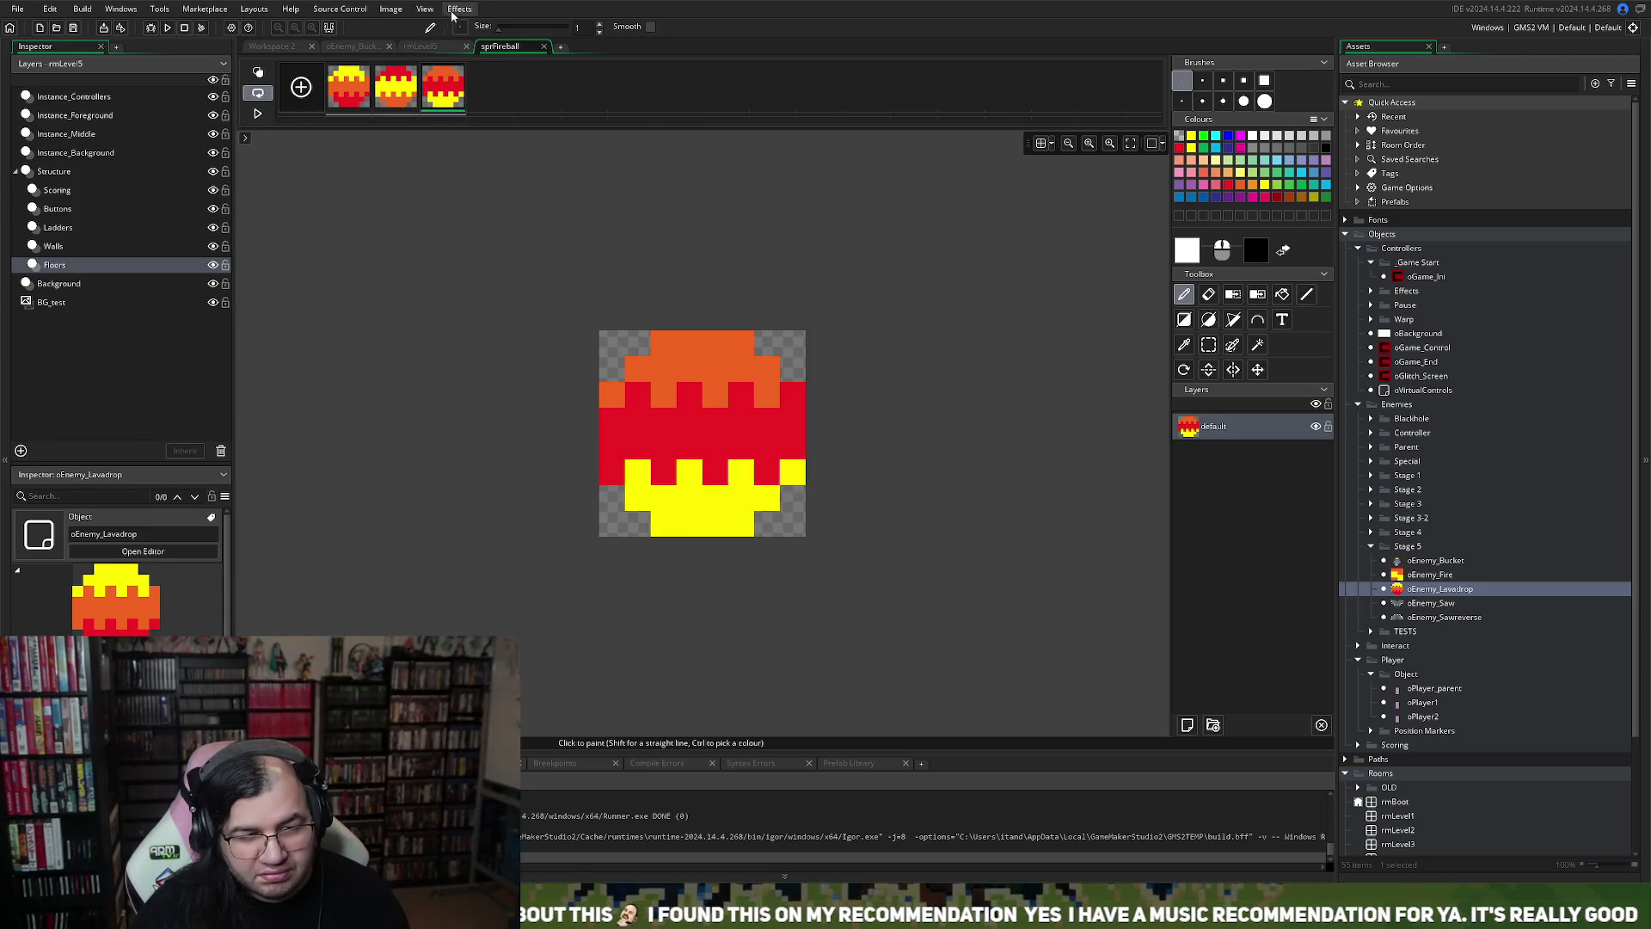
mouse_move(392, 10)
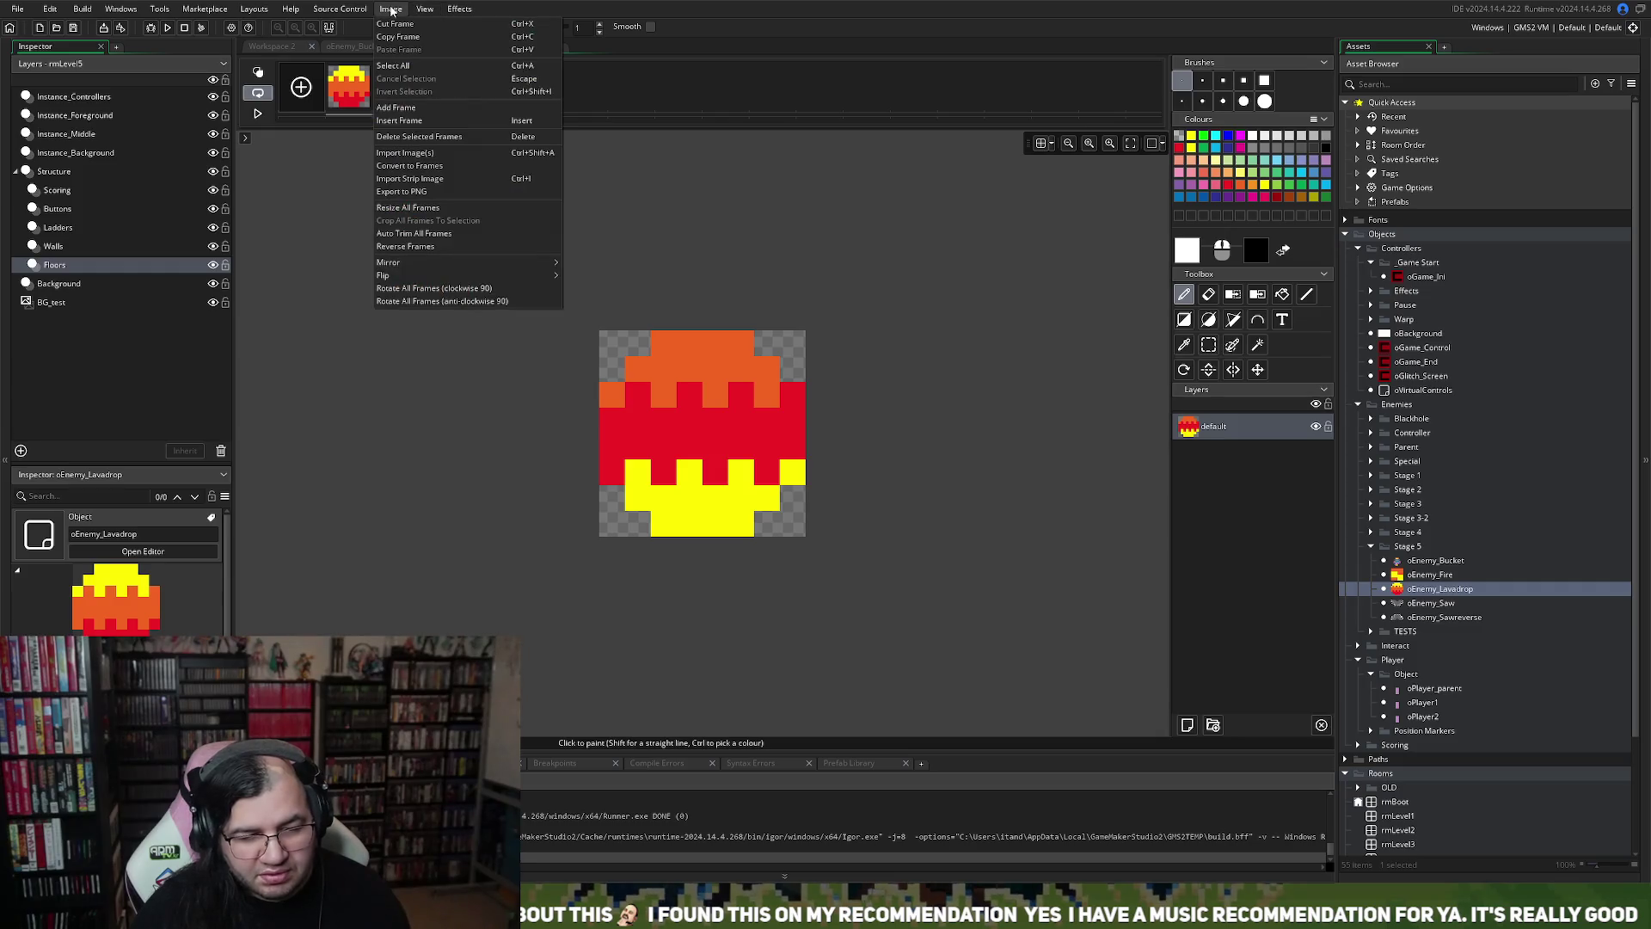
click(409, 247)
click(542, 47)
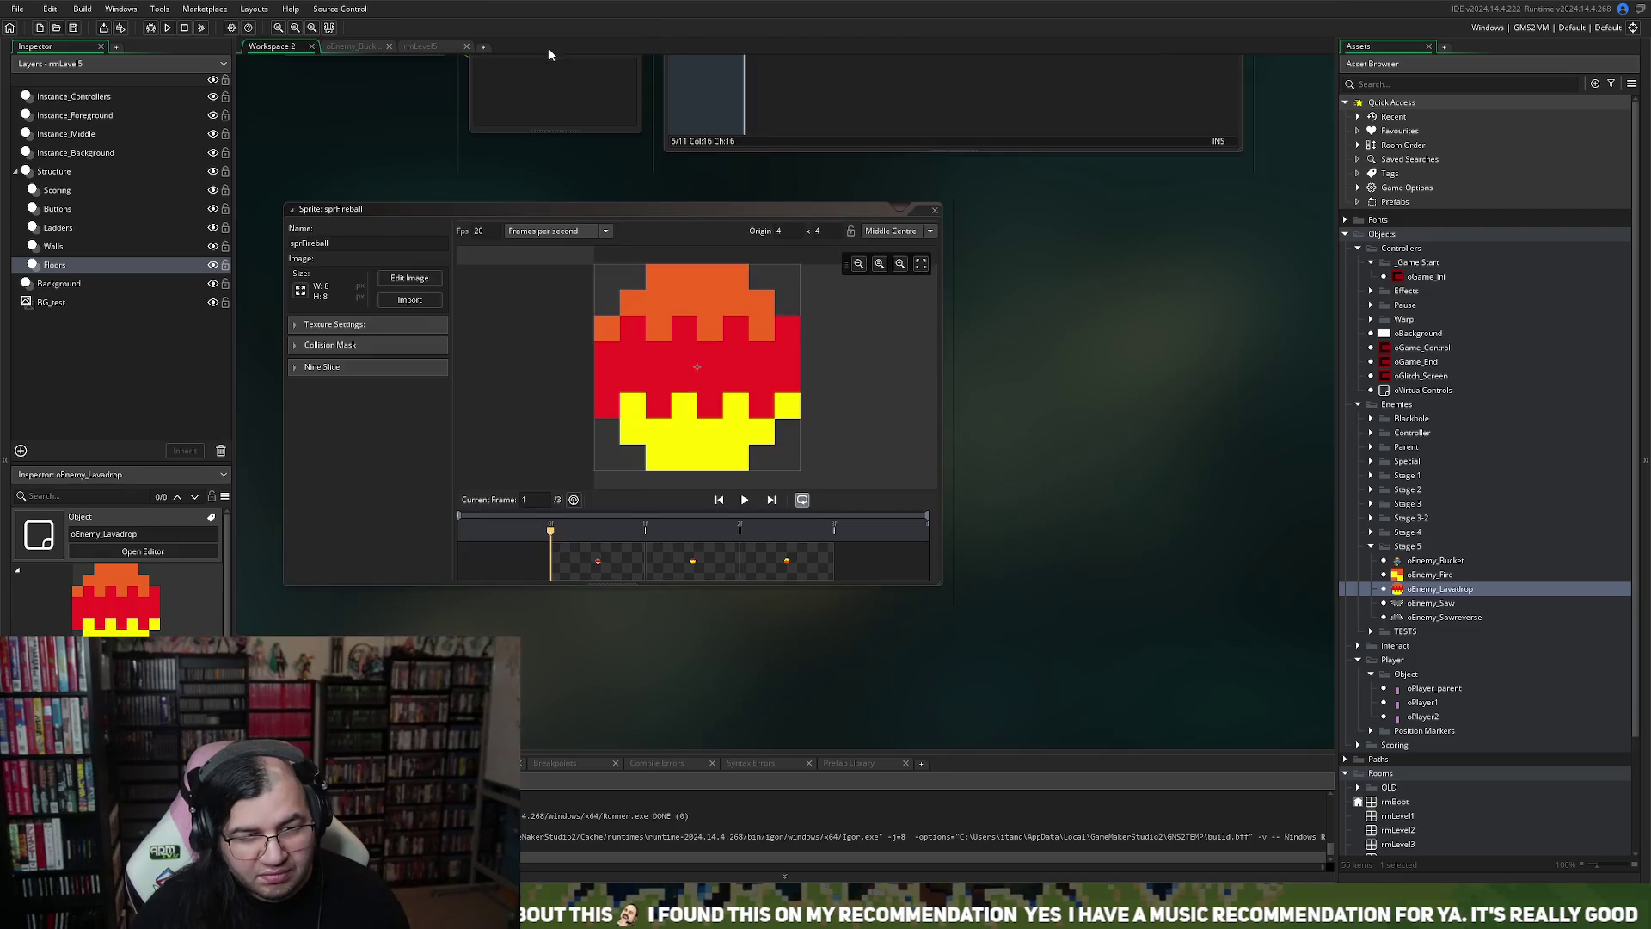
click(169, 28)
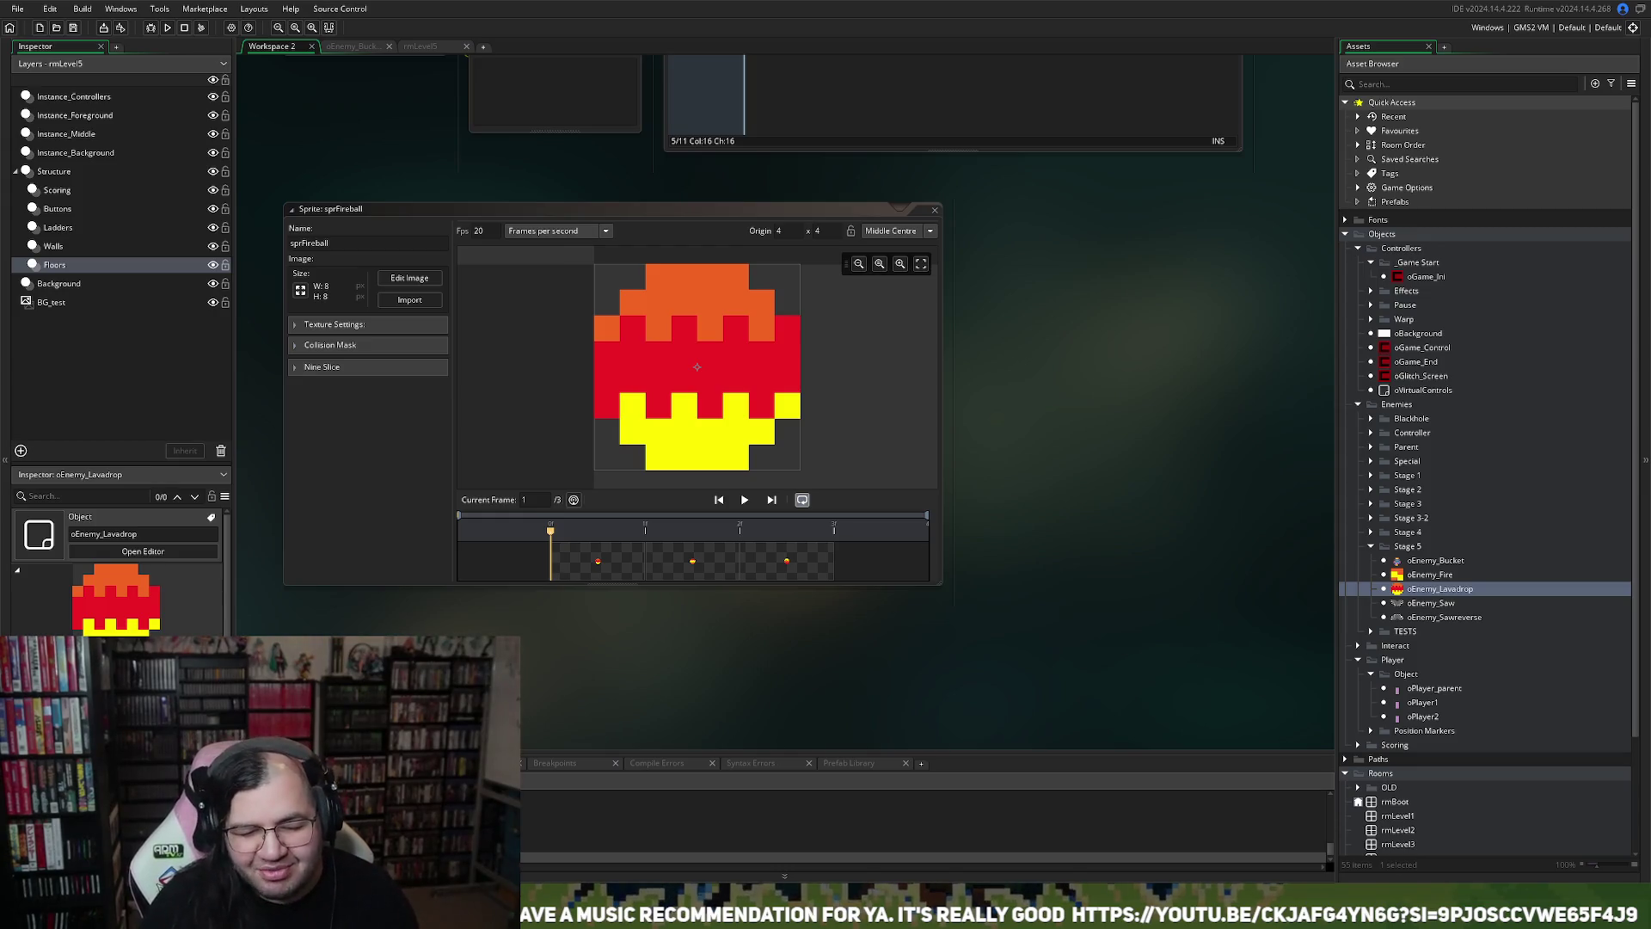
key(Return)
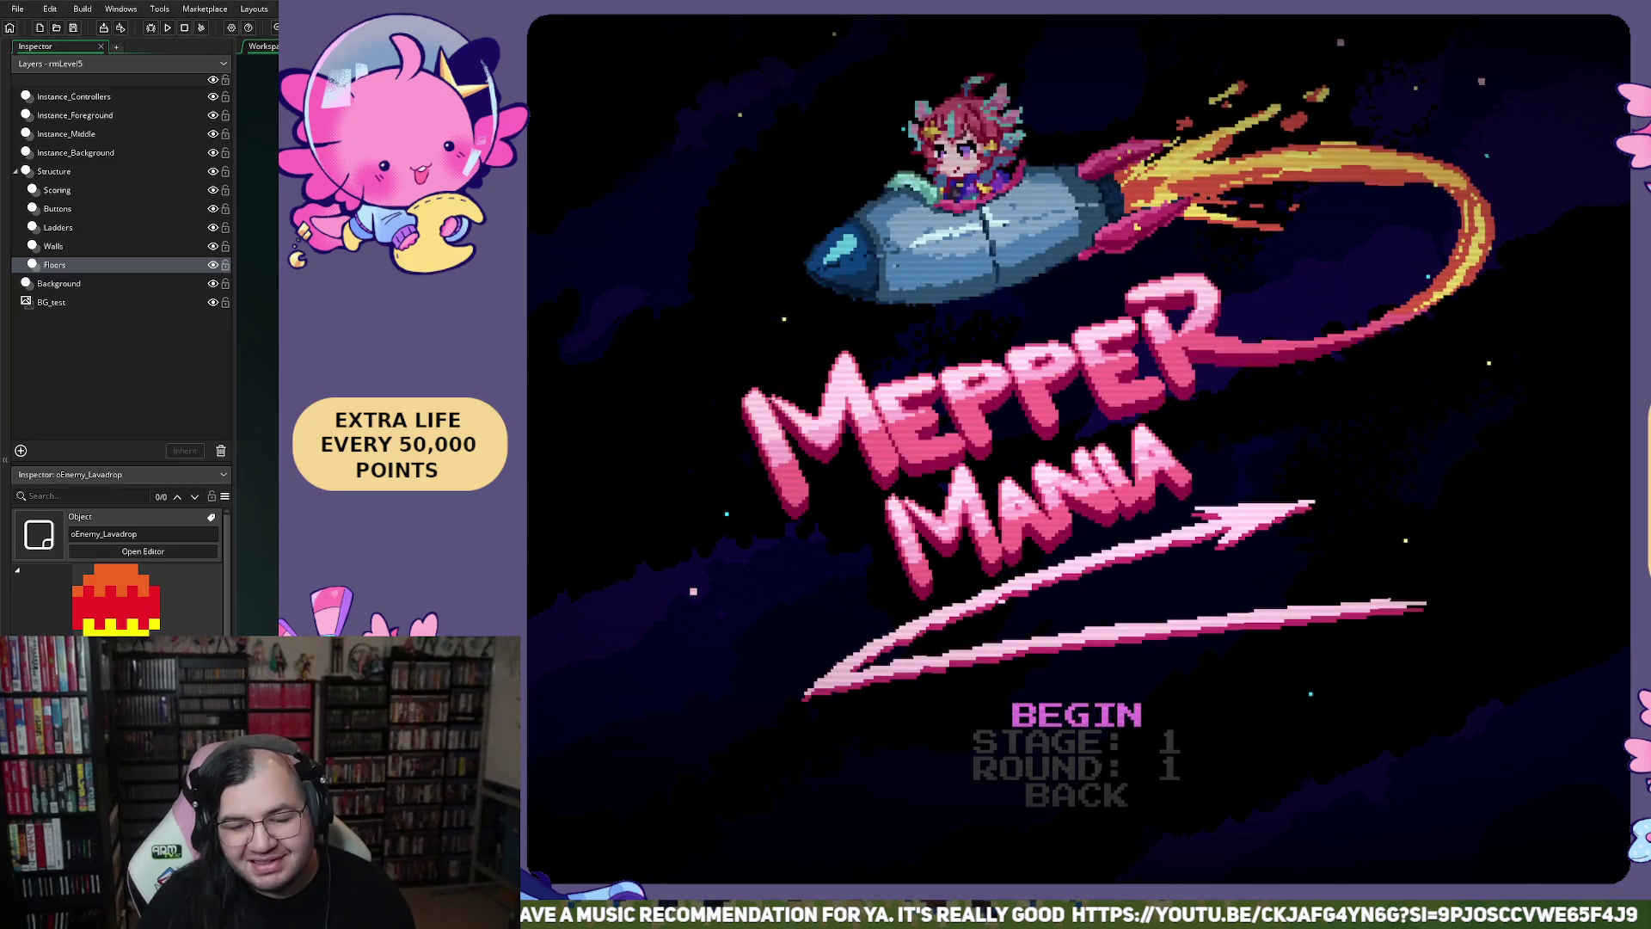
key(Up)
key(Return)
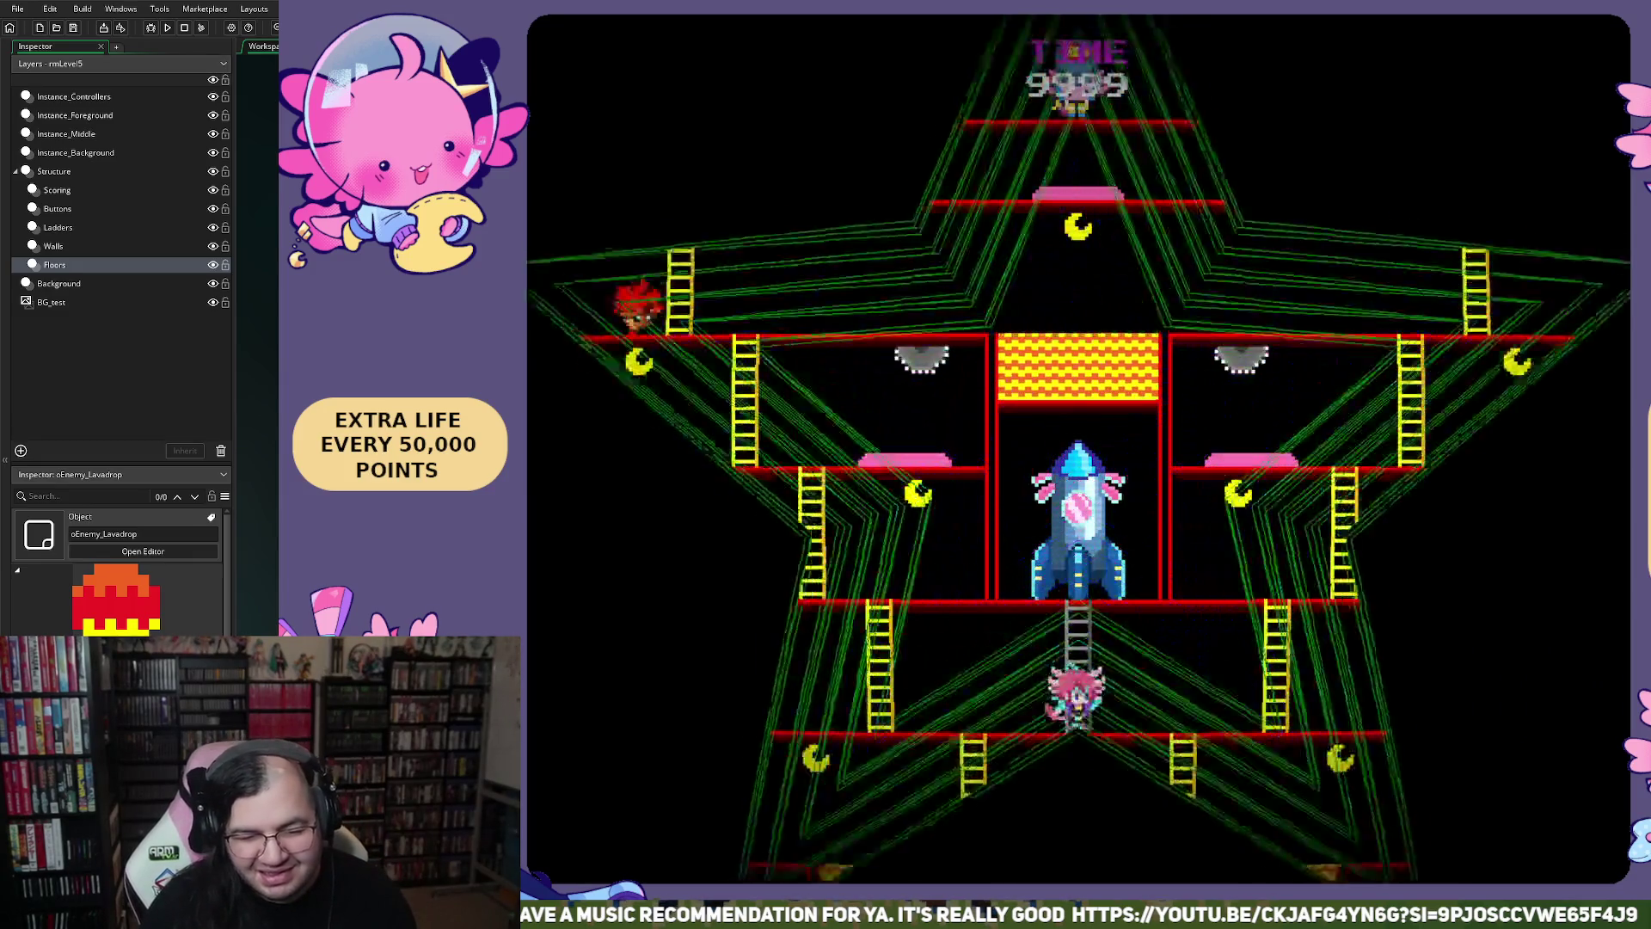
key(Left)
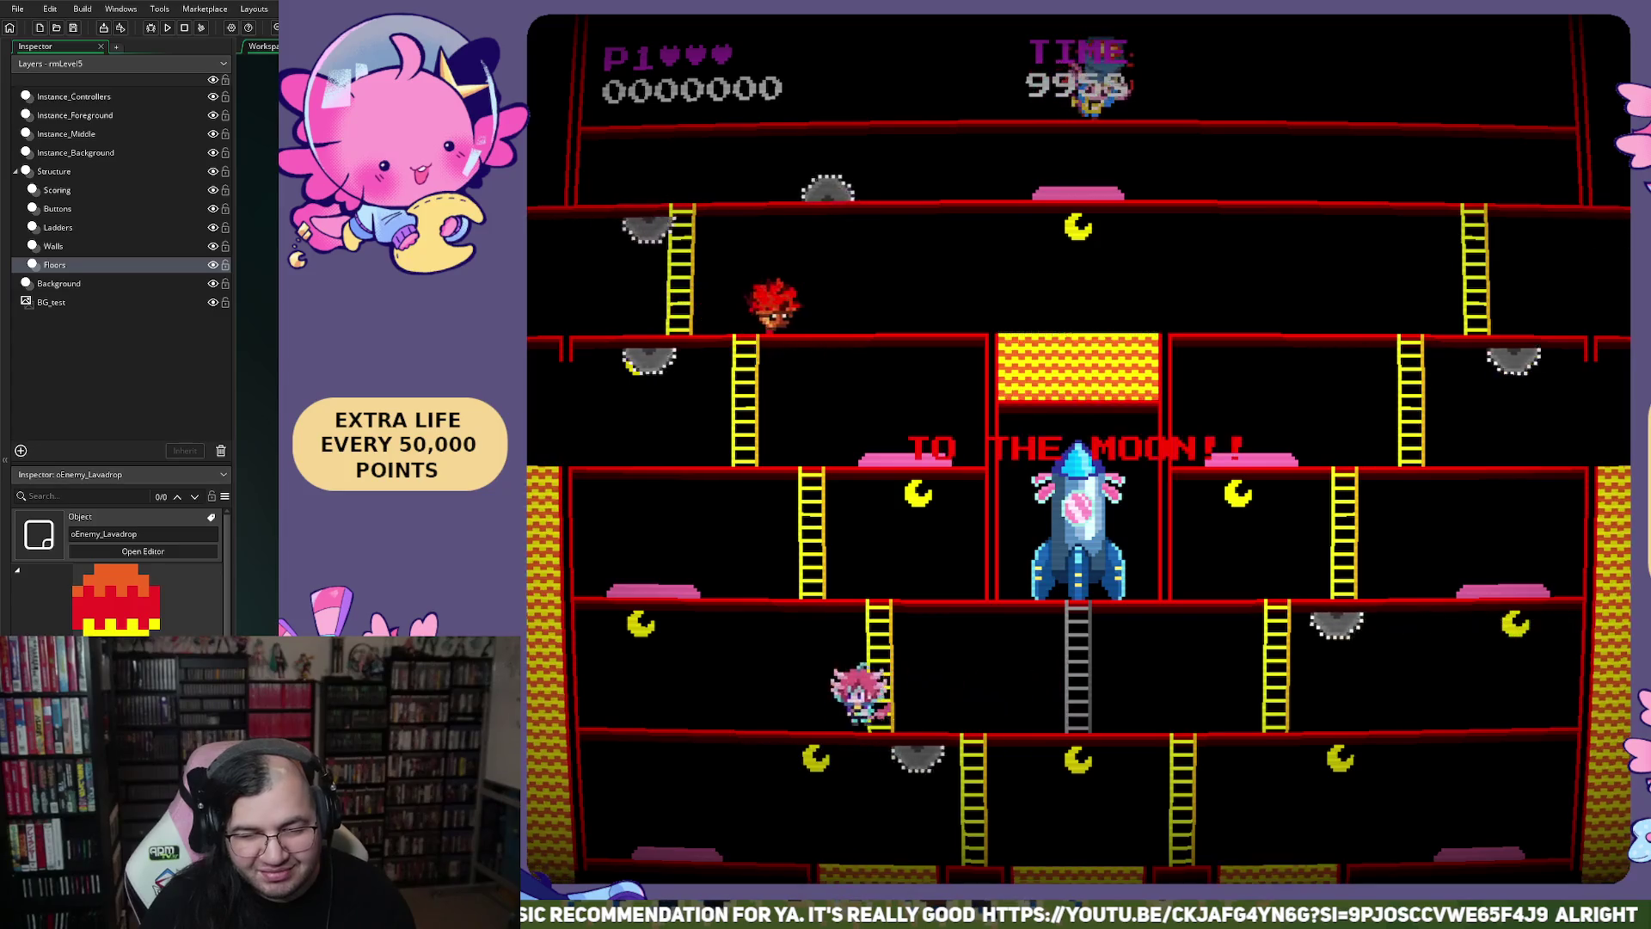
key(Right)
key(Right)
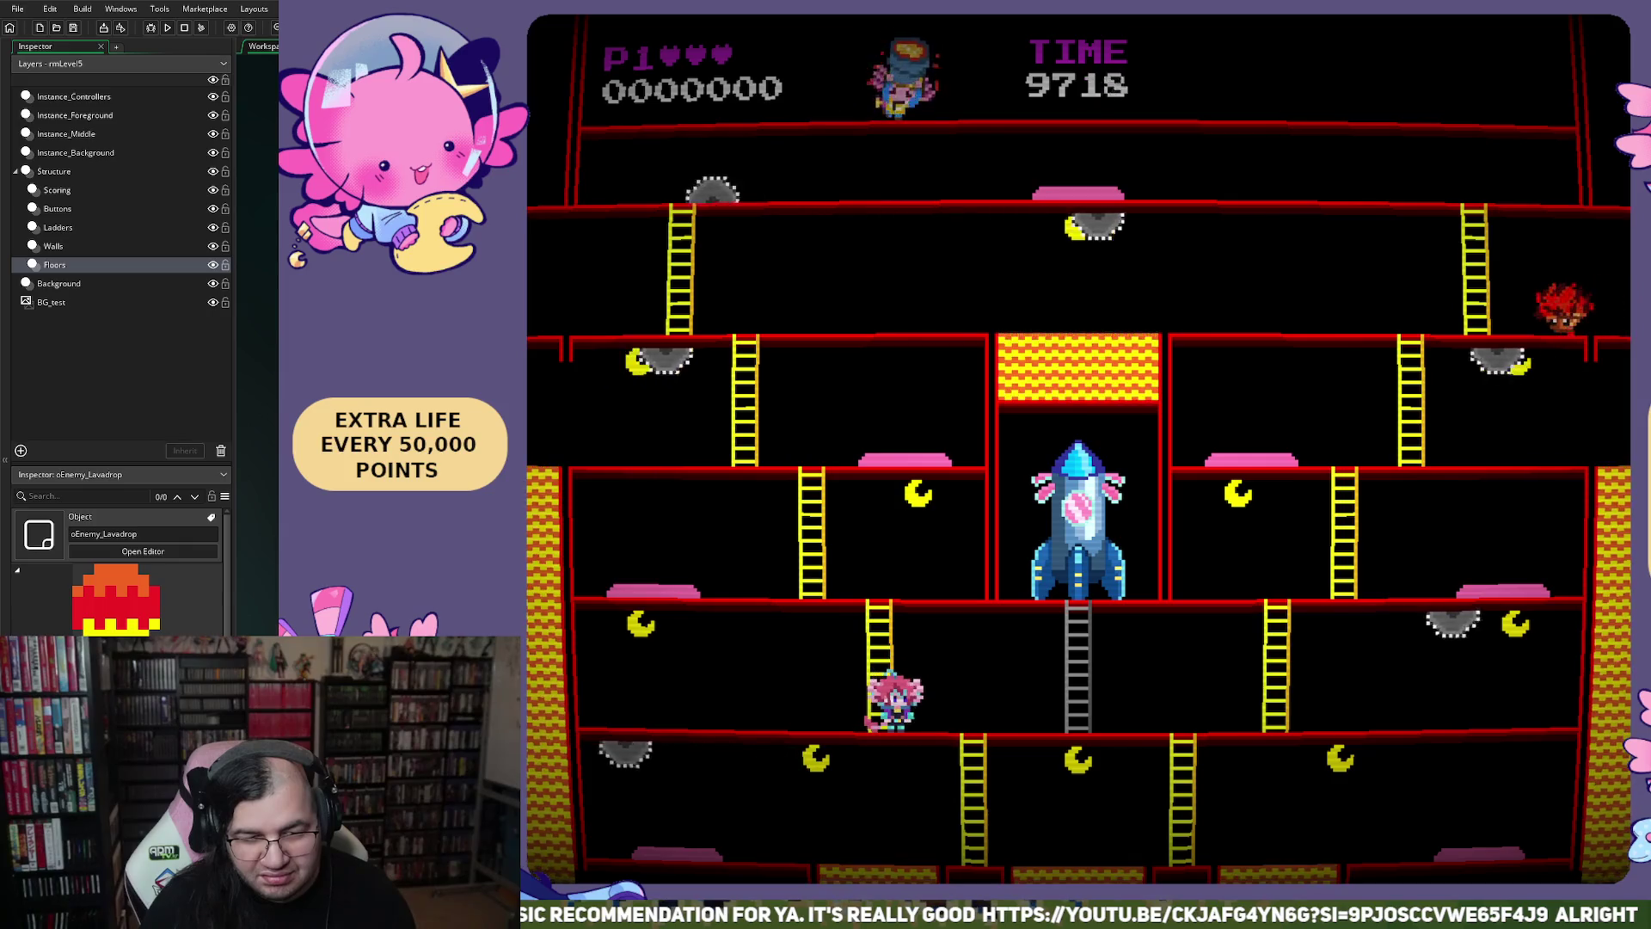
key(Left)
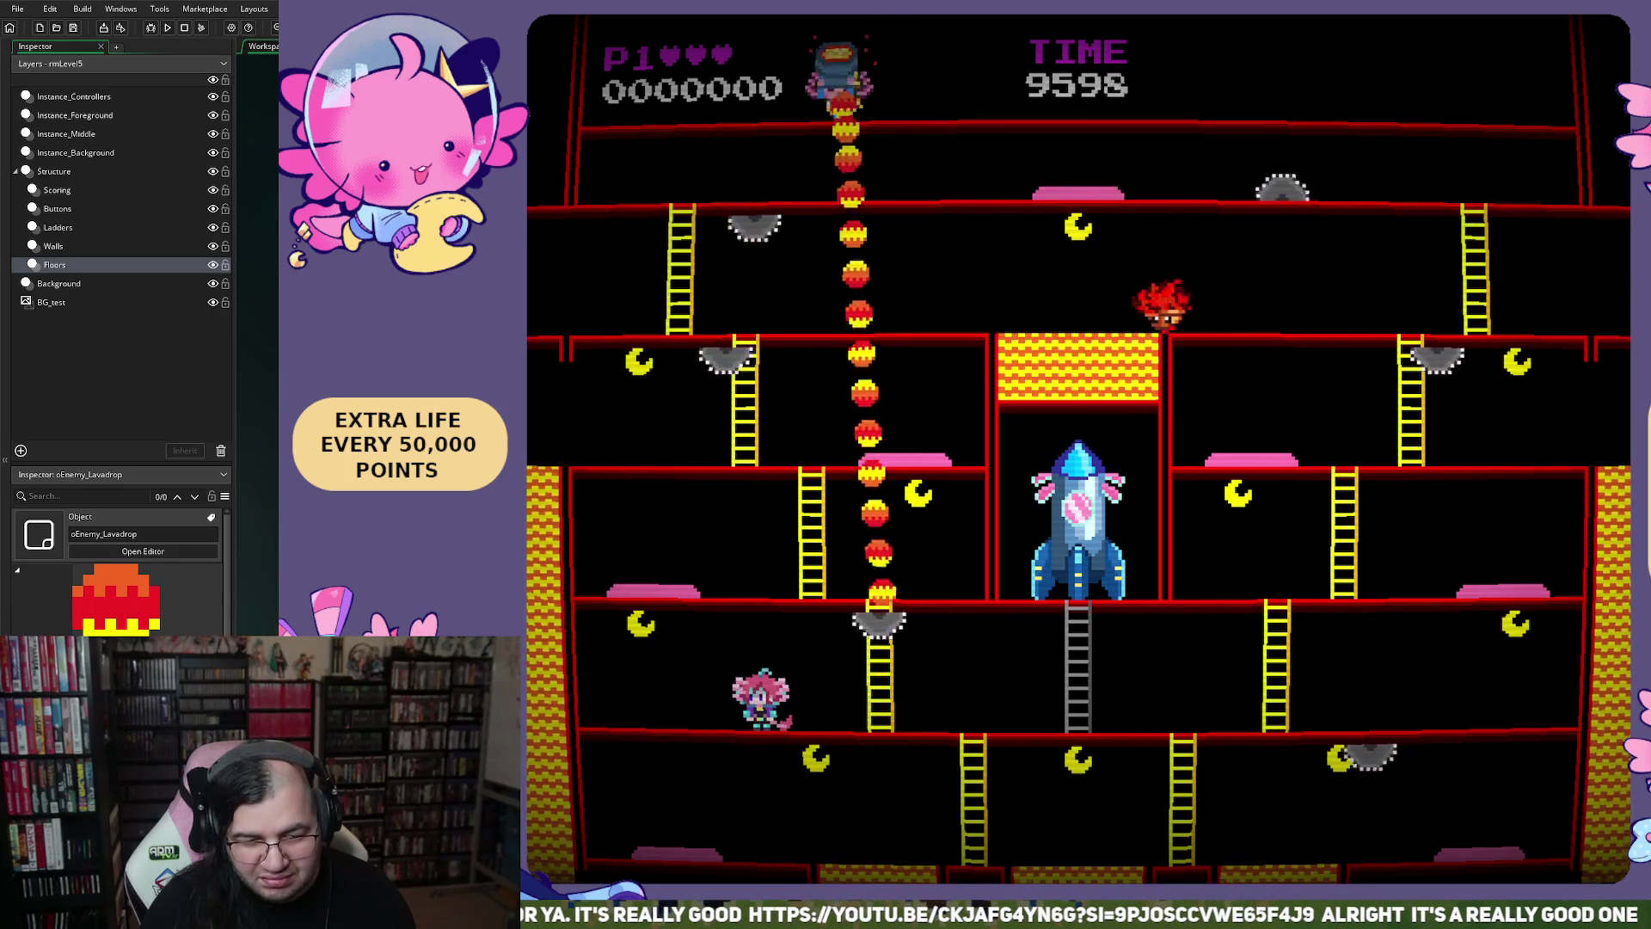
key(Right)
key(Left)
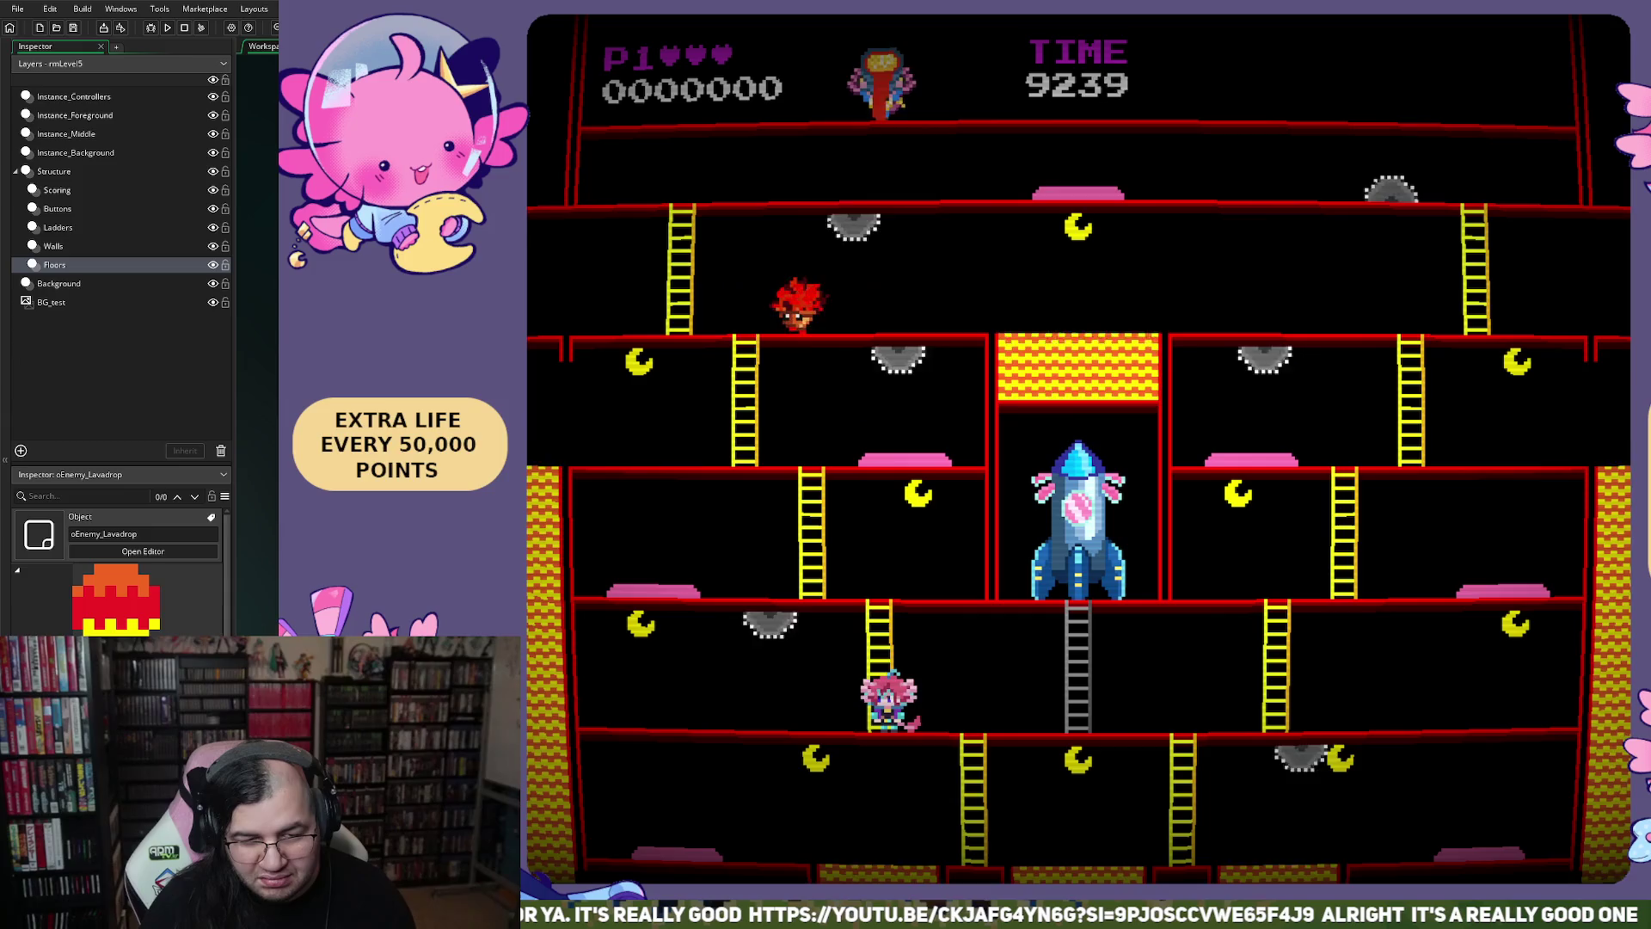
key(Left)
key(Right)
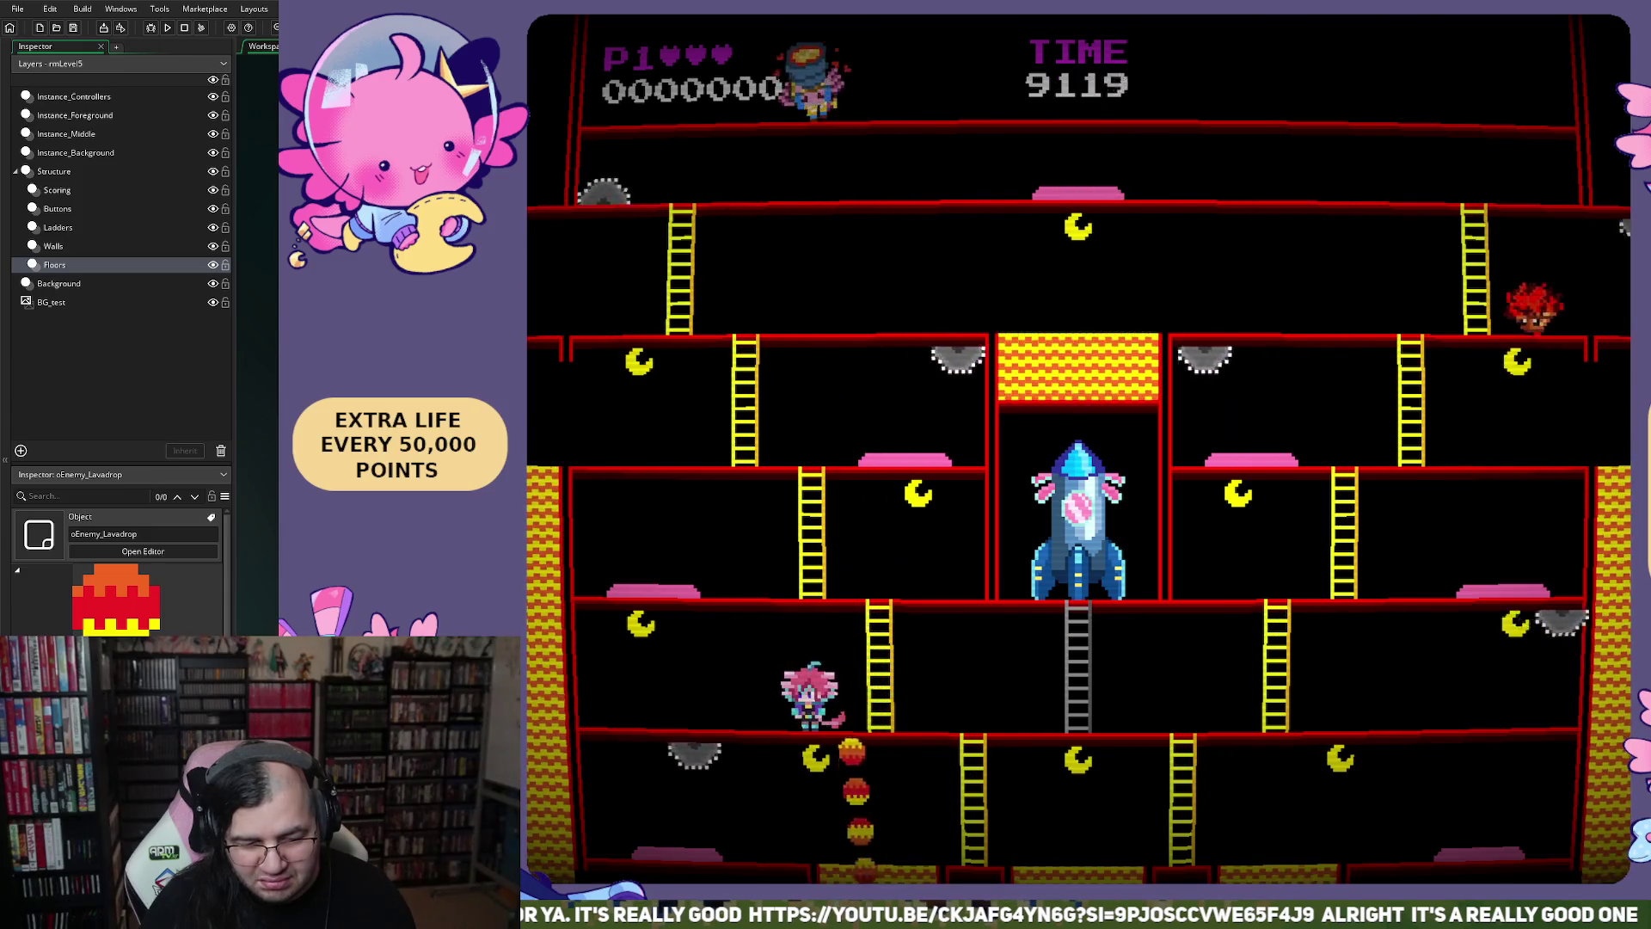
key(Right)
key(Left)
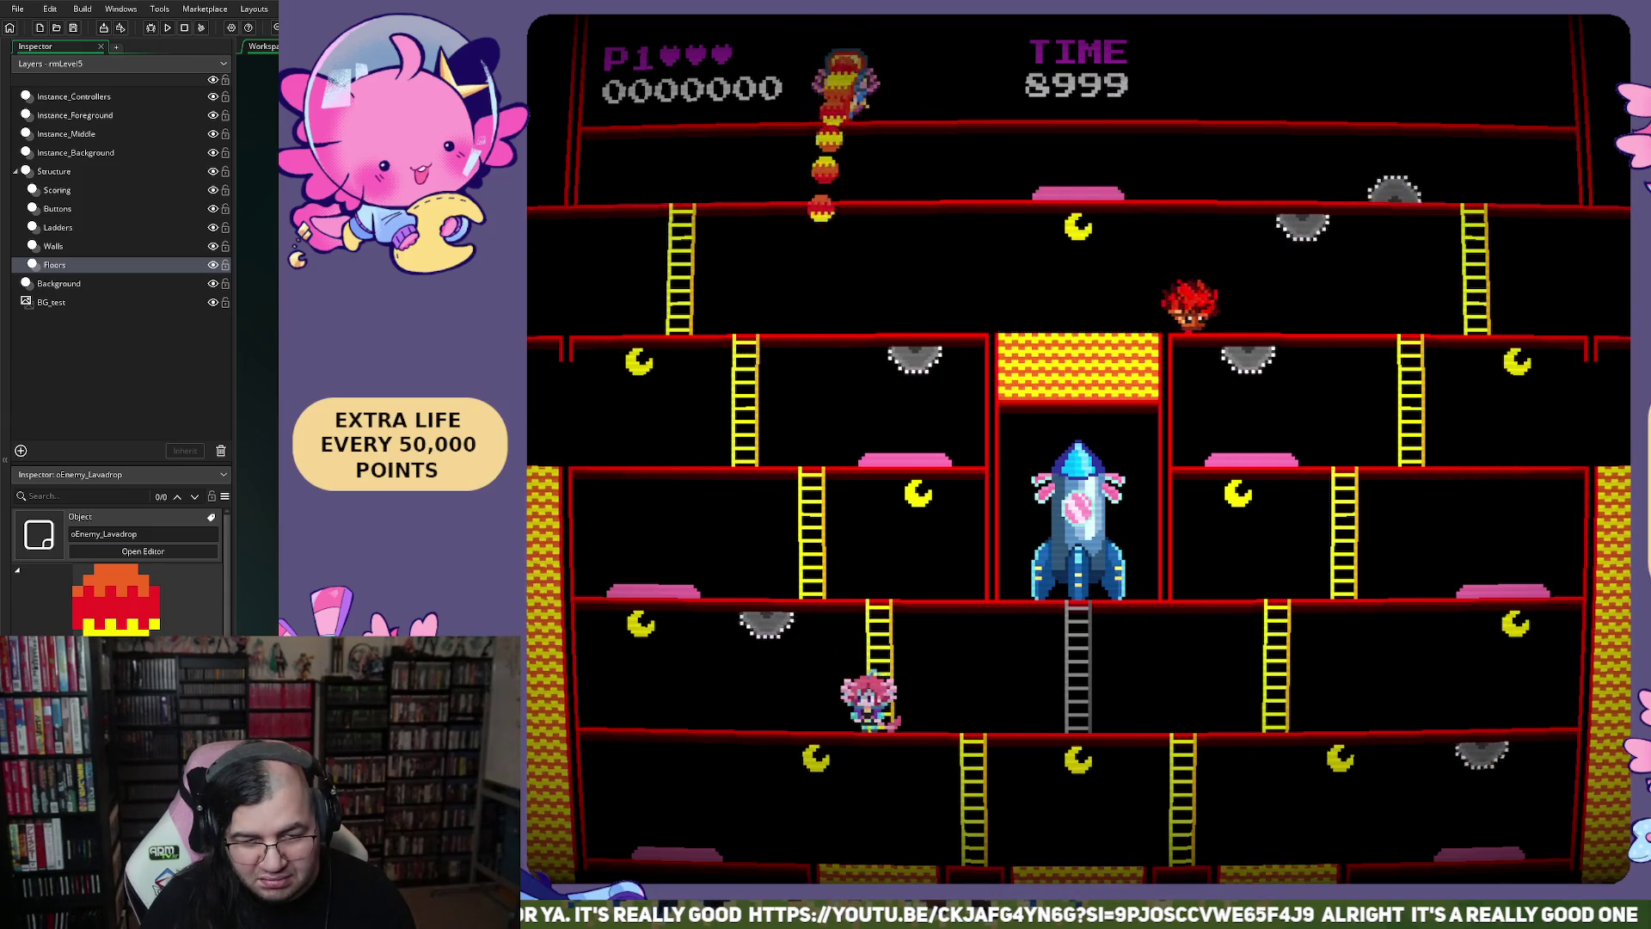
key(Right)
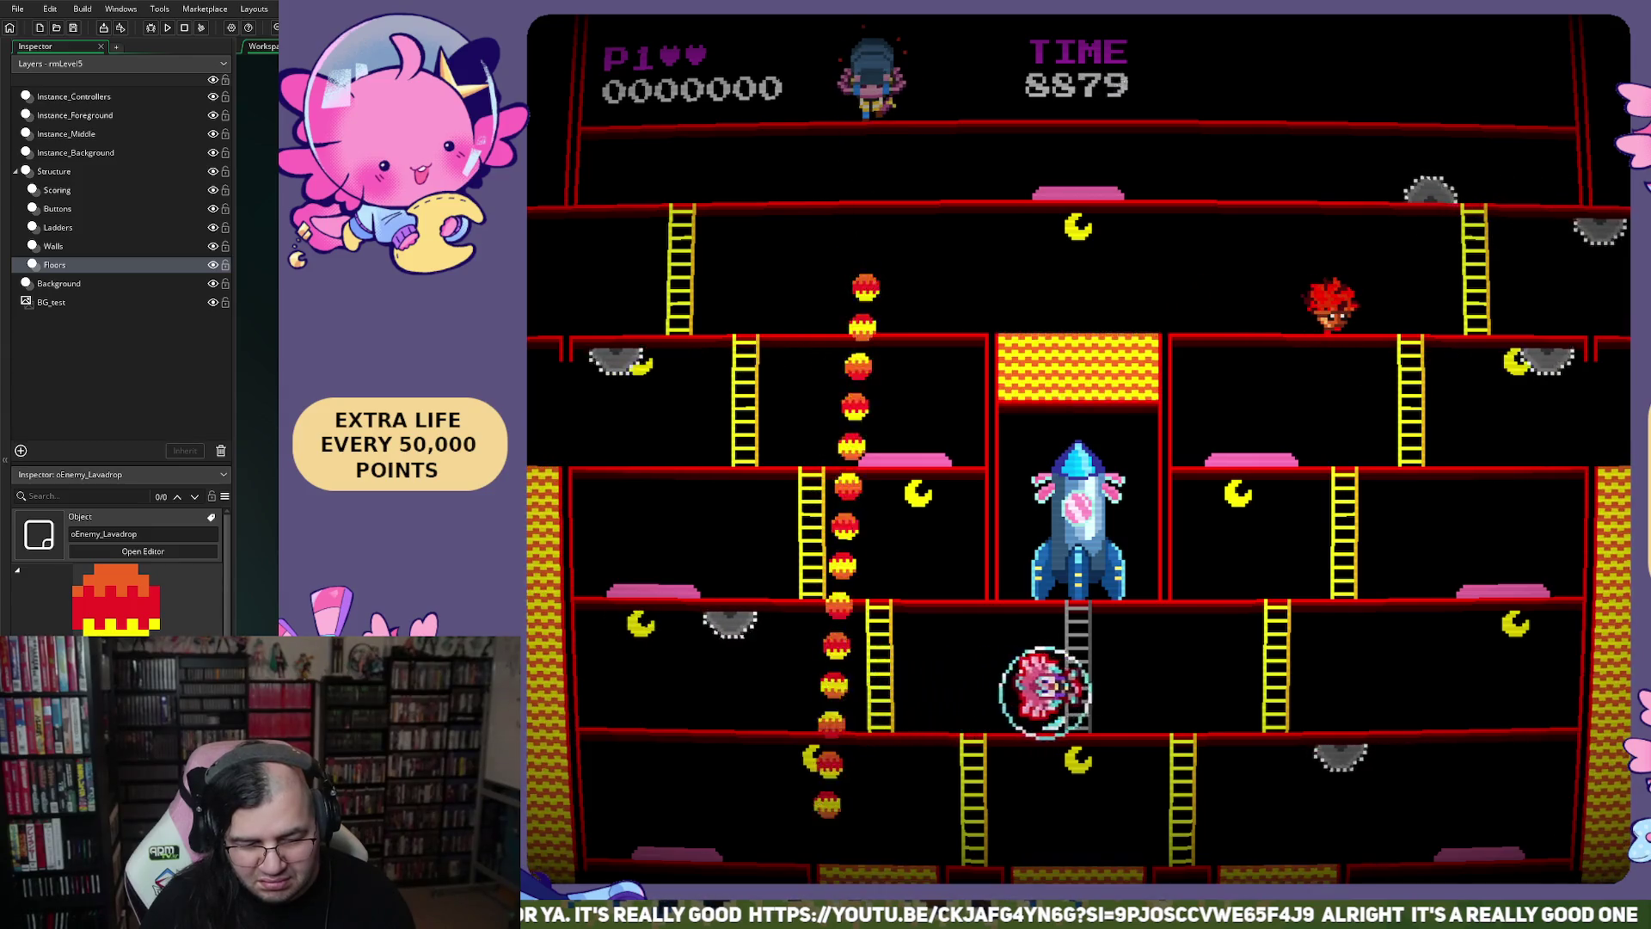
key(Left)
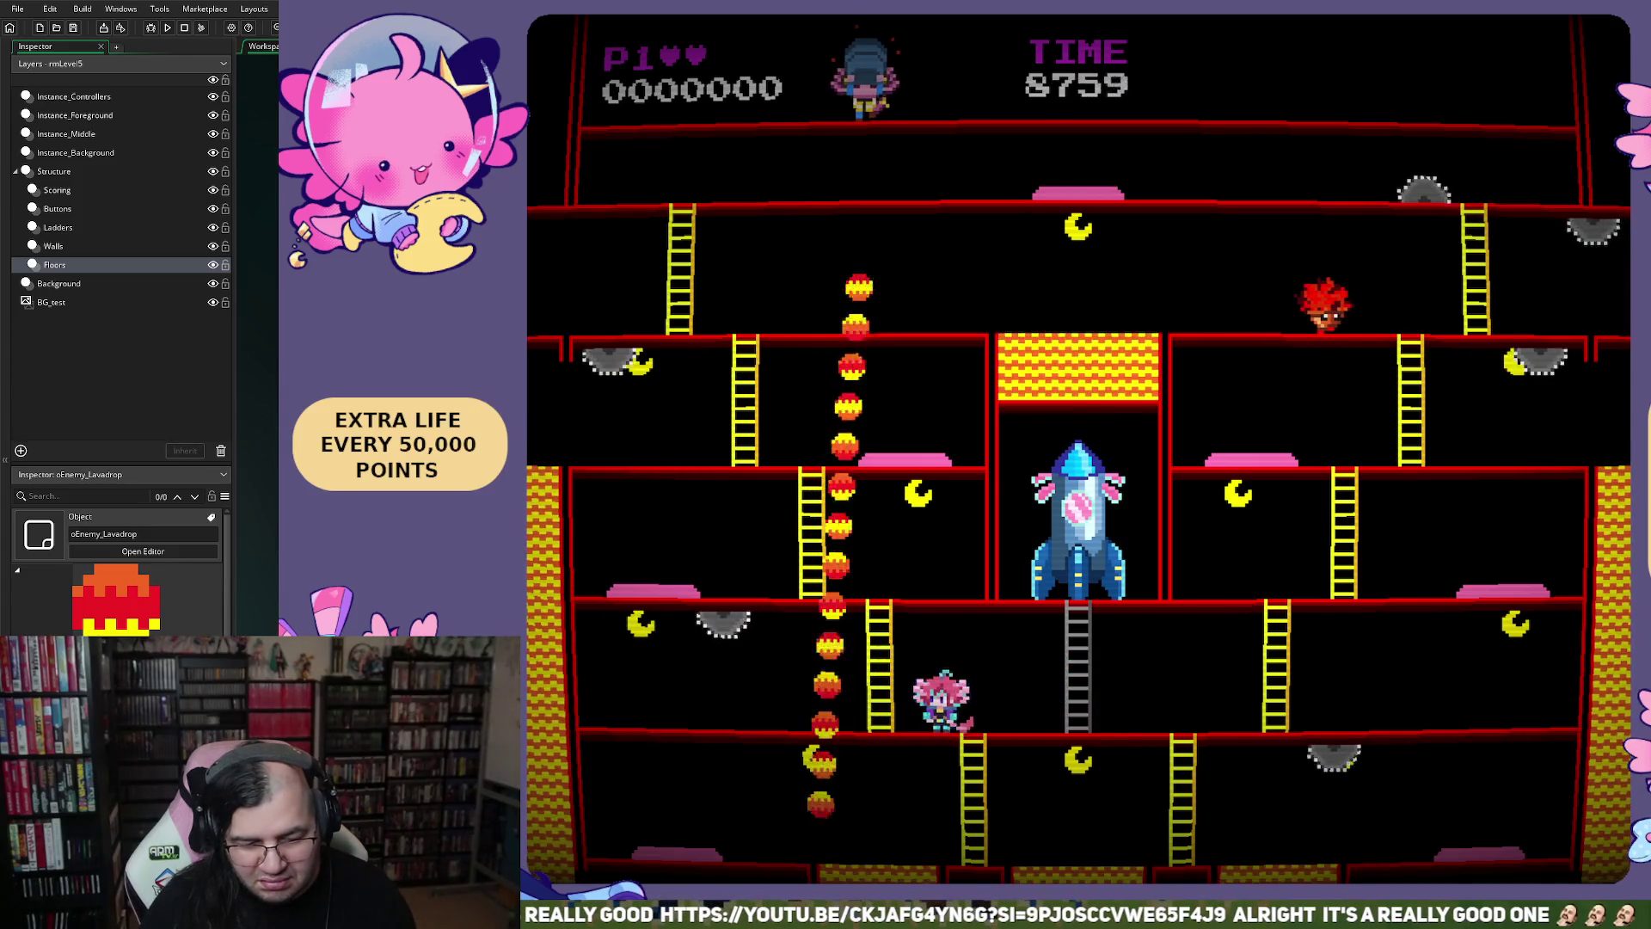
key(Right)
key(Left)
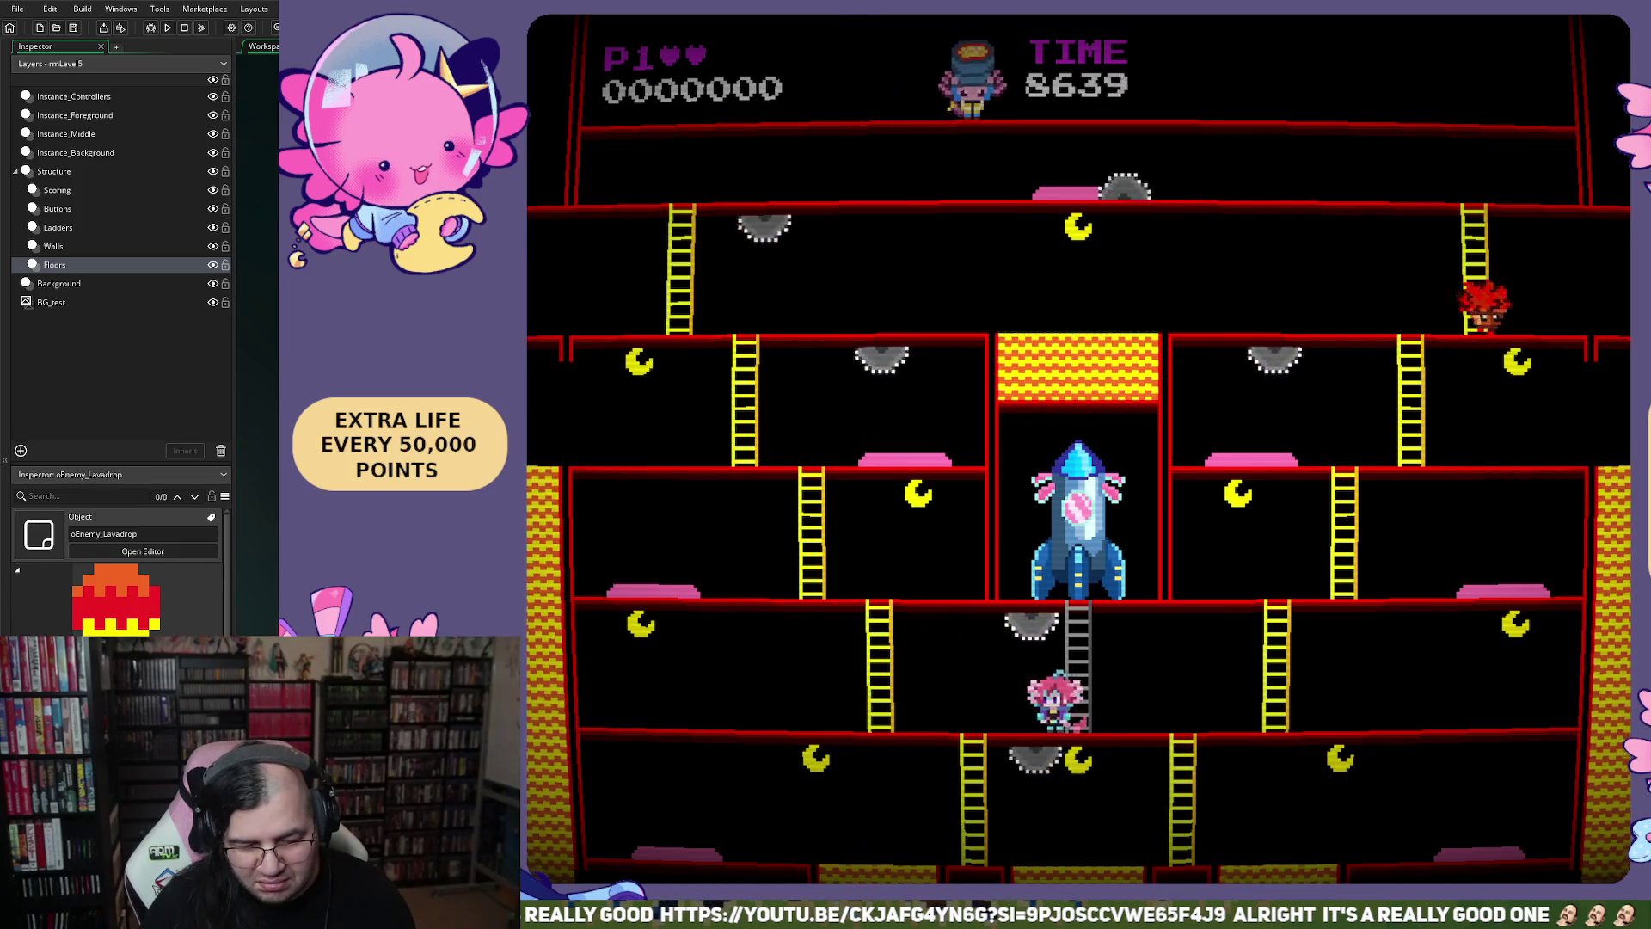
key(Right)
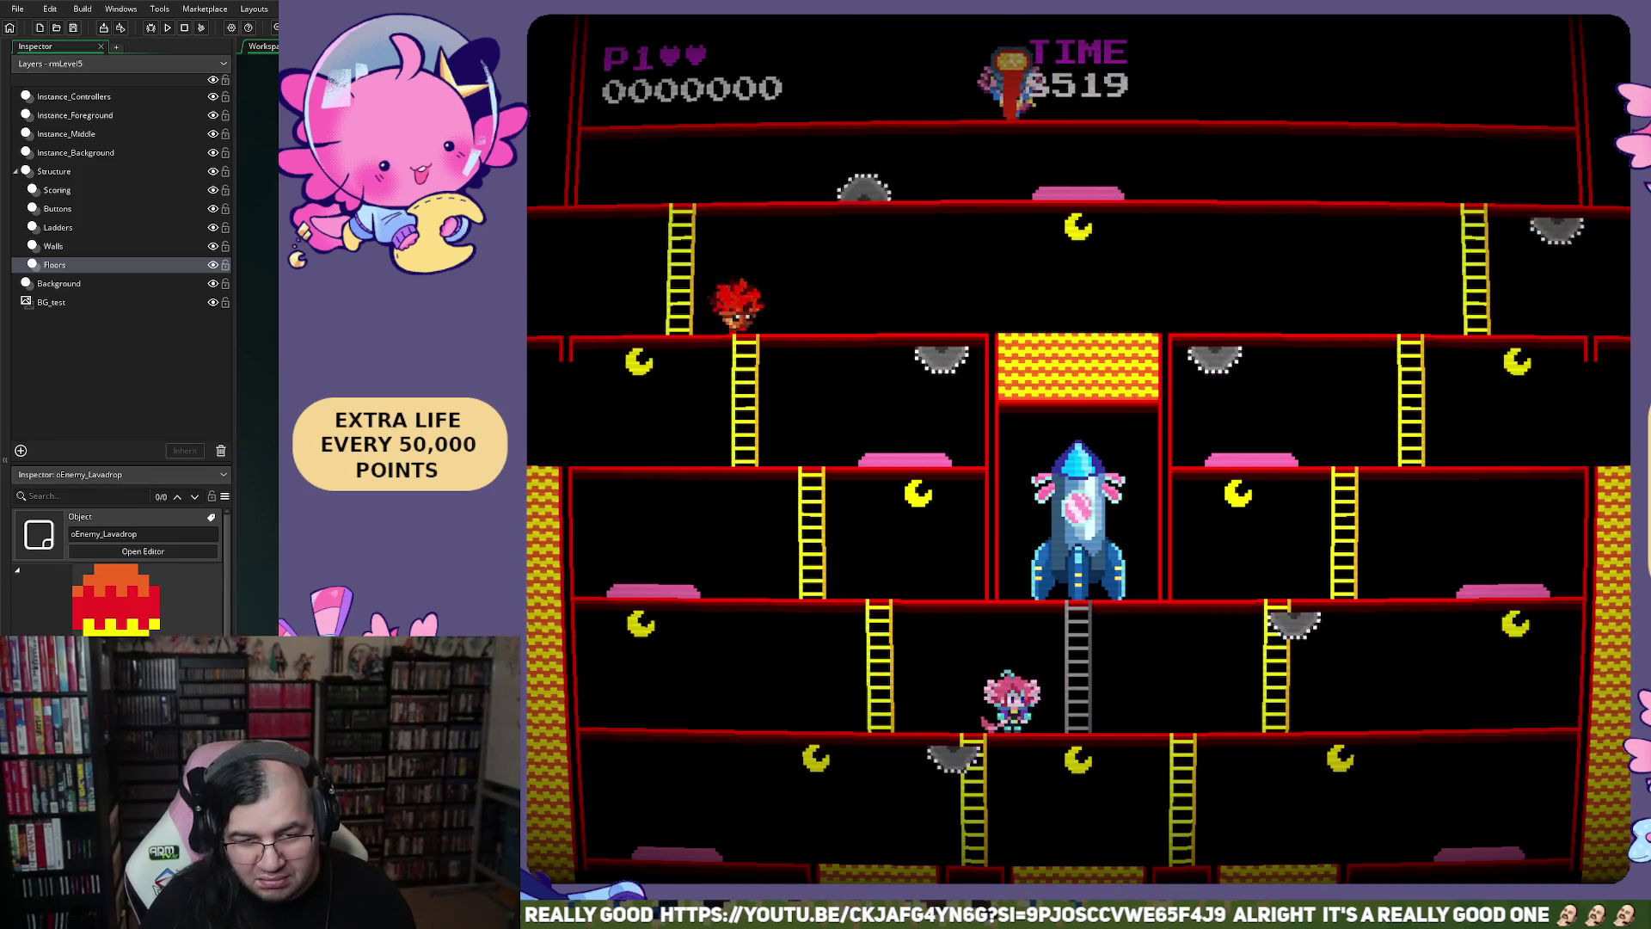
key(Left)
key(Left)
key(Right)
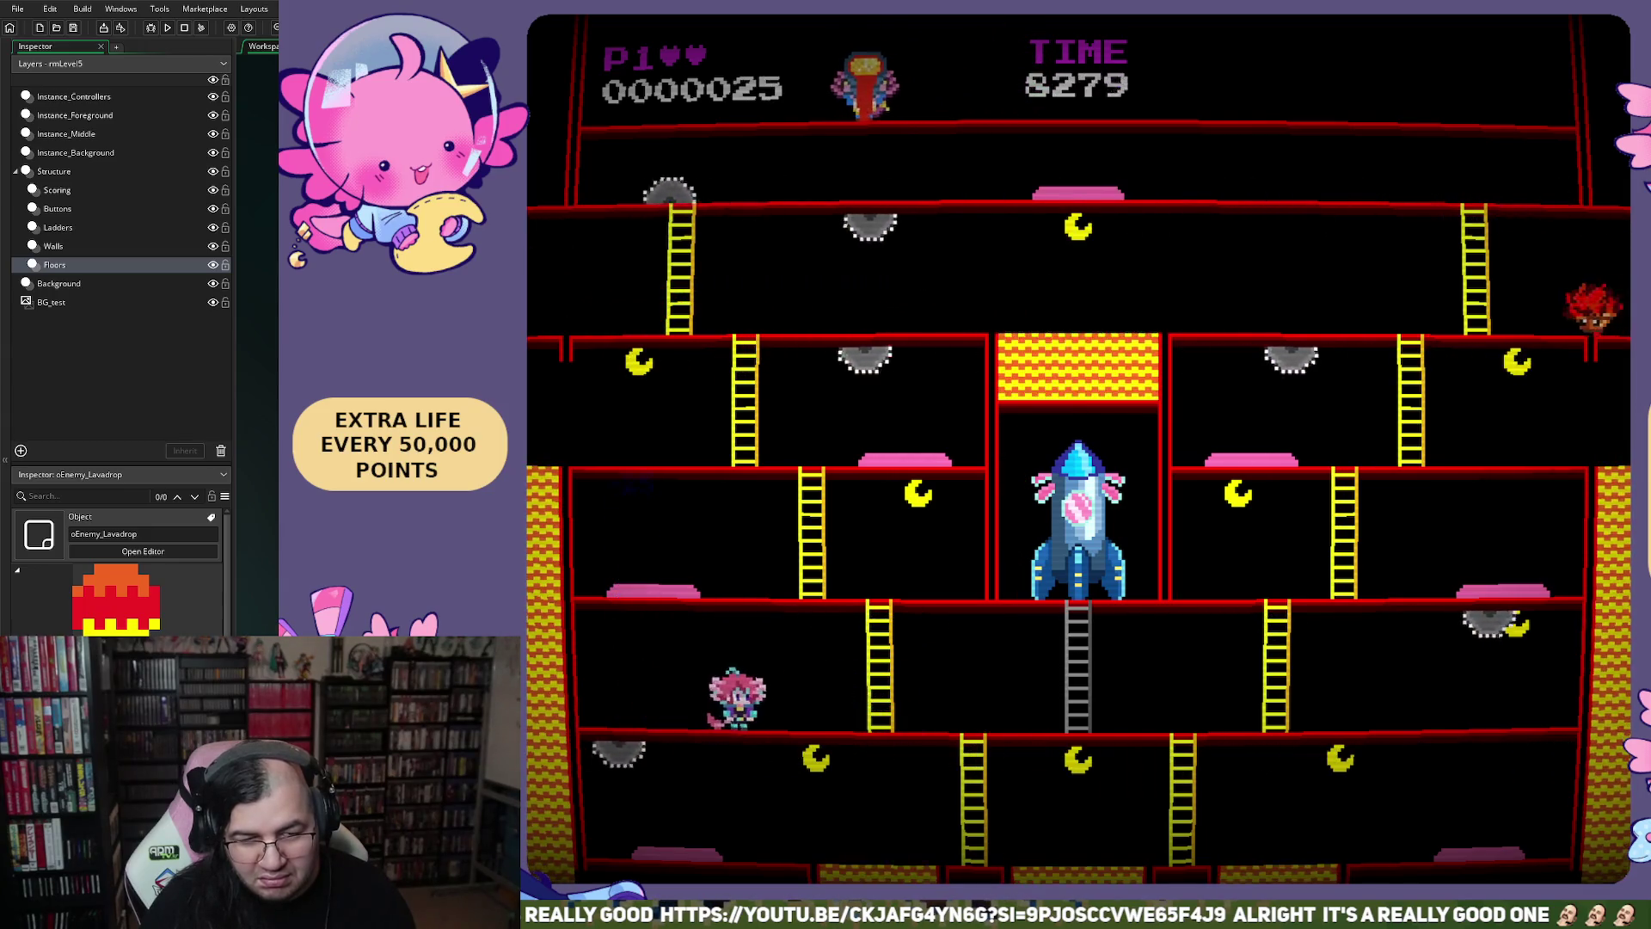
key(Left)
key(Right)
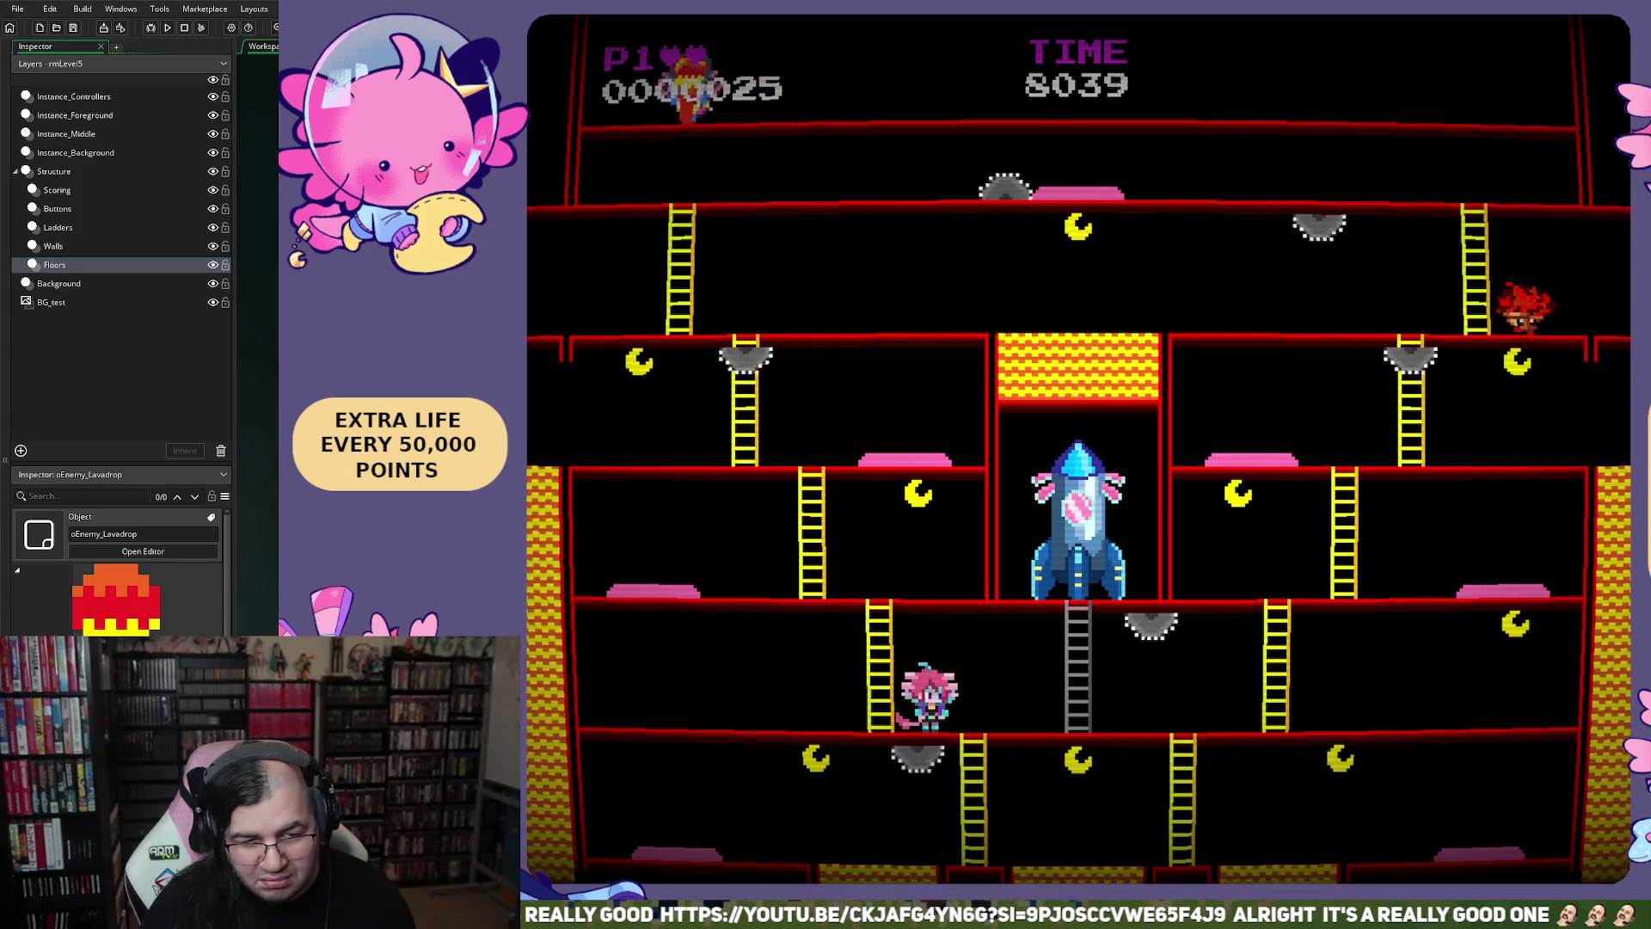
key(Right)
key(Right)
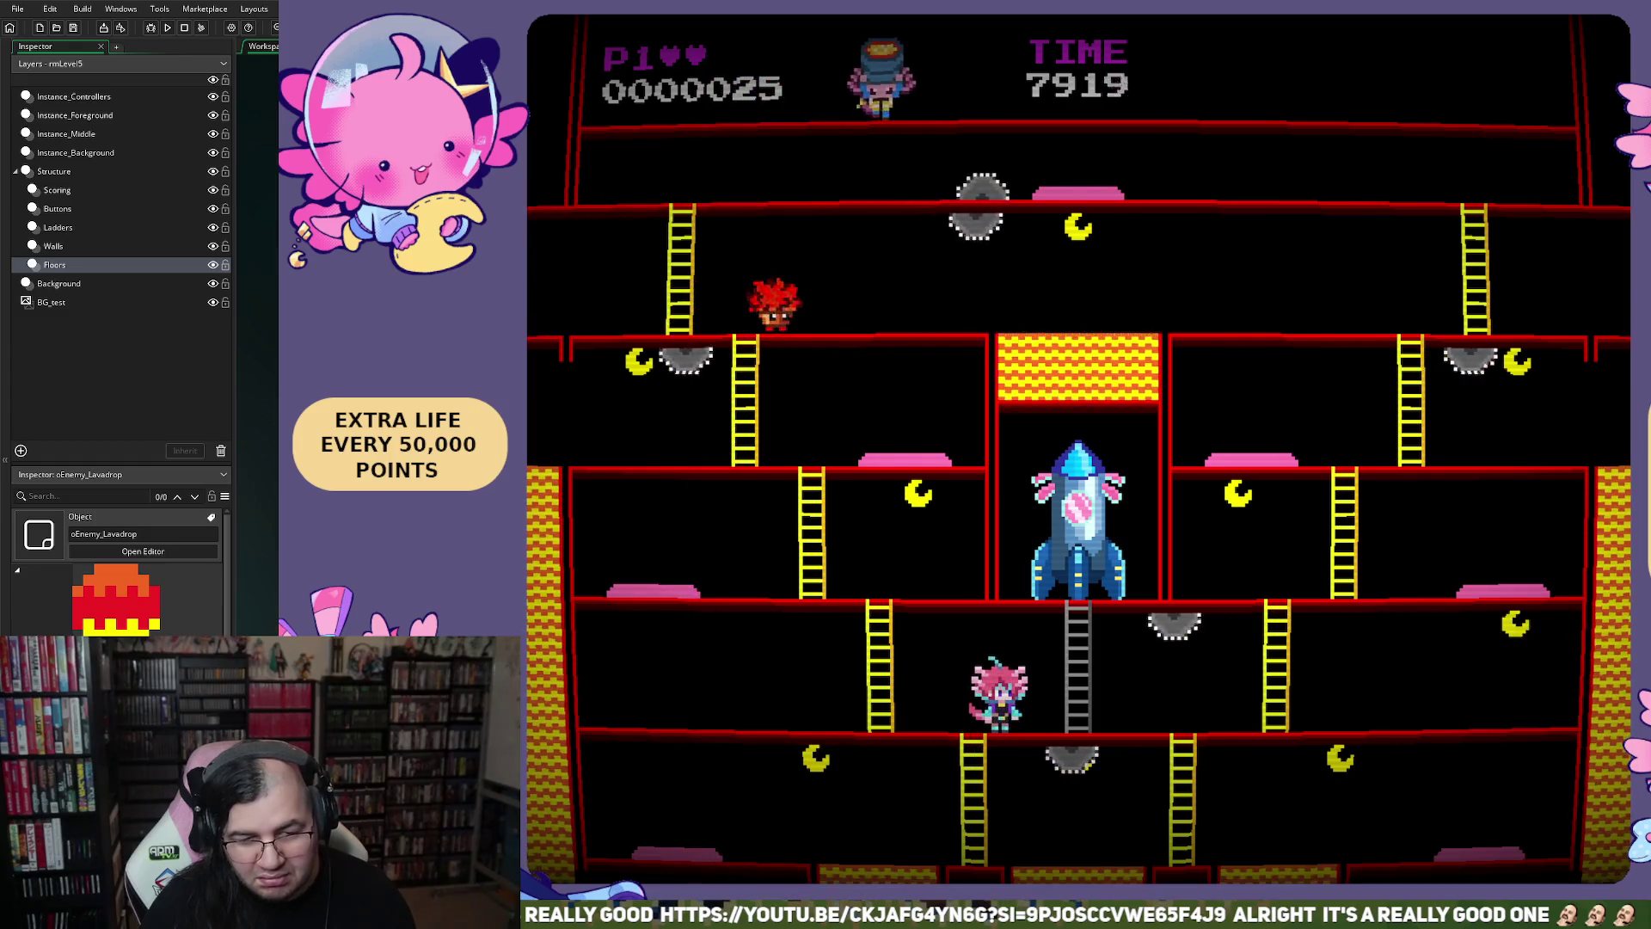
key(Right)
key(Right)
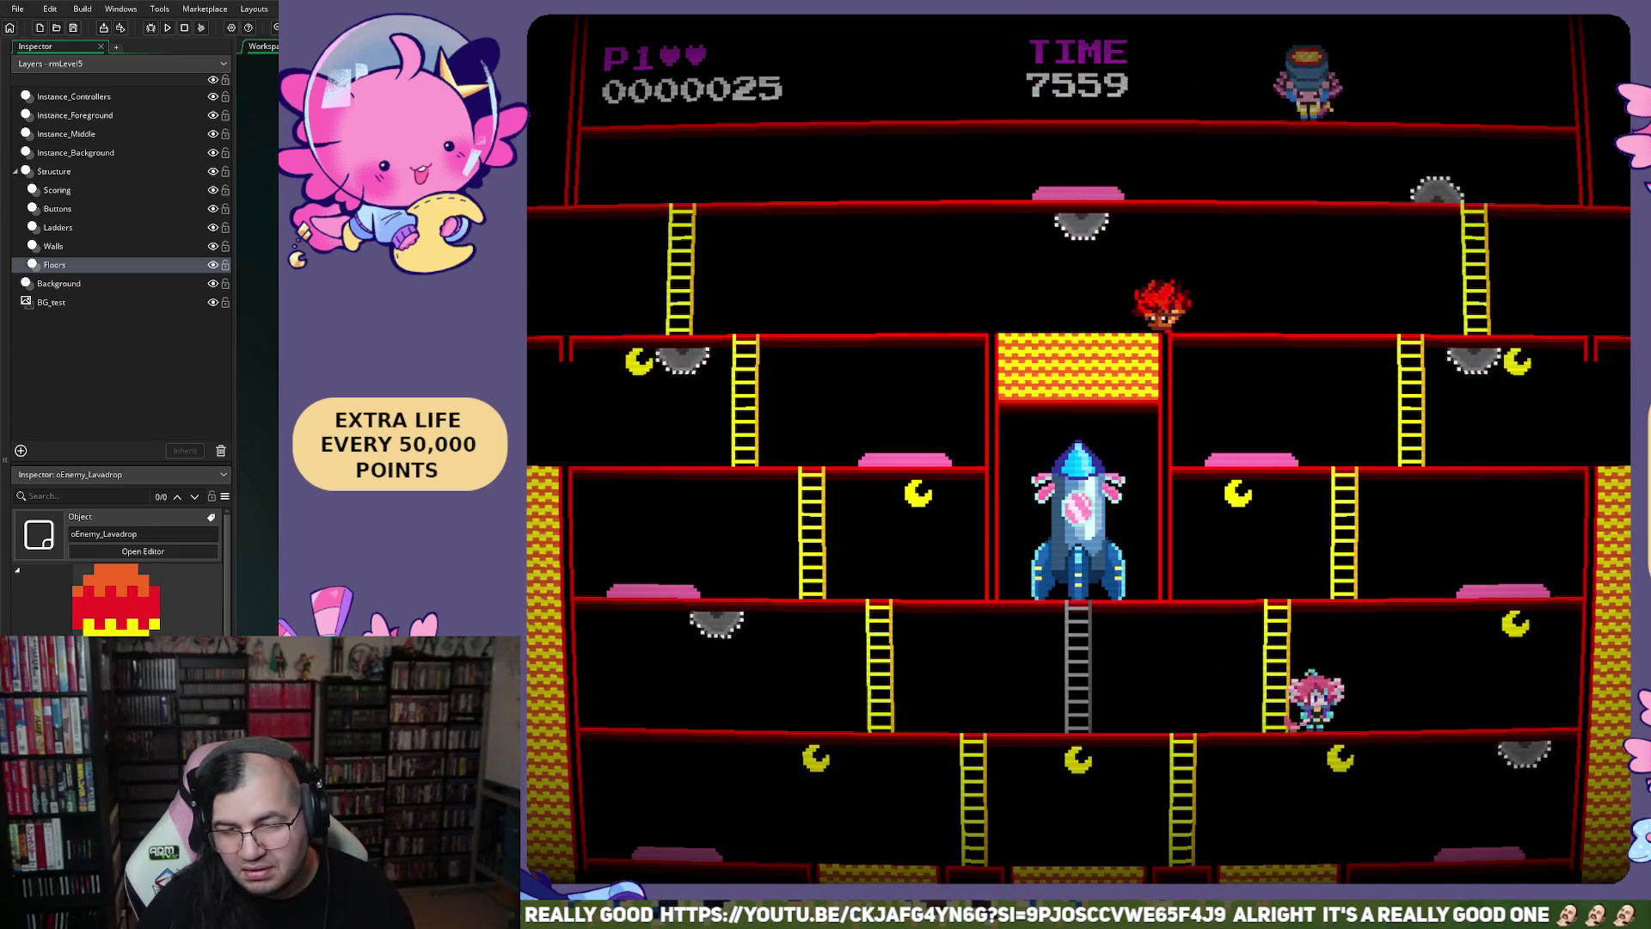
key(Escape)
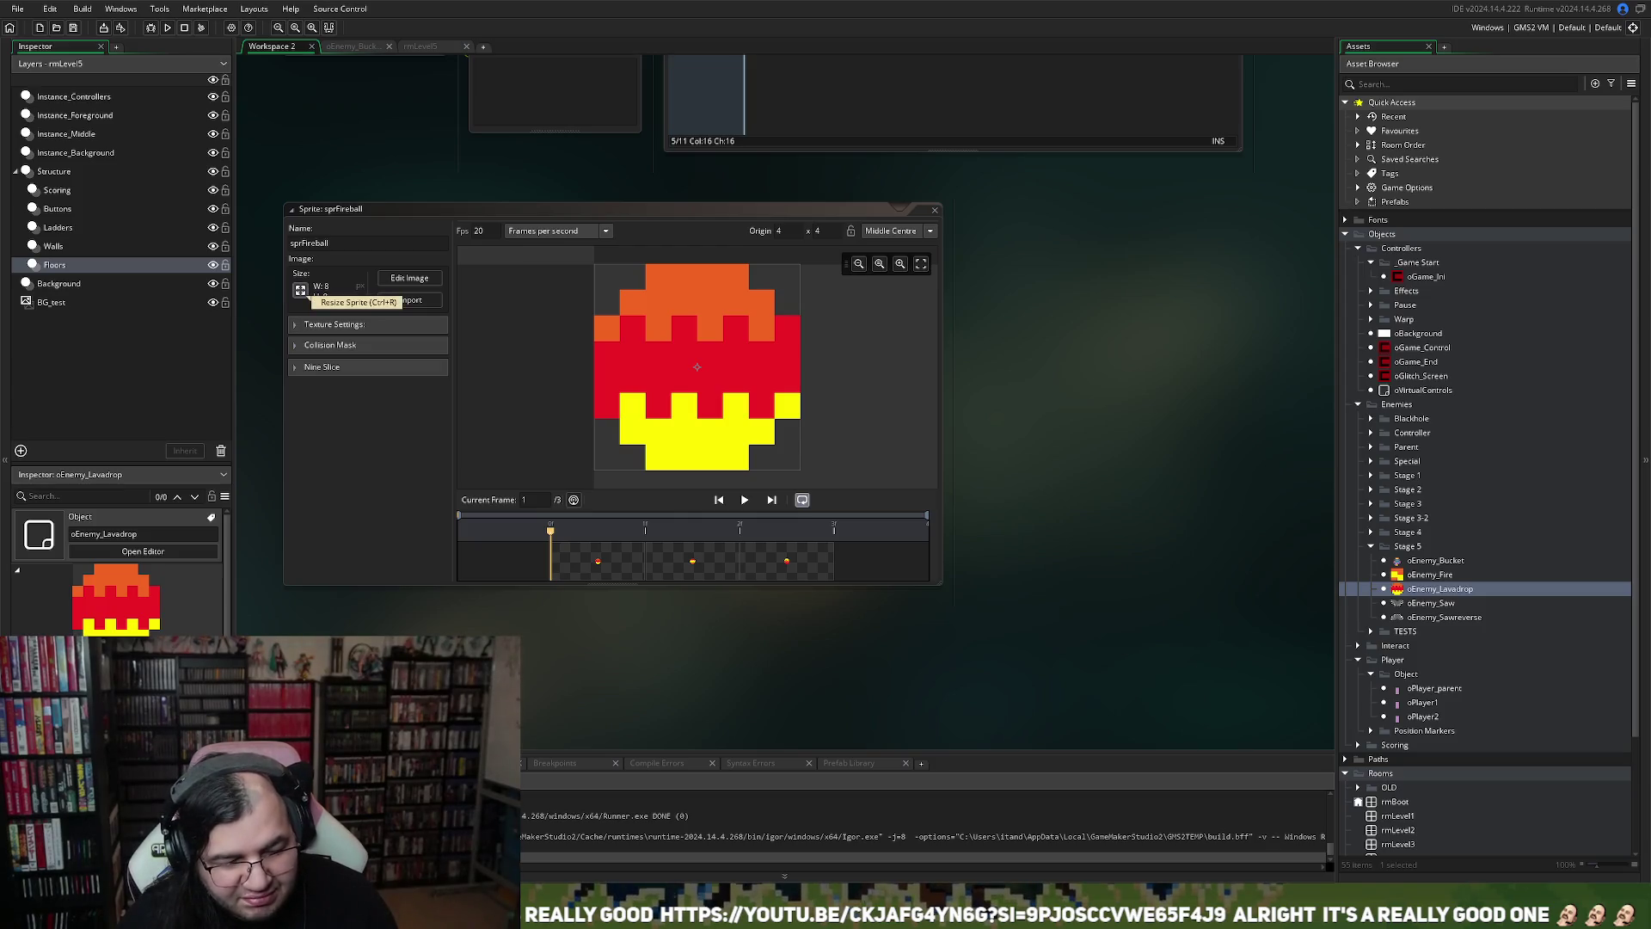
Scale the sprFireball image to 8×12 pixels
click(301, 292)
click(301, 292)
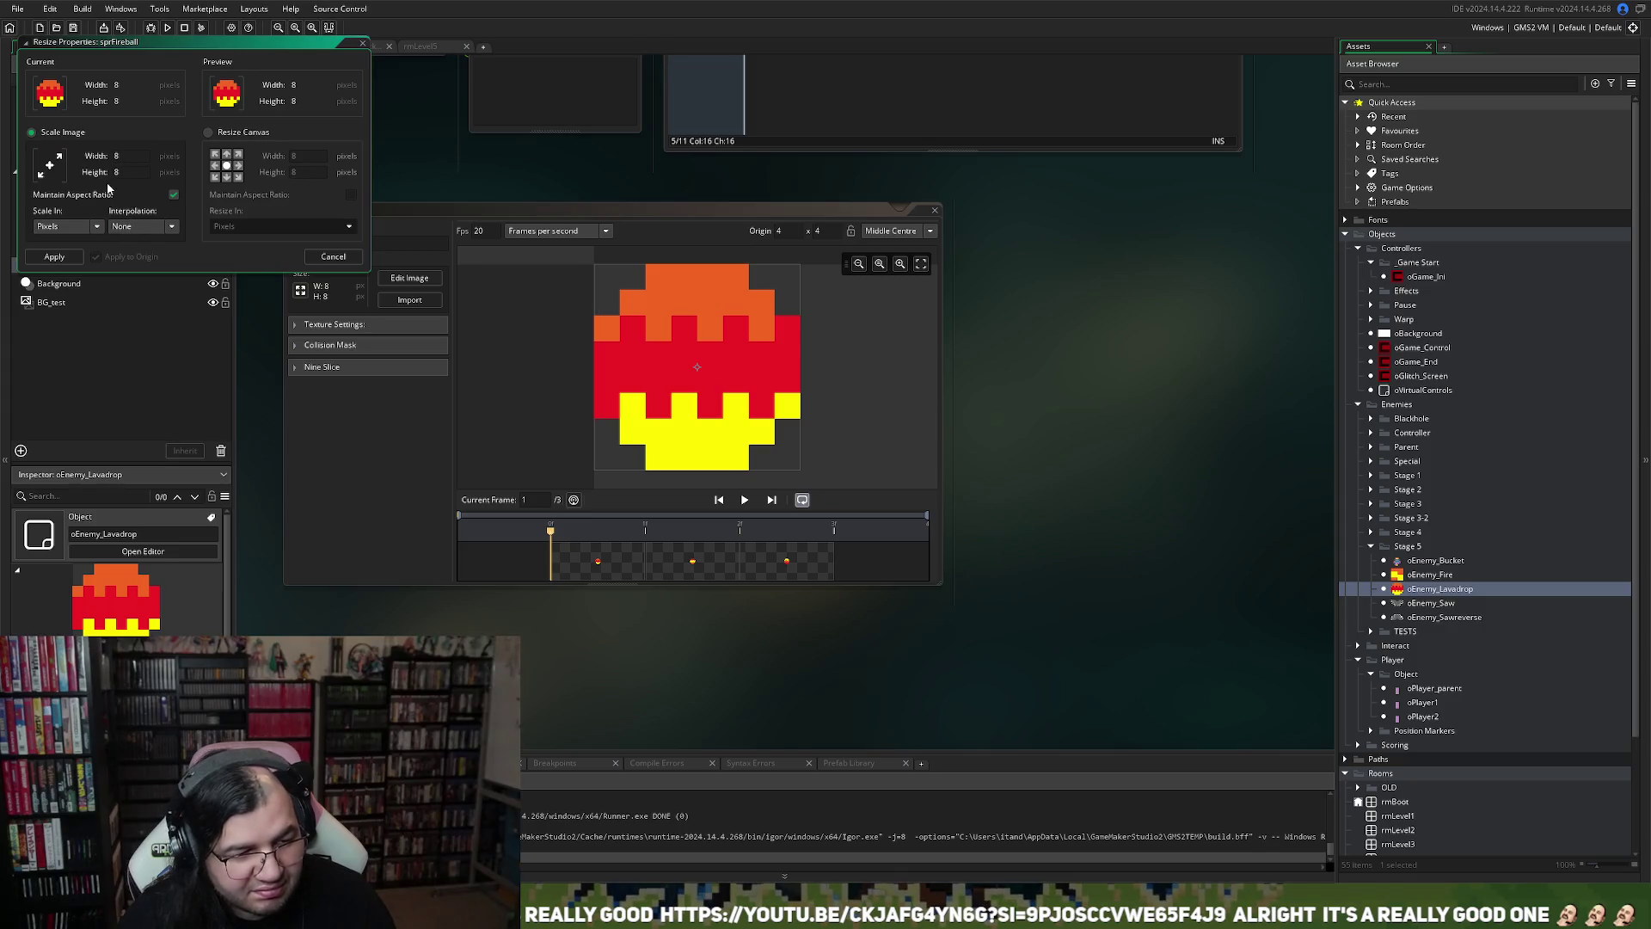
click(209, 133)
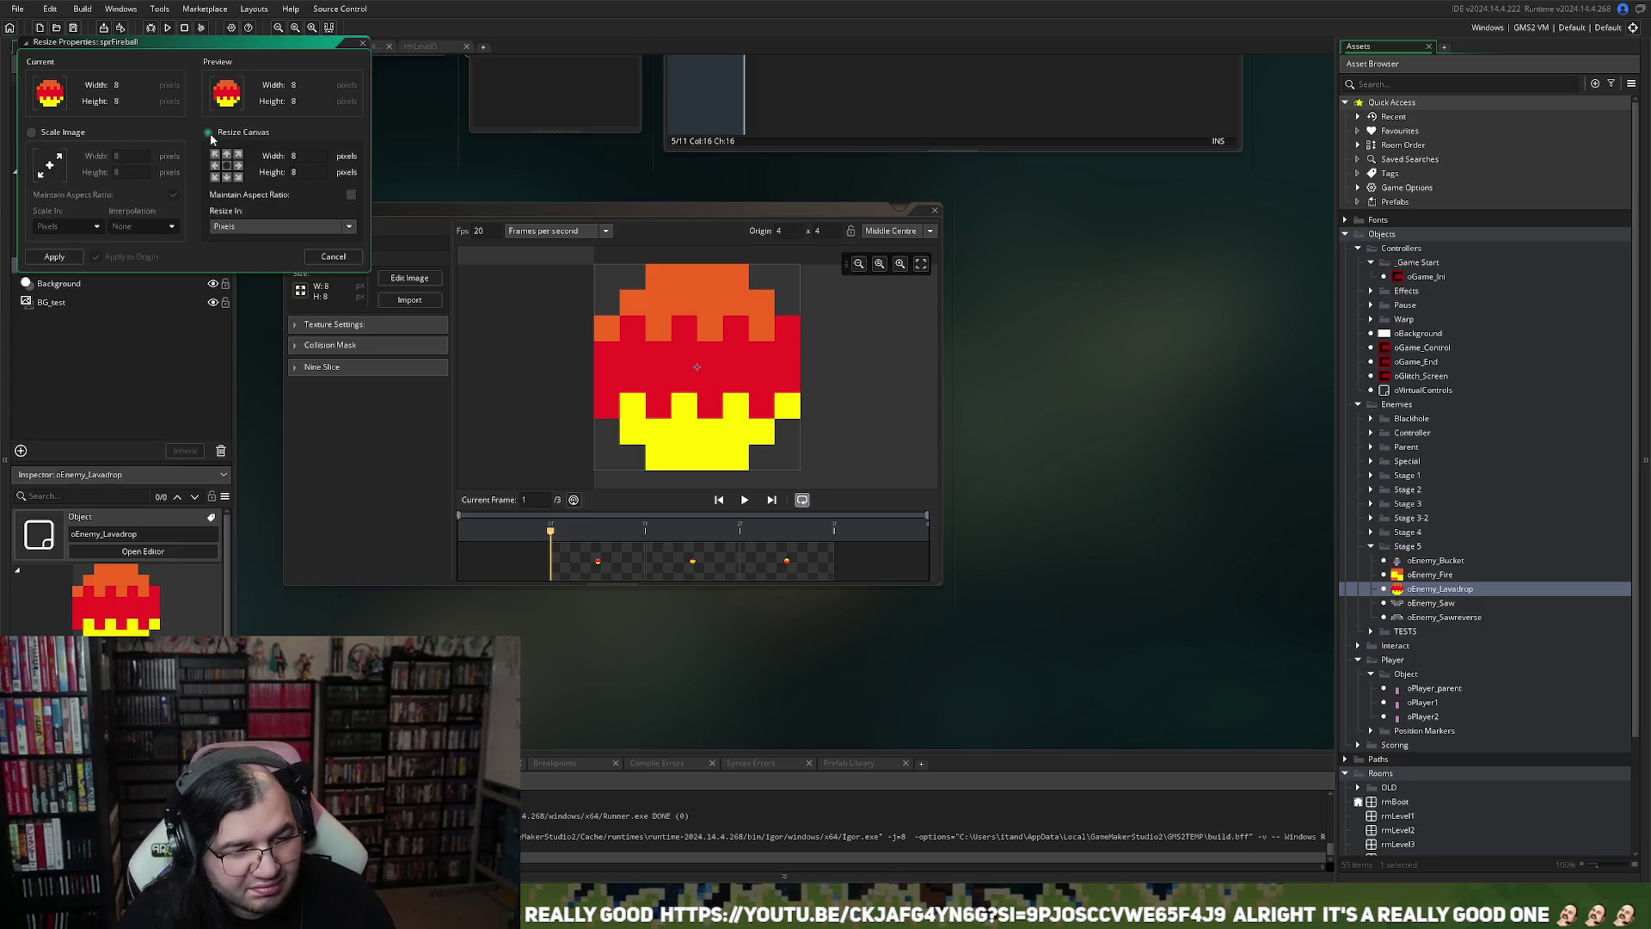
click(49, 133)
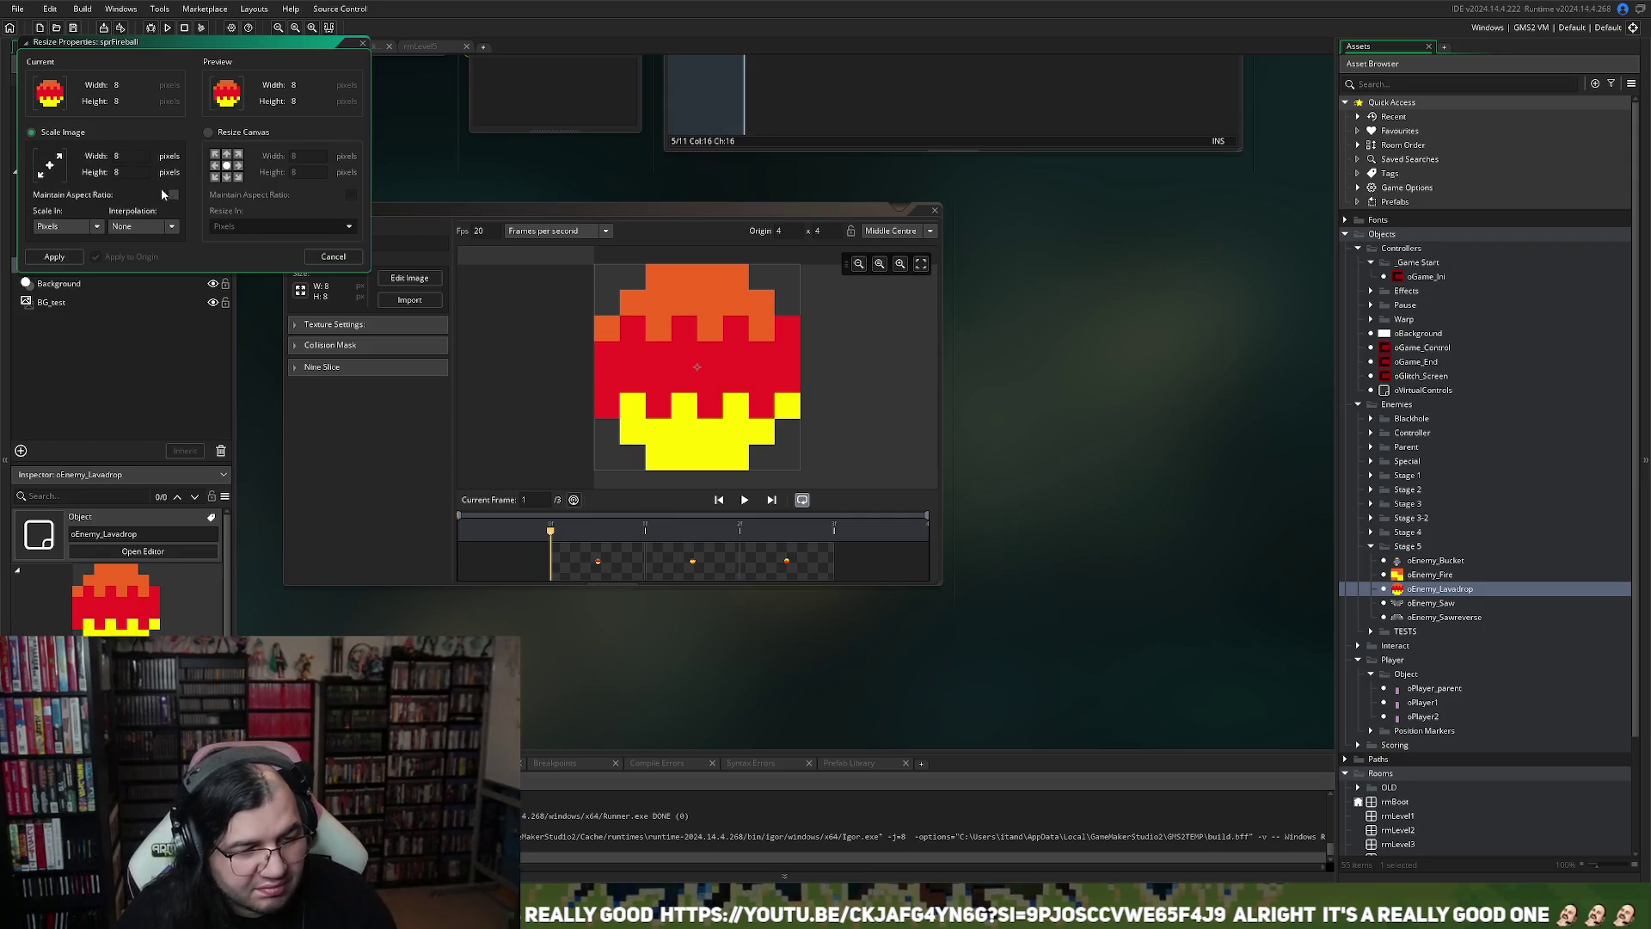
text(12)
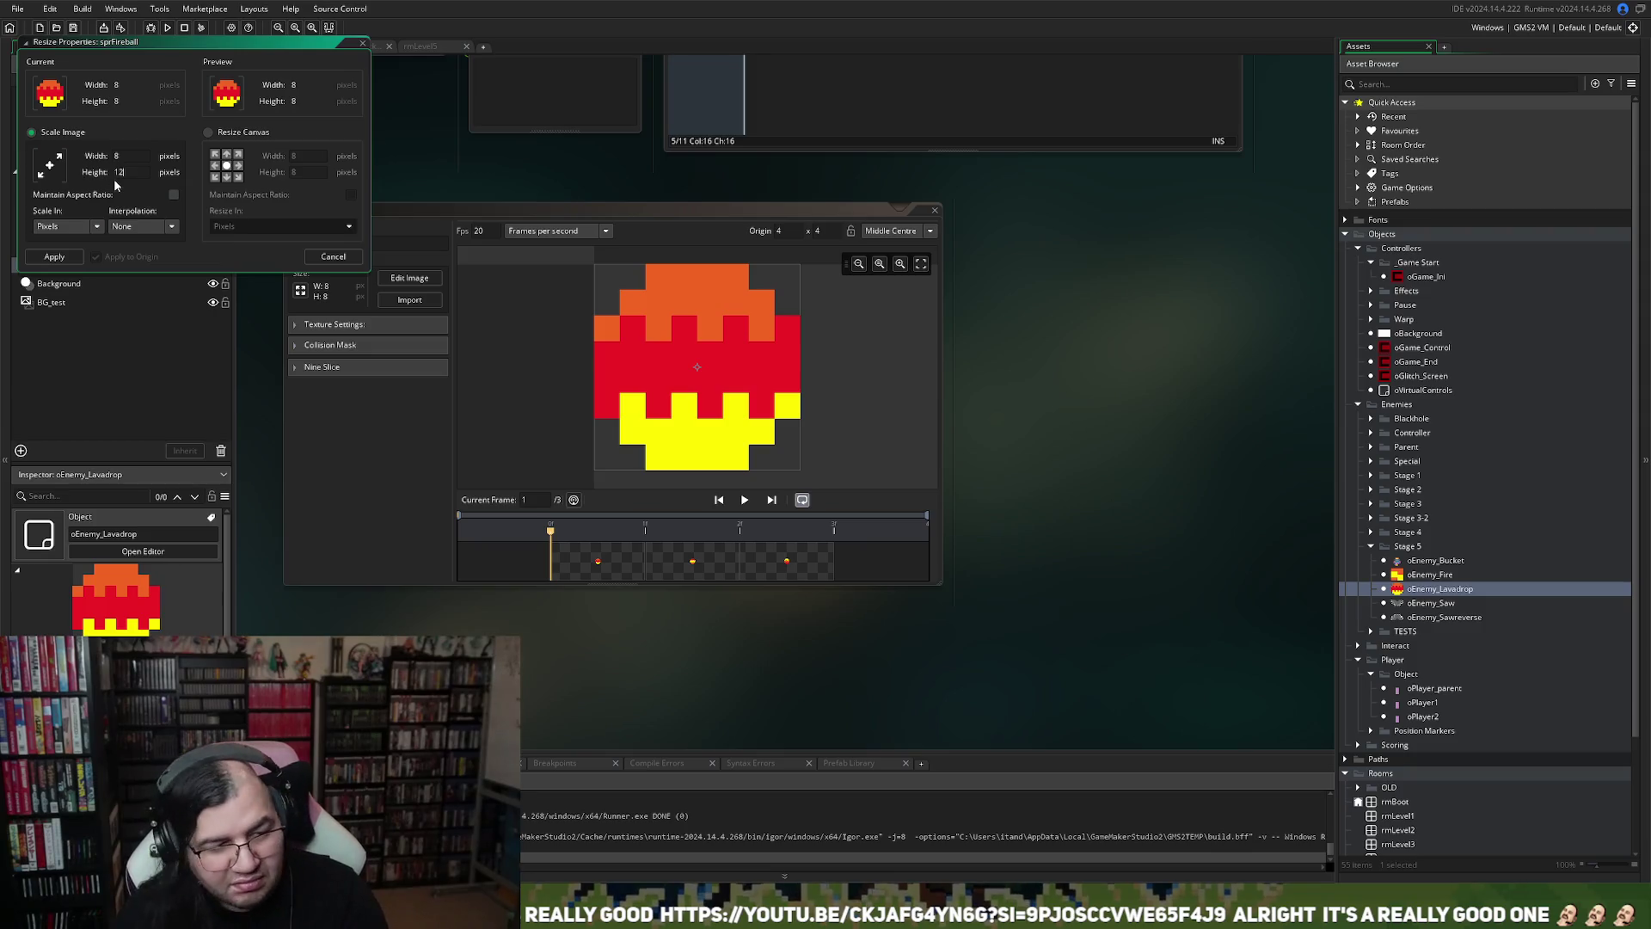
click(75, 258)
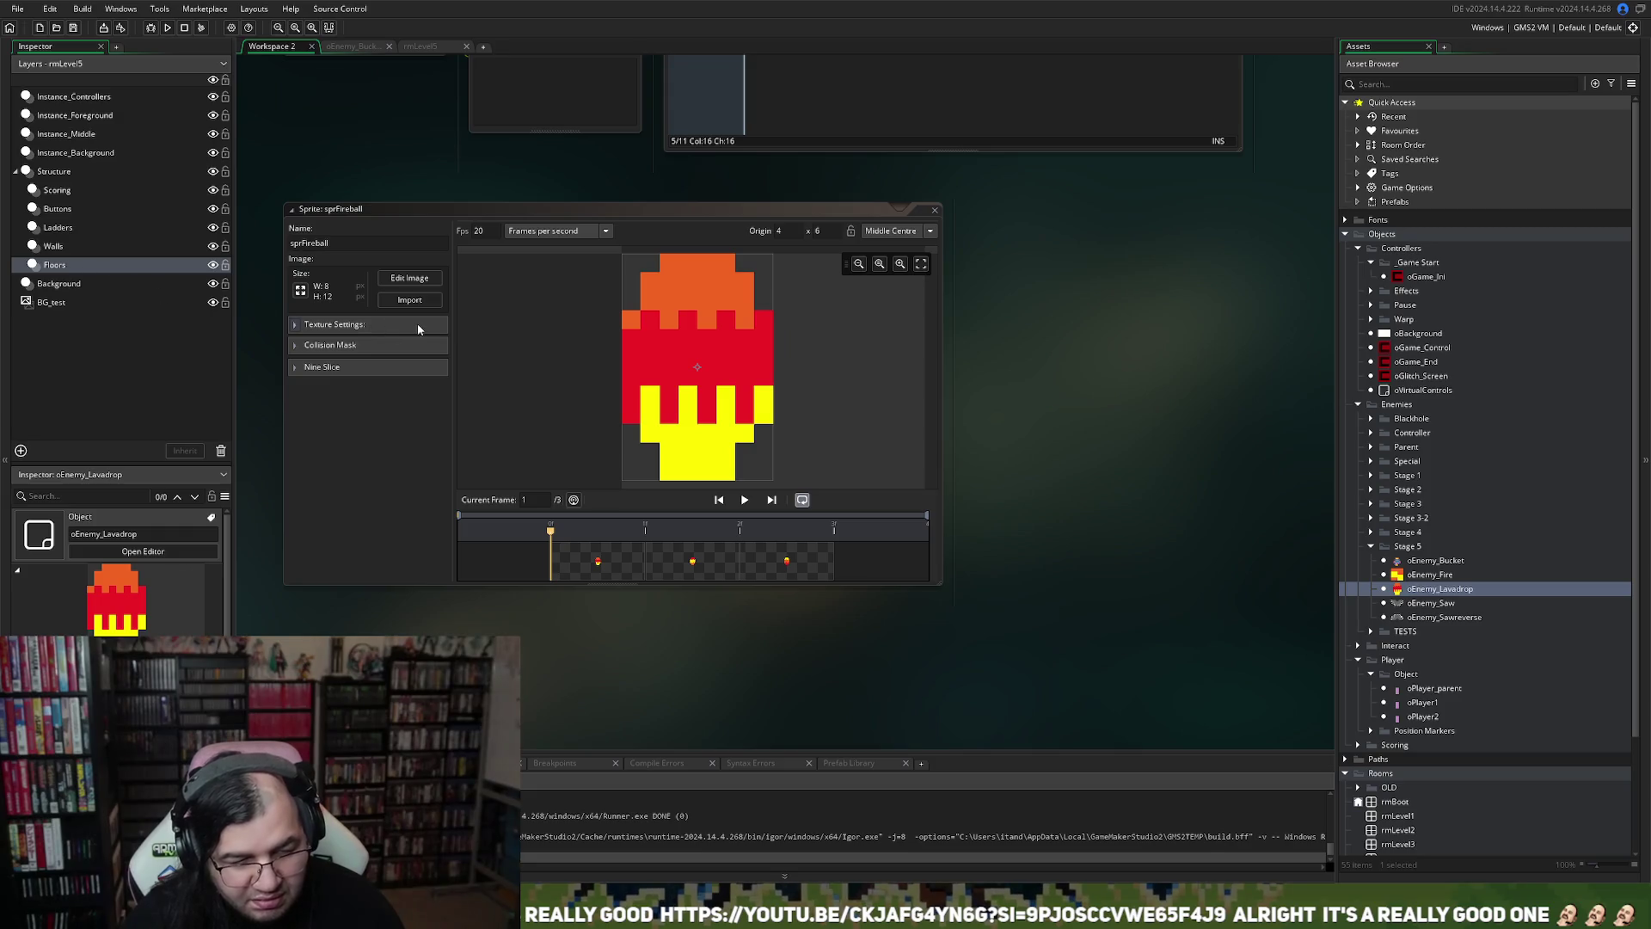
Slow sprFireball's animation to 10 fps, preview it, and close the sprite
click(478, 231)
click(750, 504)
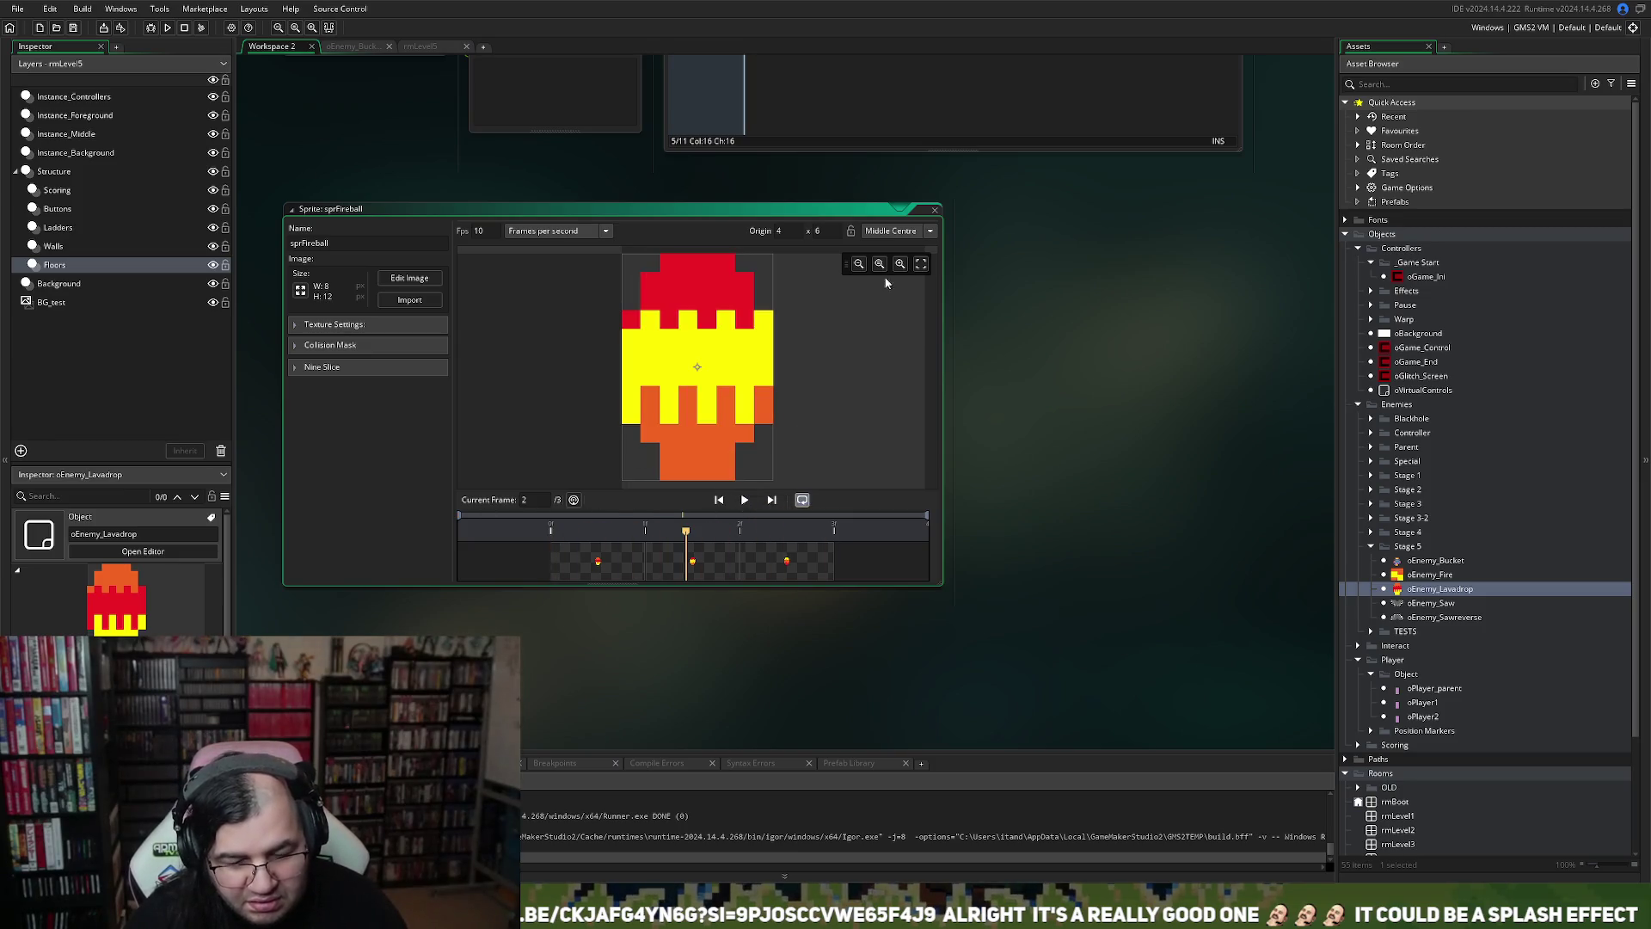
click(935, 210)
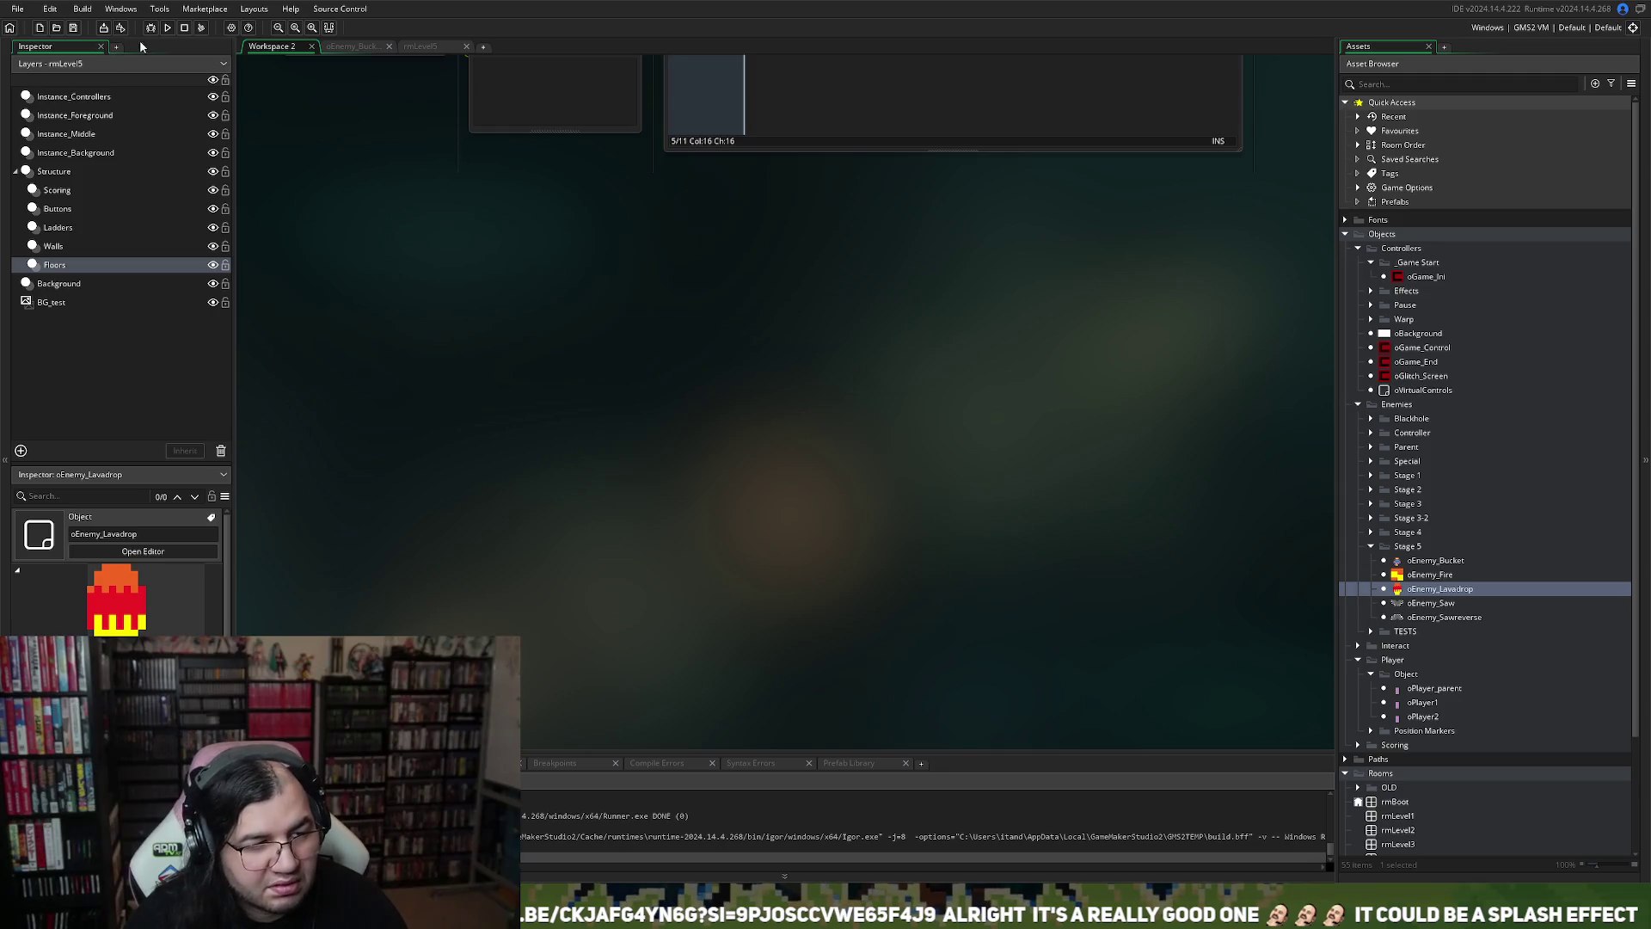
Run the game and start it on stage 5
click(169, 31)
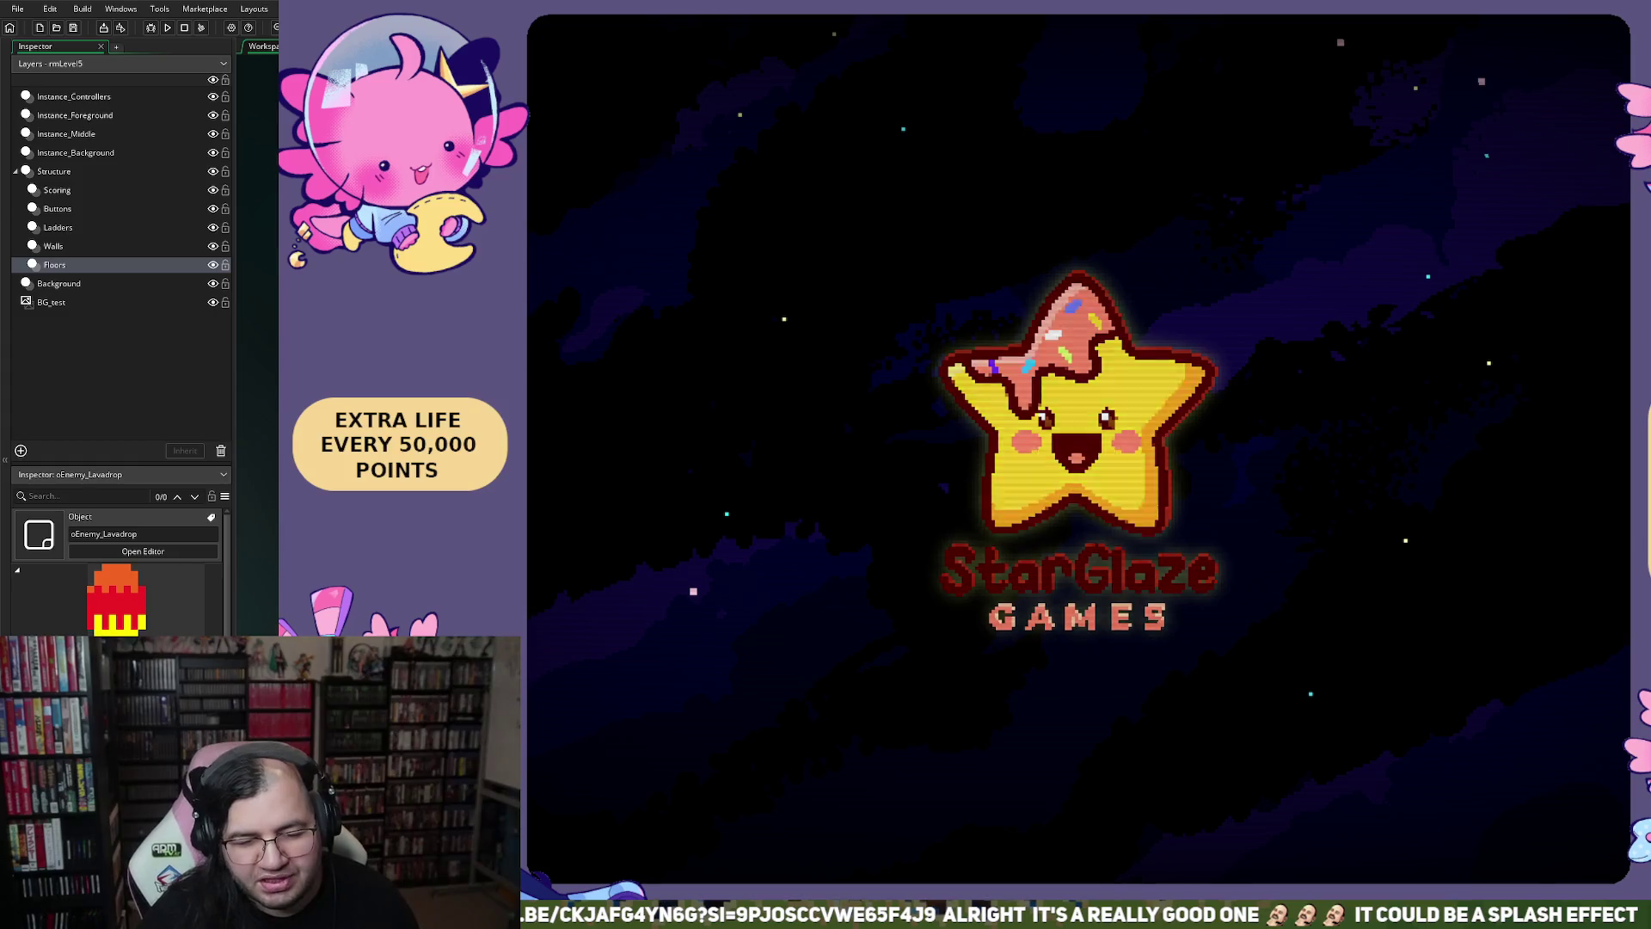
key(Return)
key(Down)
key(Right)
key(Right)
key(Right)
key(Up)
key(Return)
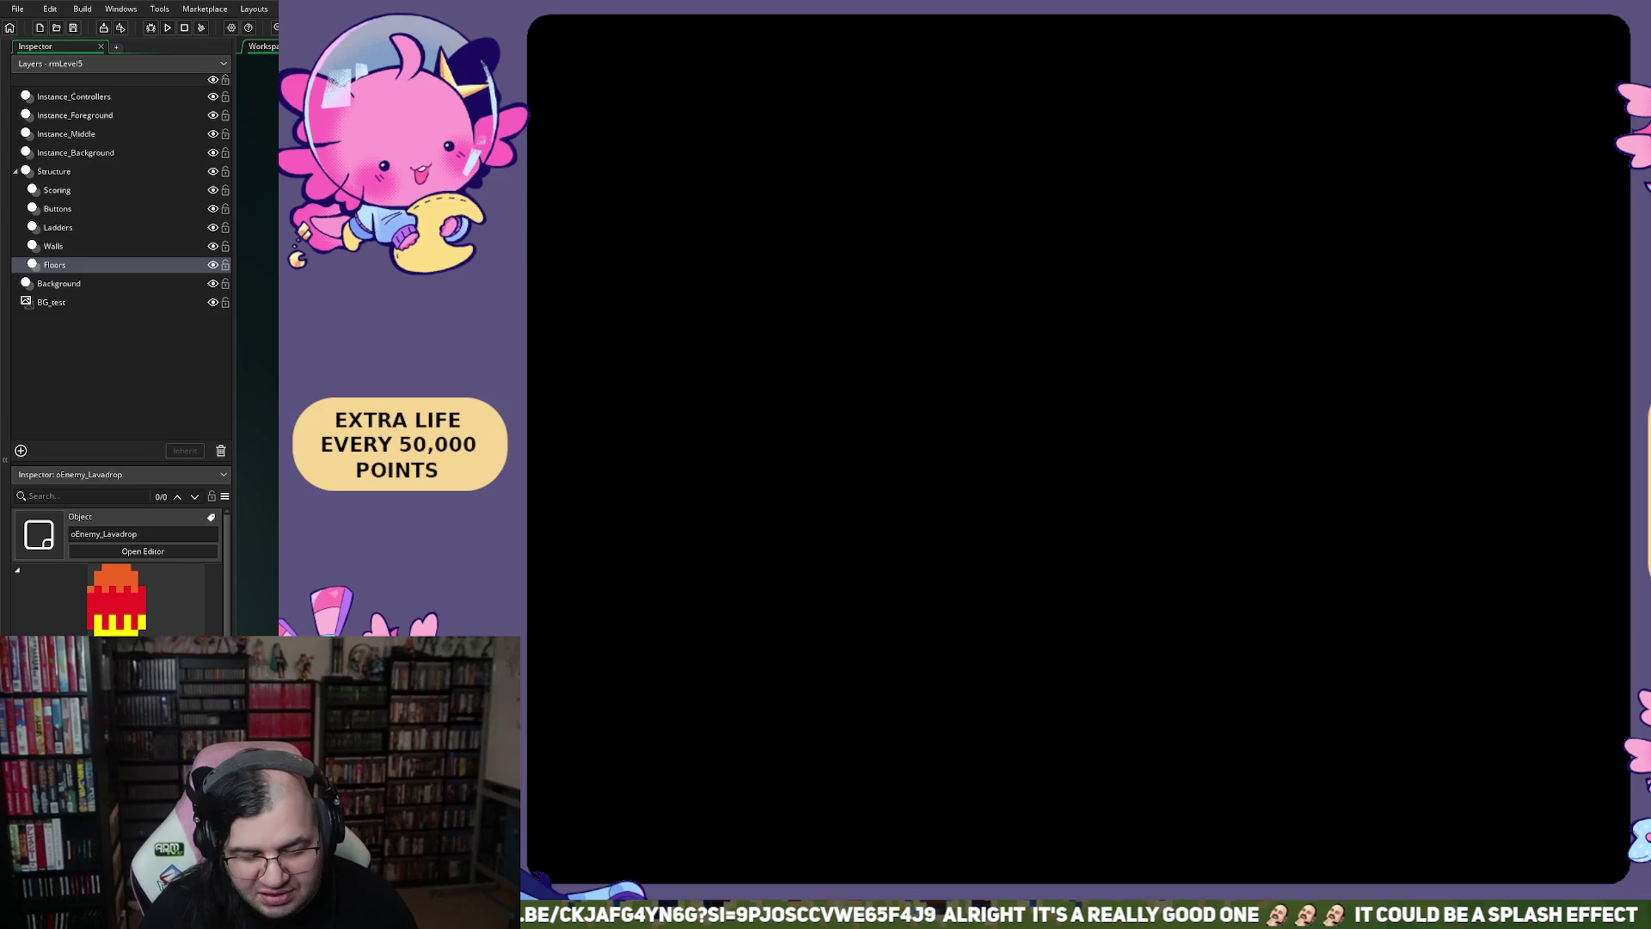
Walk the player left and right past the falling lava drops, then close the game
key(Left)
key(Right)
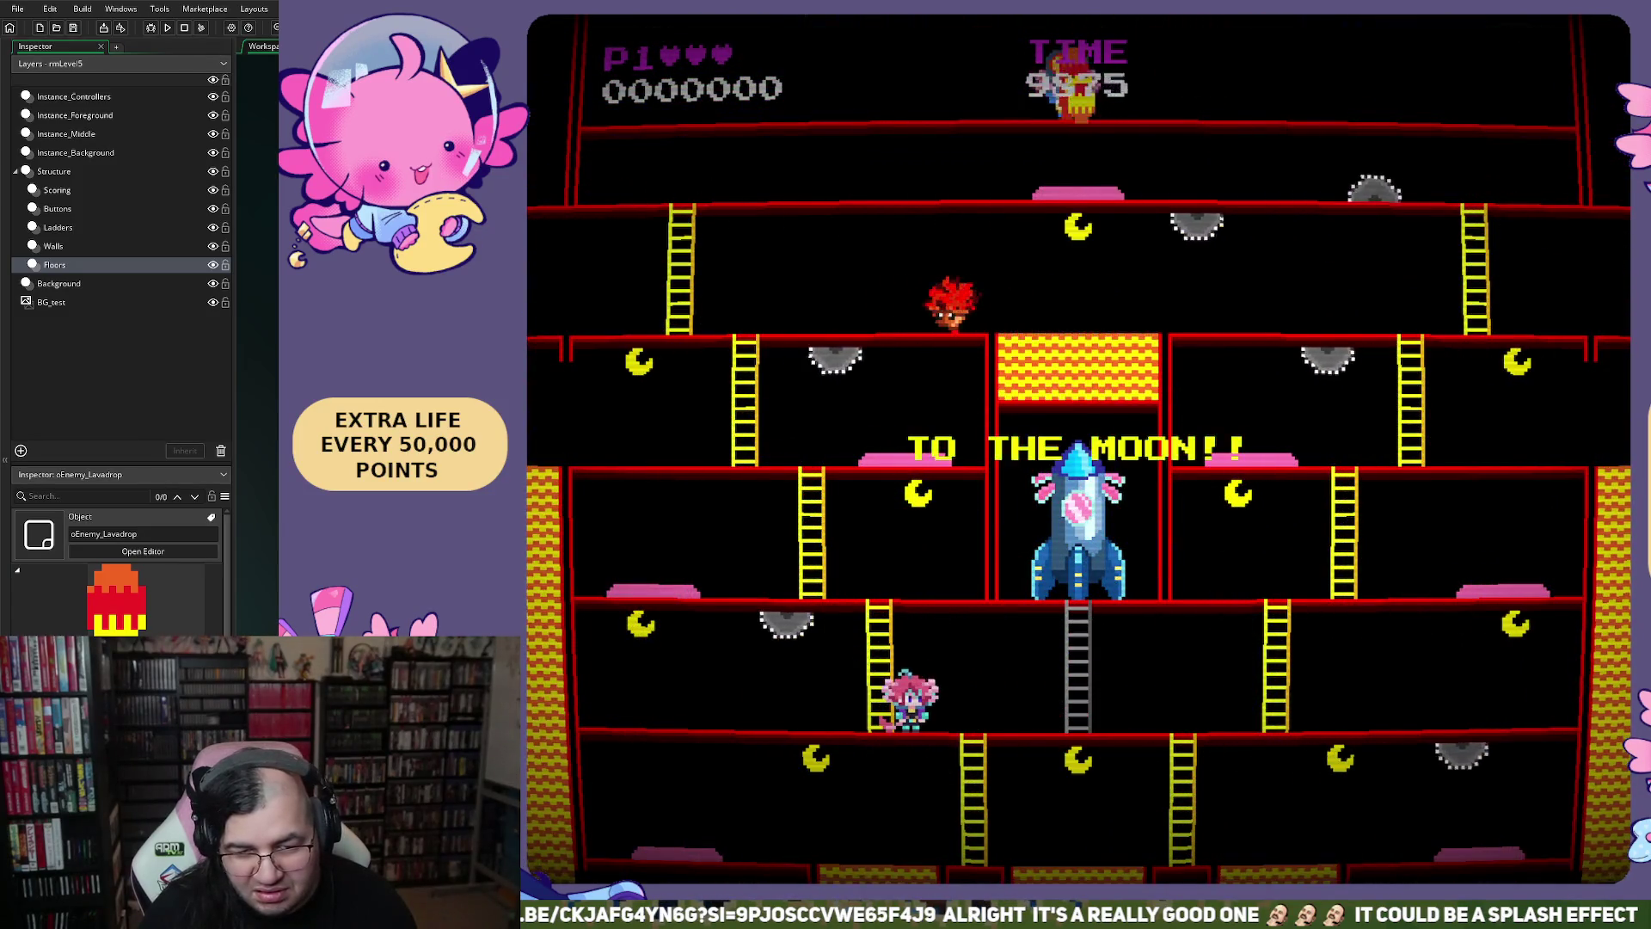
key(Left)
key(Left)
key(Right)
key(Left)
key(Left)
key(Right)
key(Right)
key(Left)
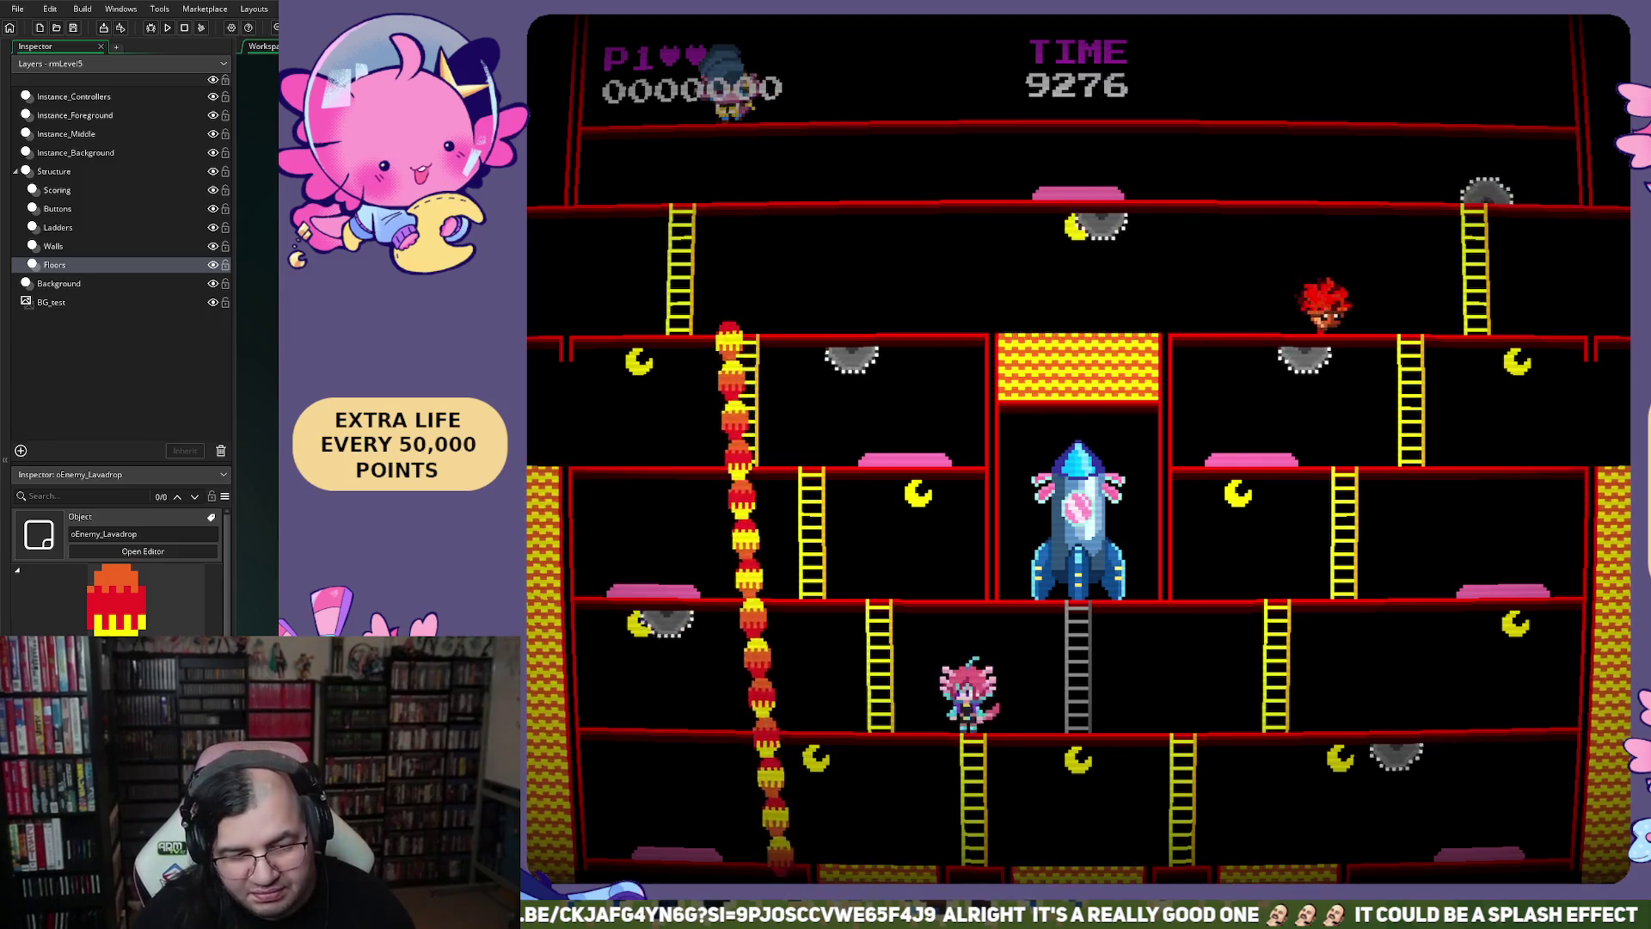
key(Escape)
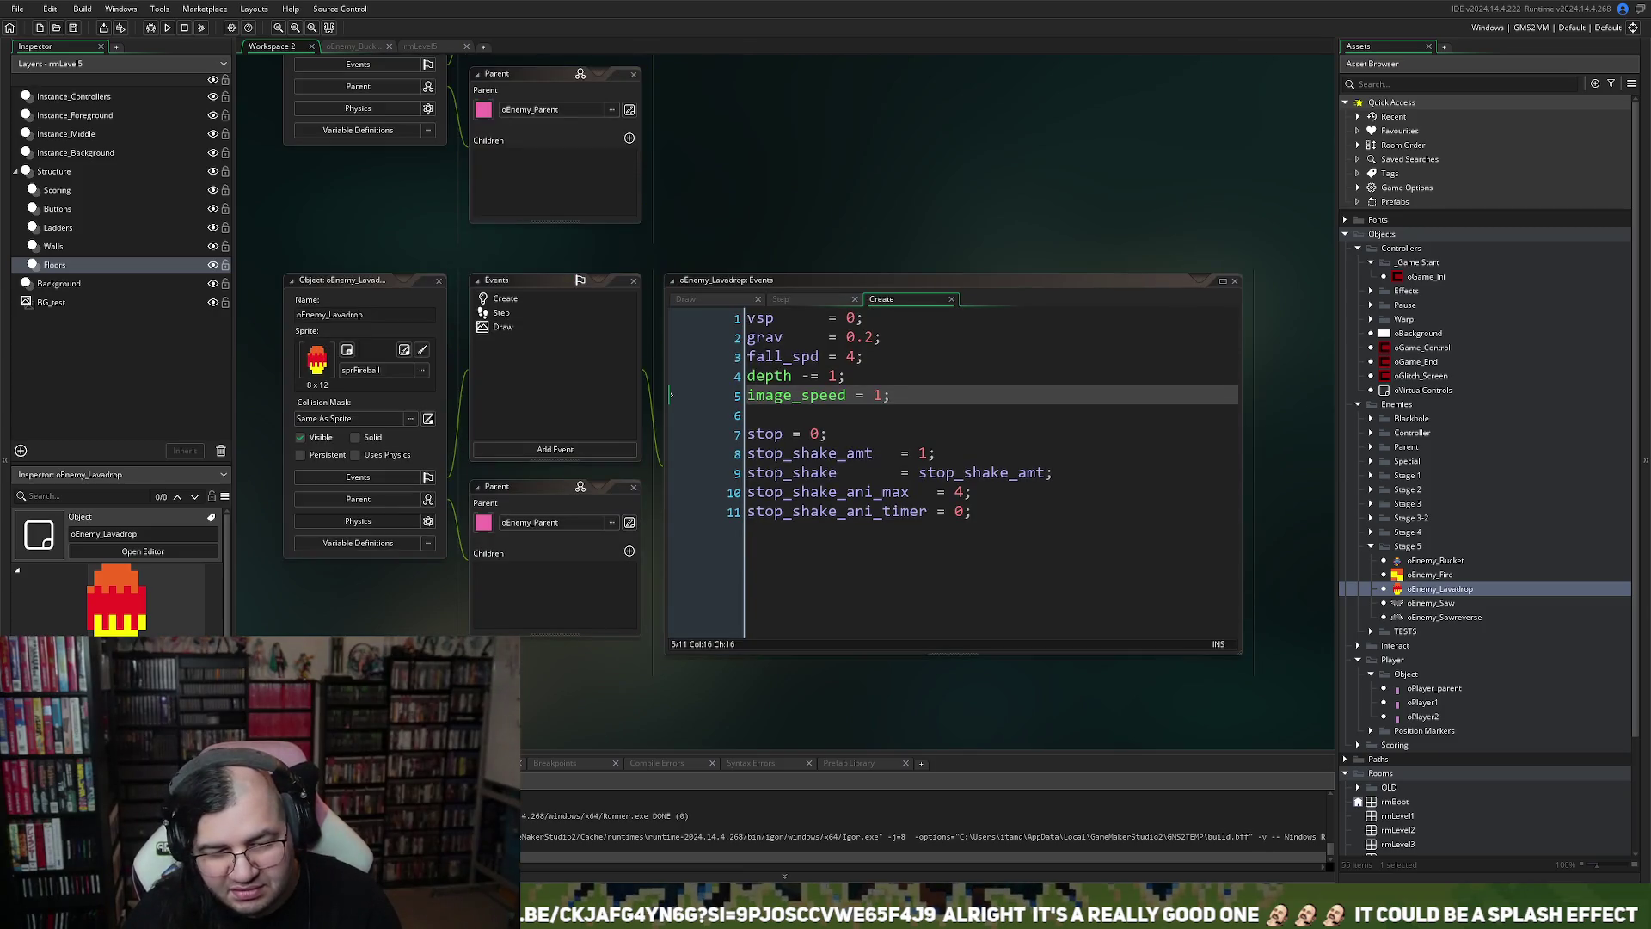
Change image_speed on line 5 of the Create event to 0.5 and reopen sprFireball
double_click(877, 394)
text(0.5)
click(1421, 590)
click(1422, 590)
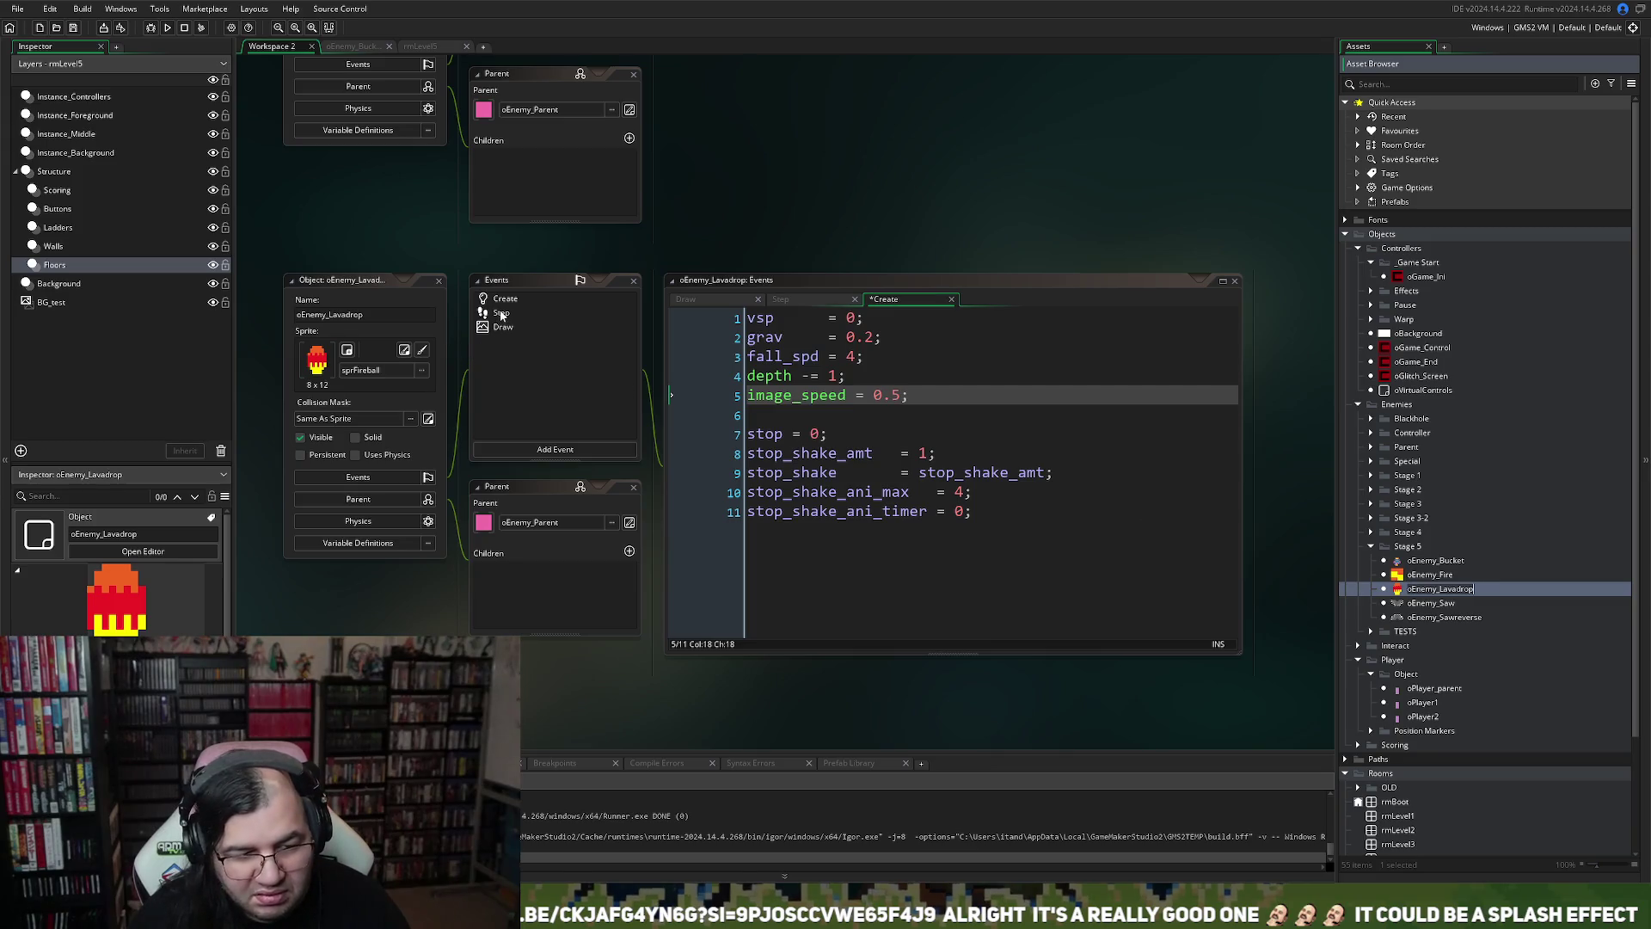
click(404, 350)
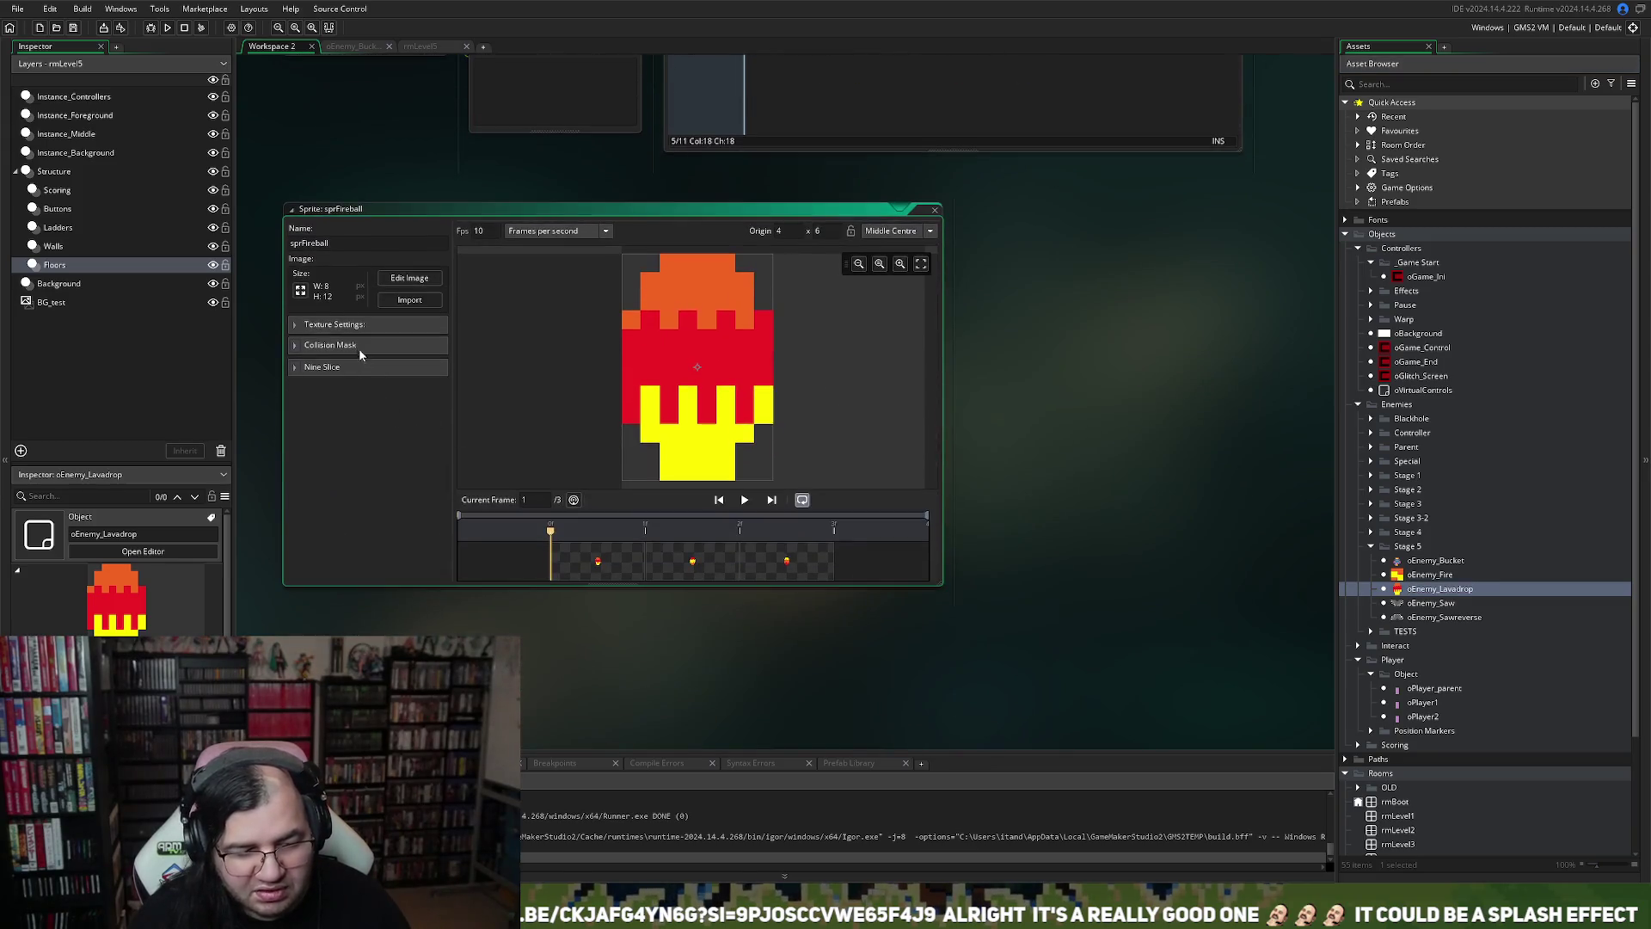
Resize sprFireball to 8×16 pixels
click(300, 291)
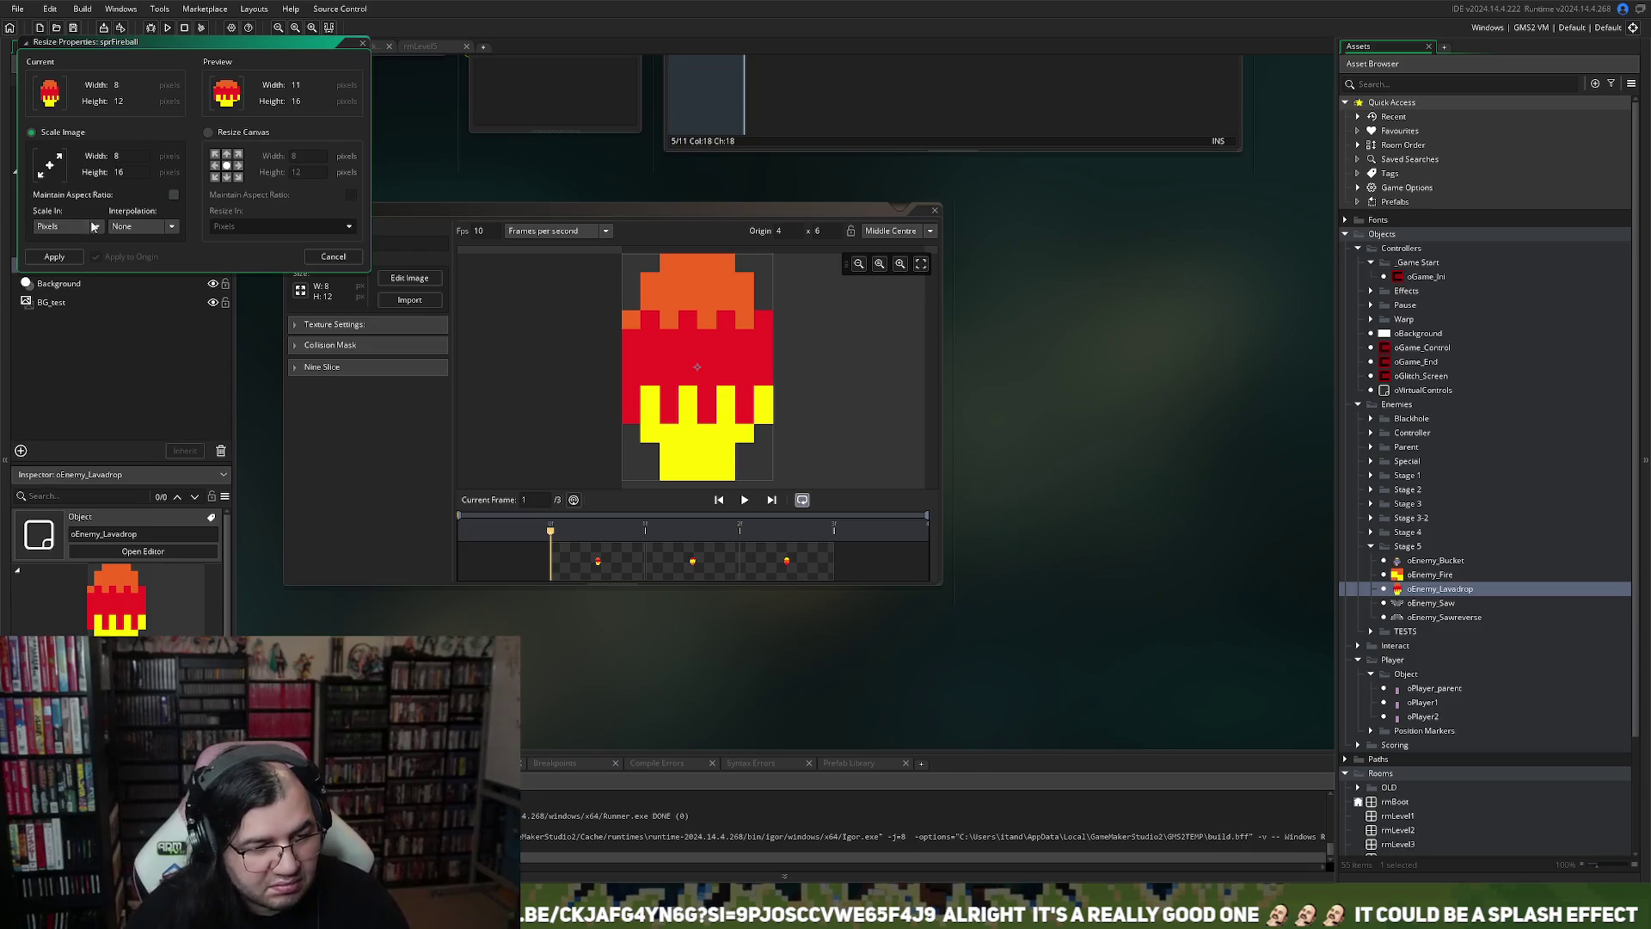
click(54, 259)
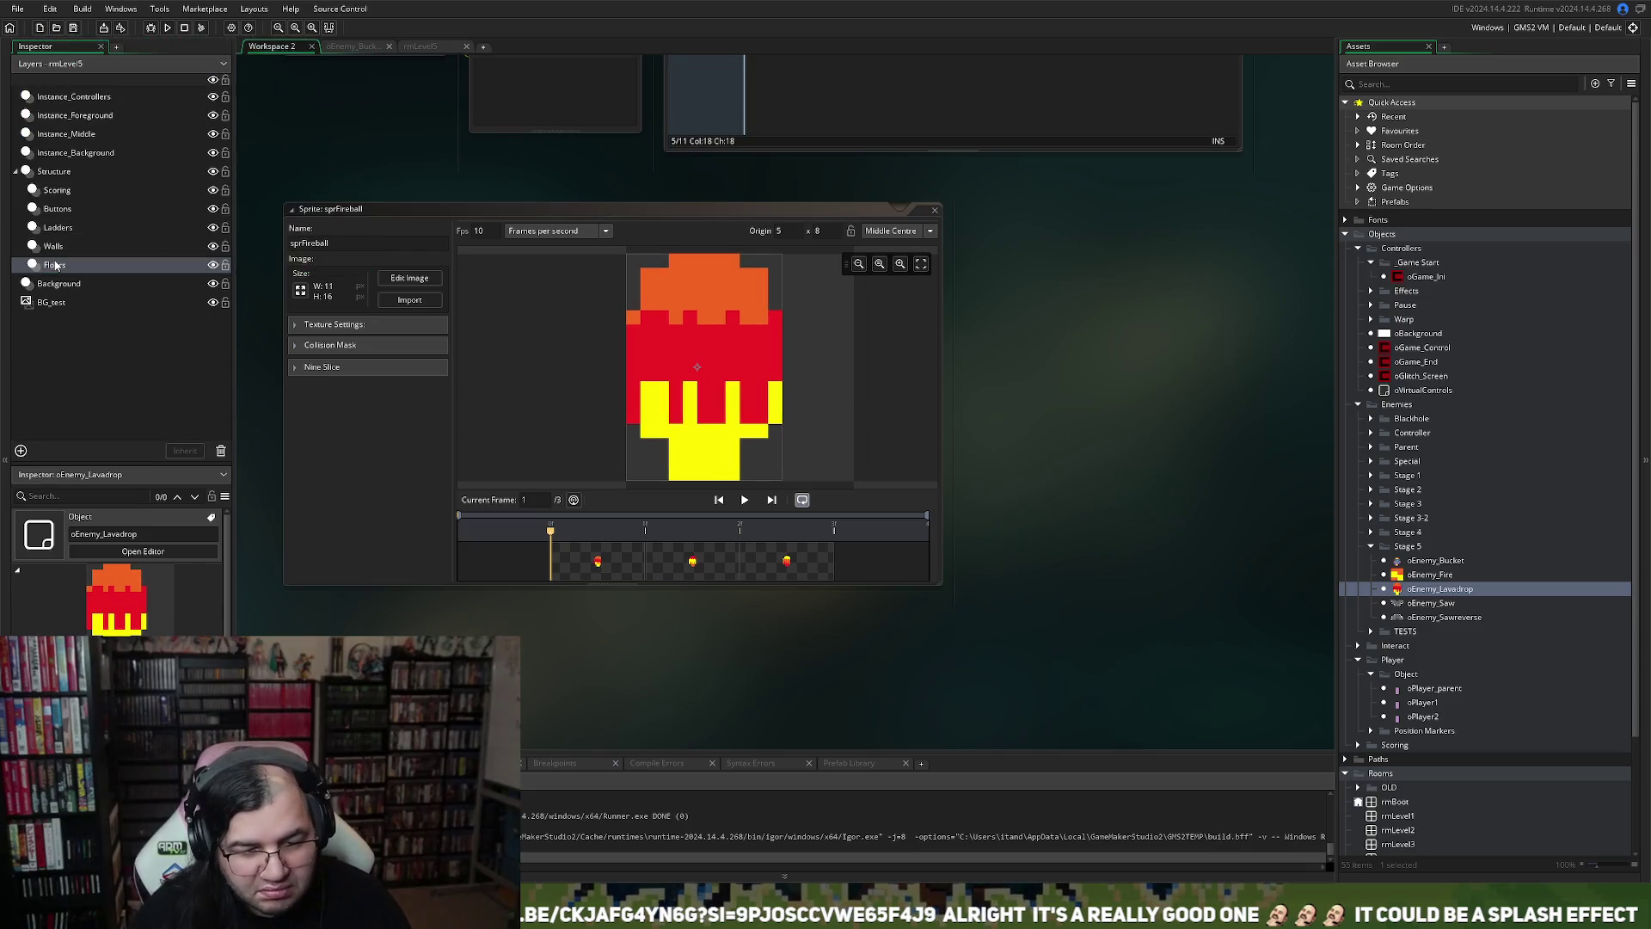
click(300, 291)
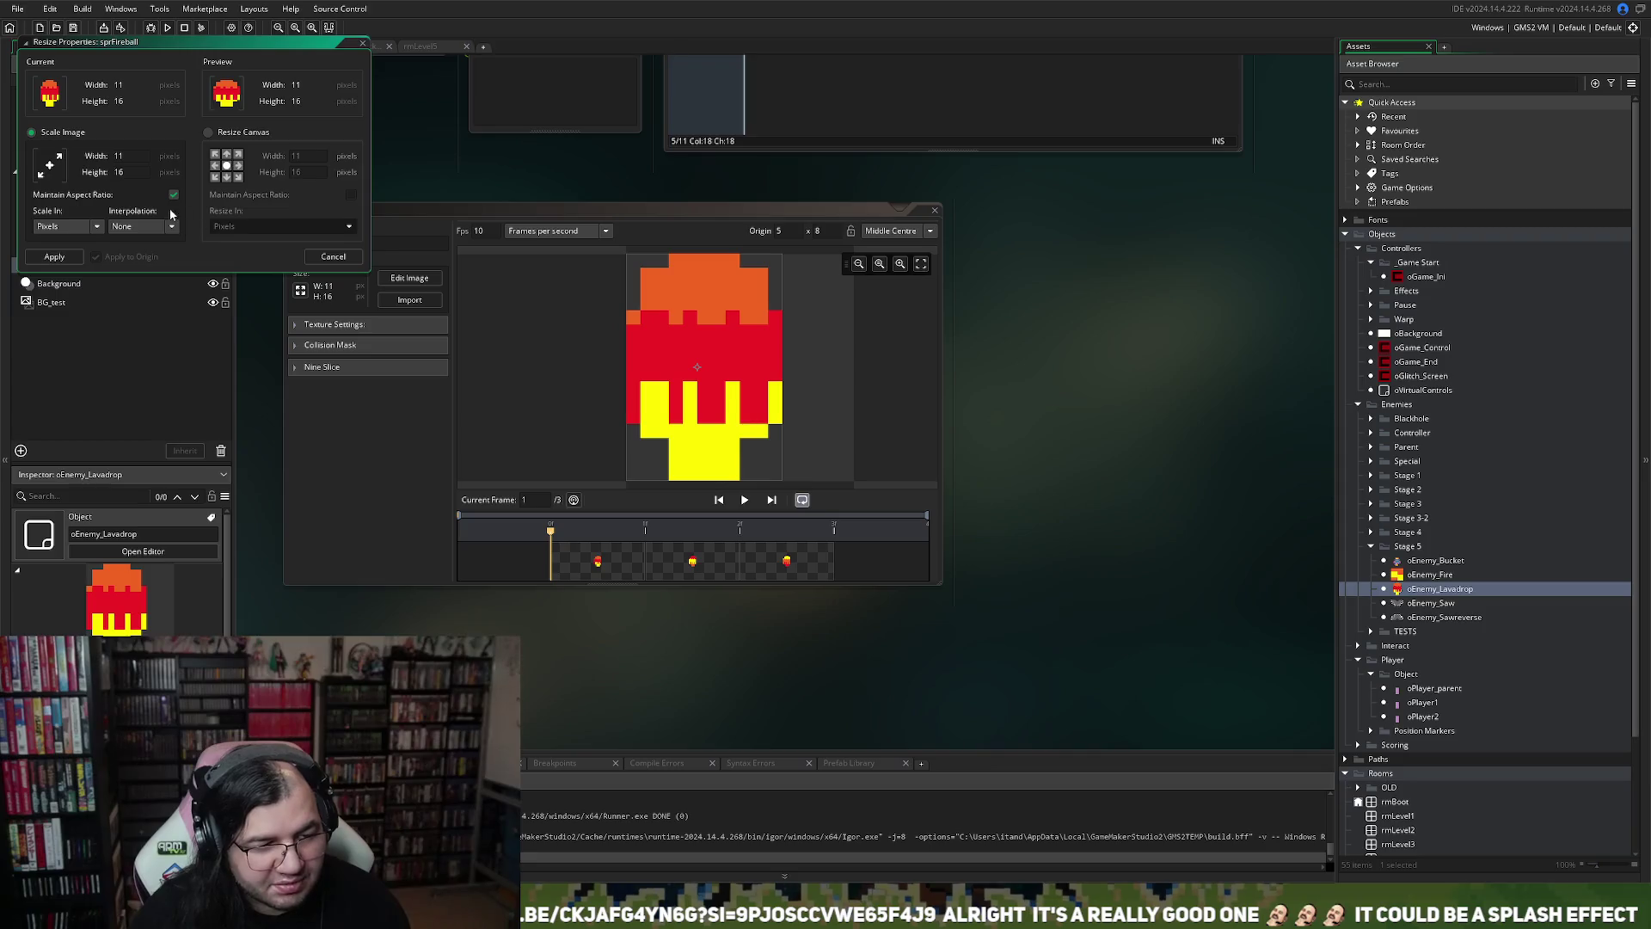
click(333, 257)
click(398, 277)
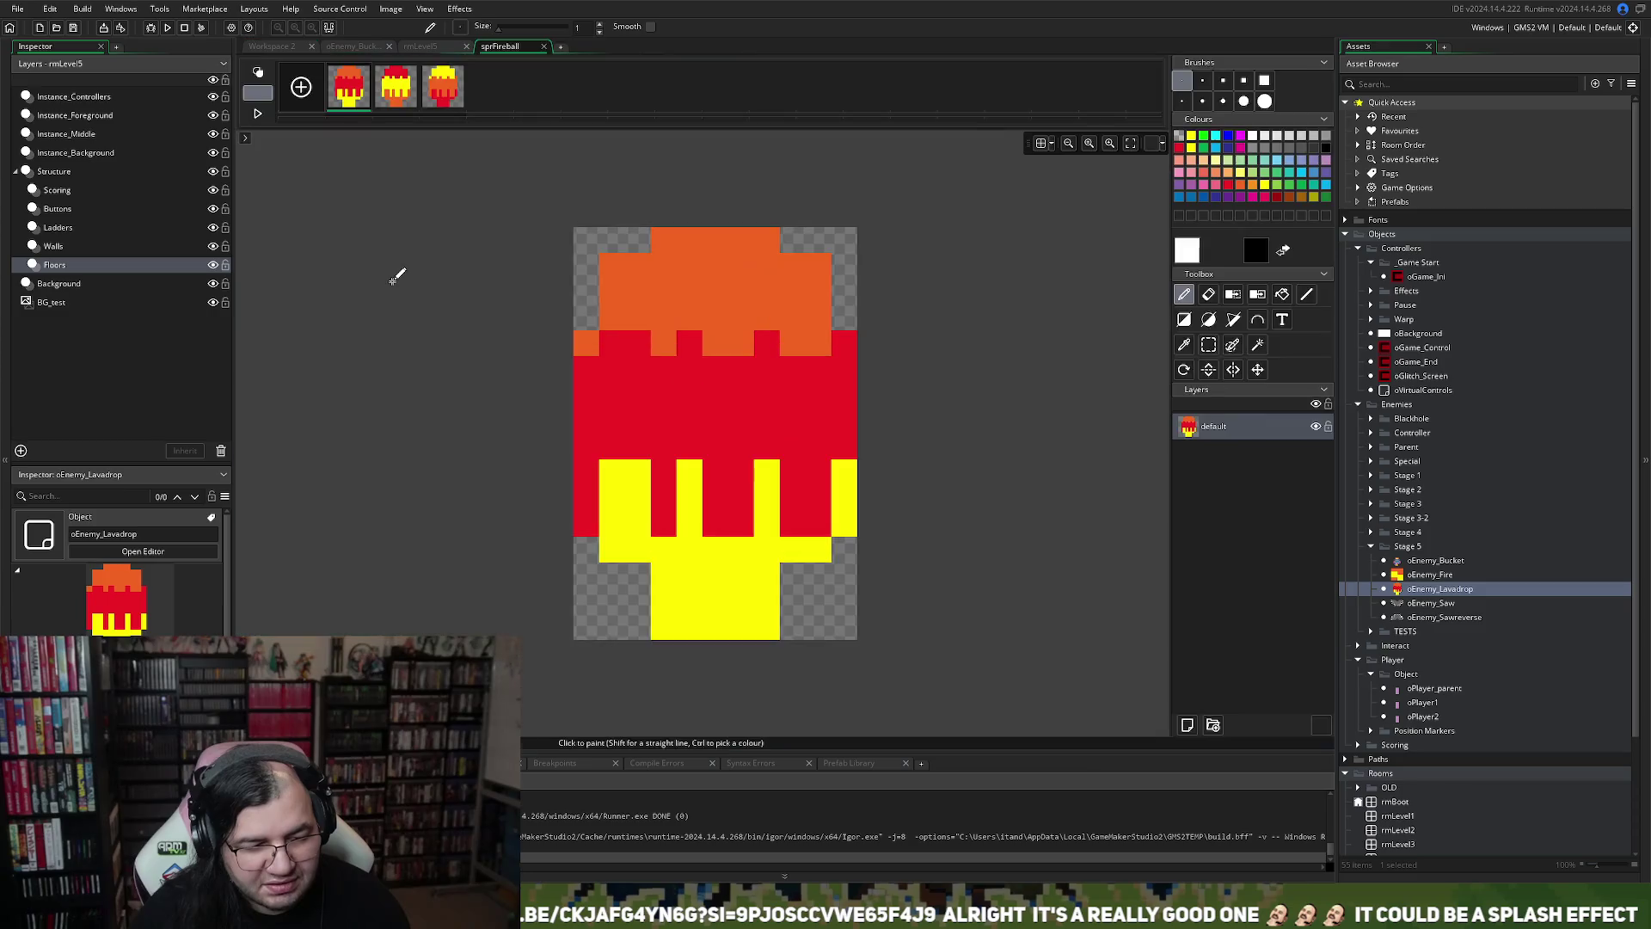
click(545, 47)
click(301, 290)
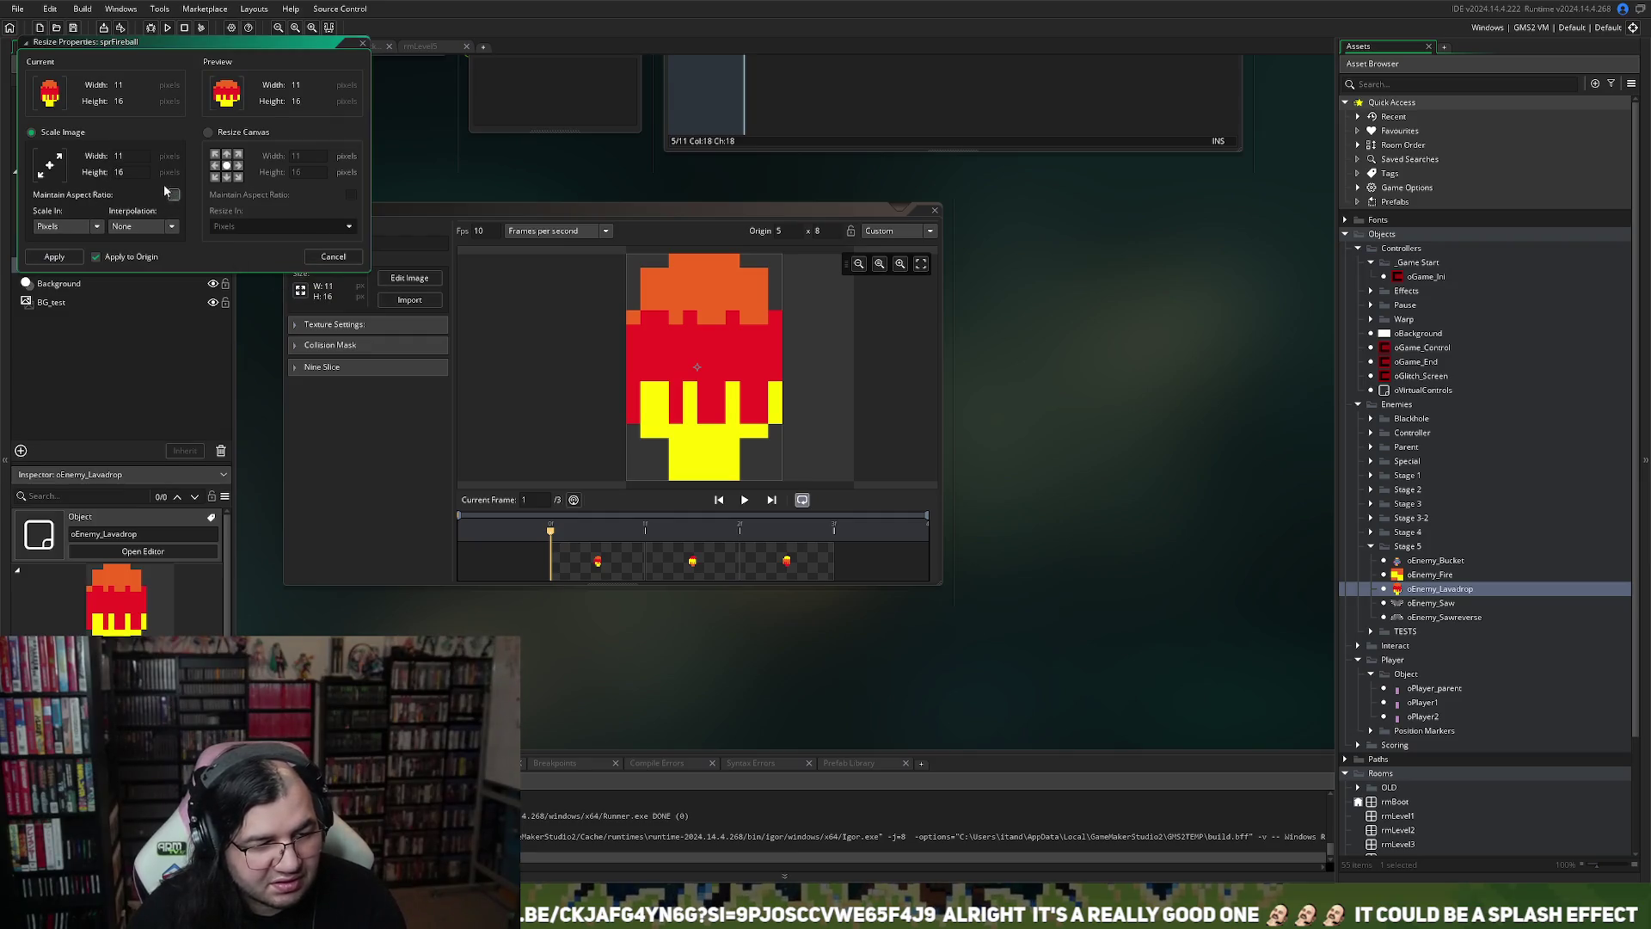
click(68, 258)
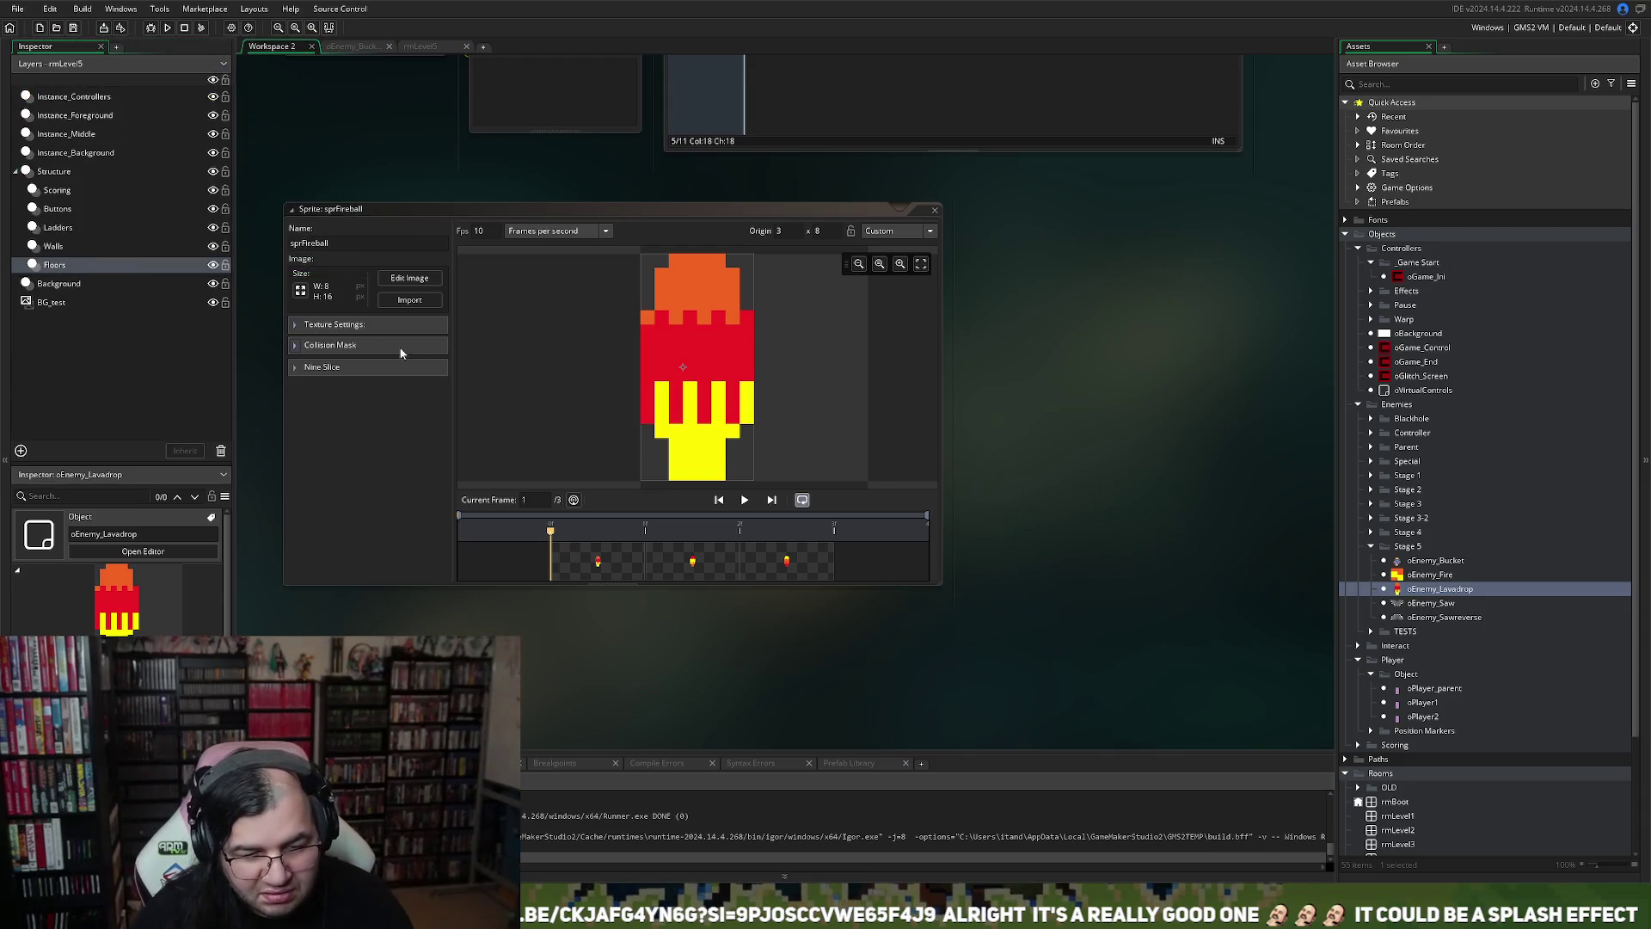
Set sprFireball's origin to Top Centre, close the sprite, and run the game
click(863, 231)
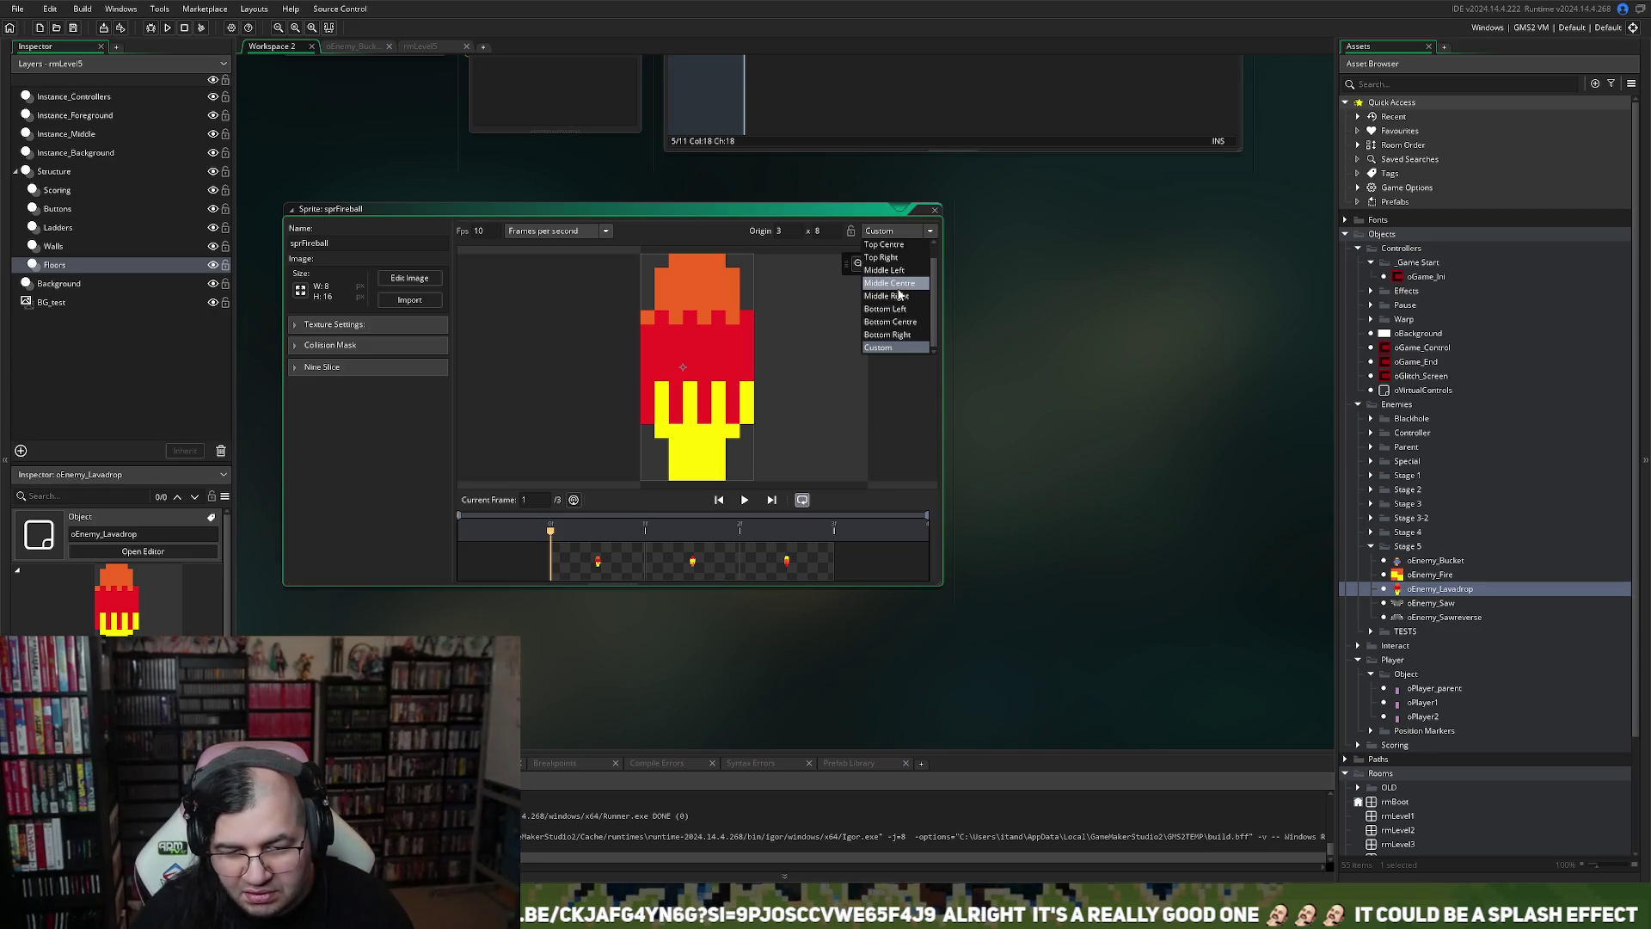
click(886, 244)
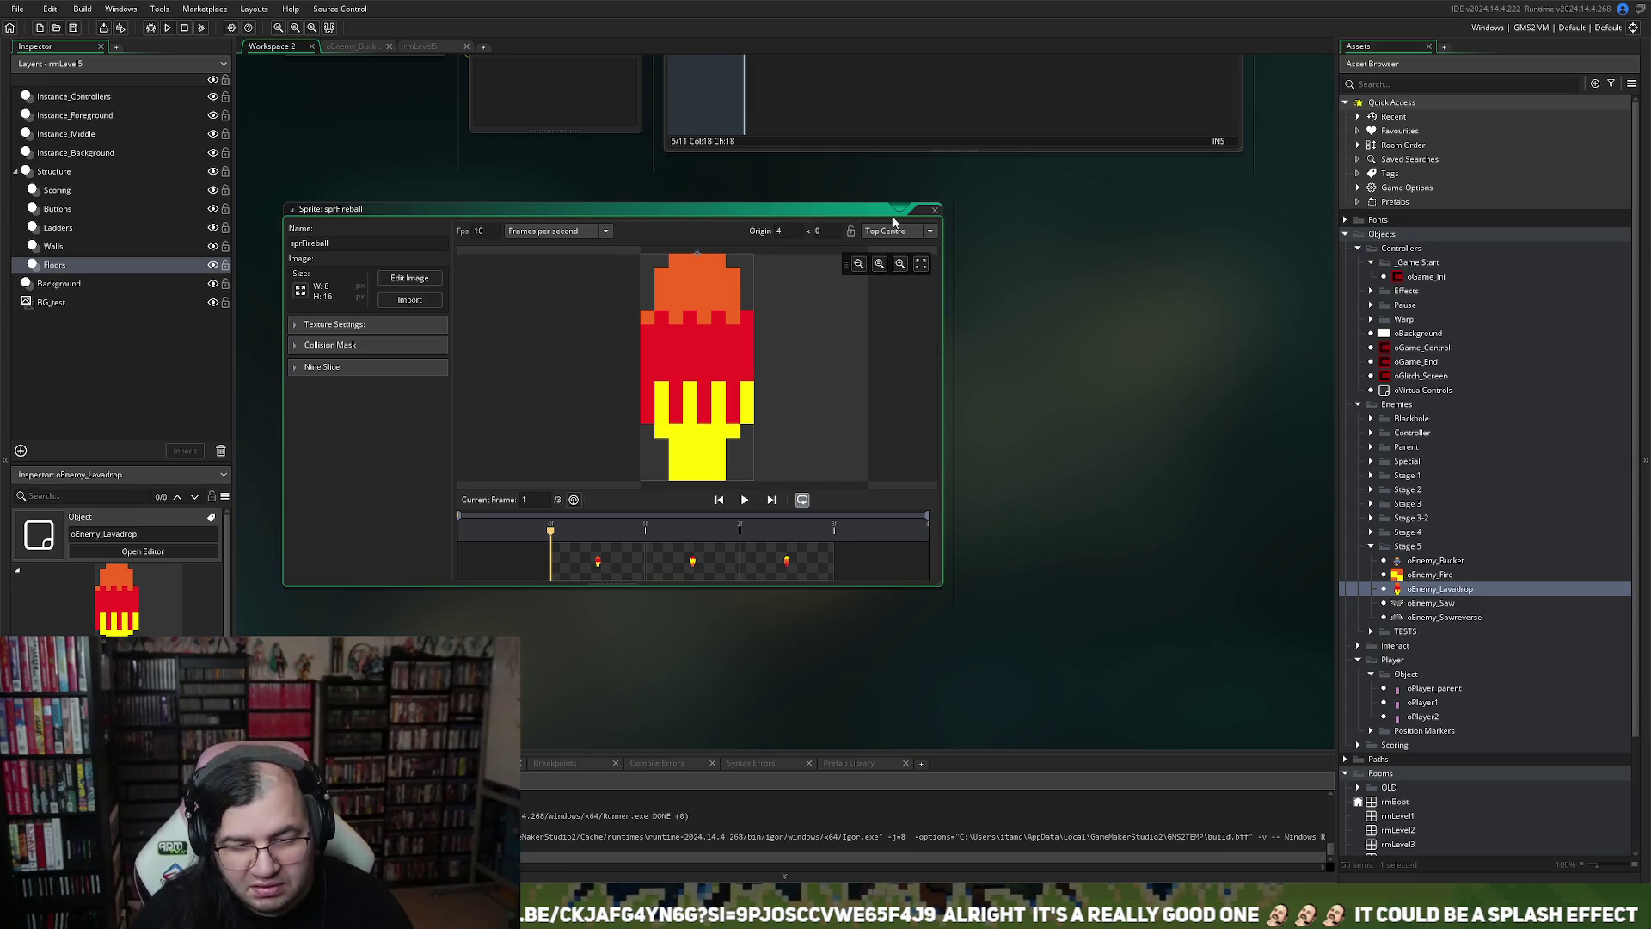
click(933, 208)
click(166, 29)
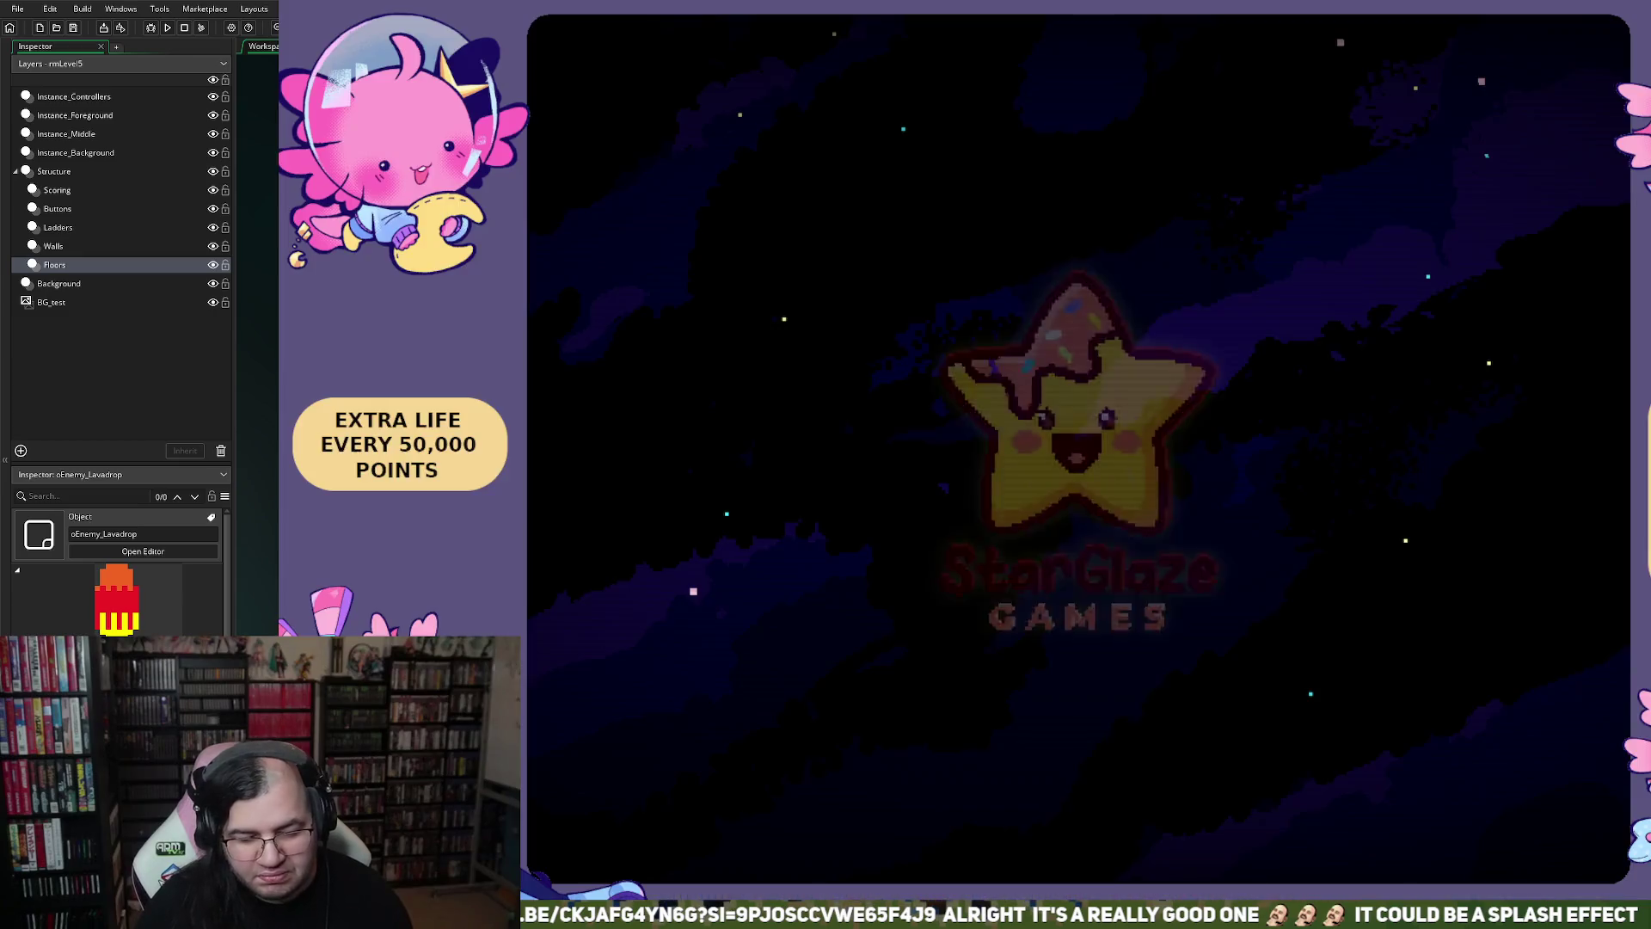
Start the game and run the player back and forth along the lower floor
key(Return)
key(Return)
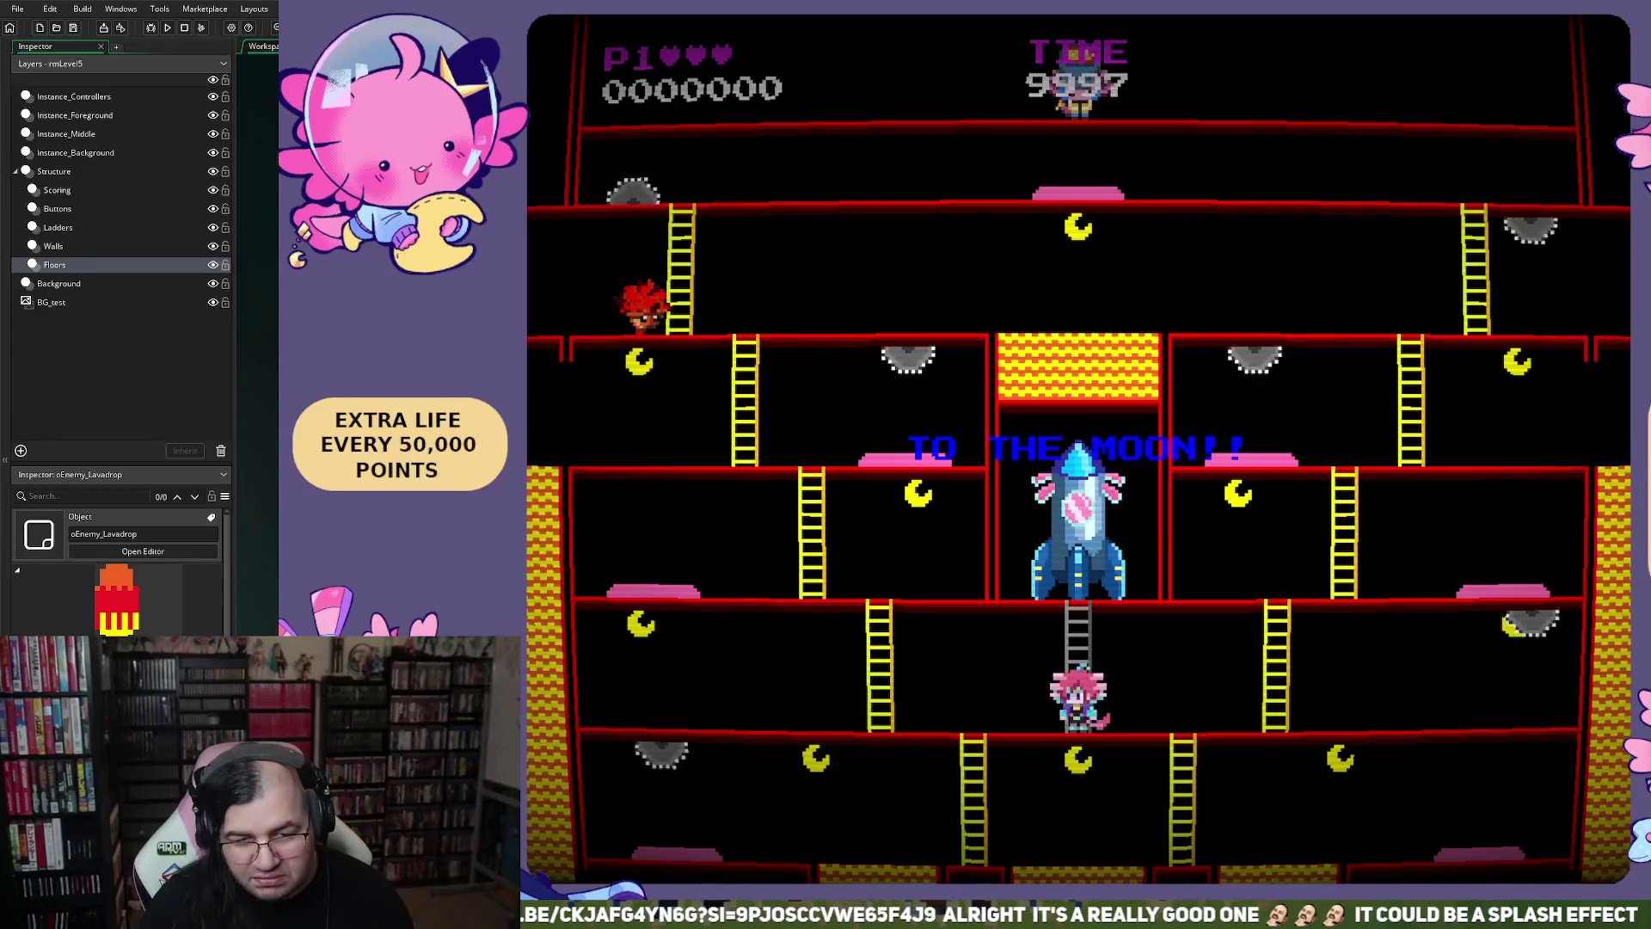
key(Left)
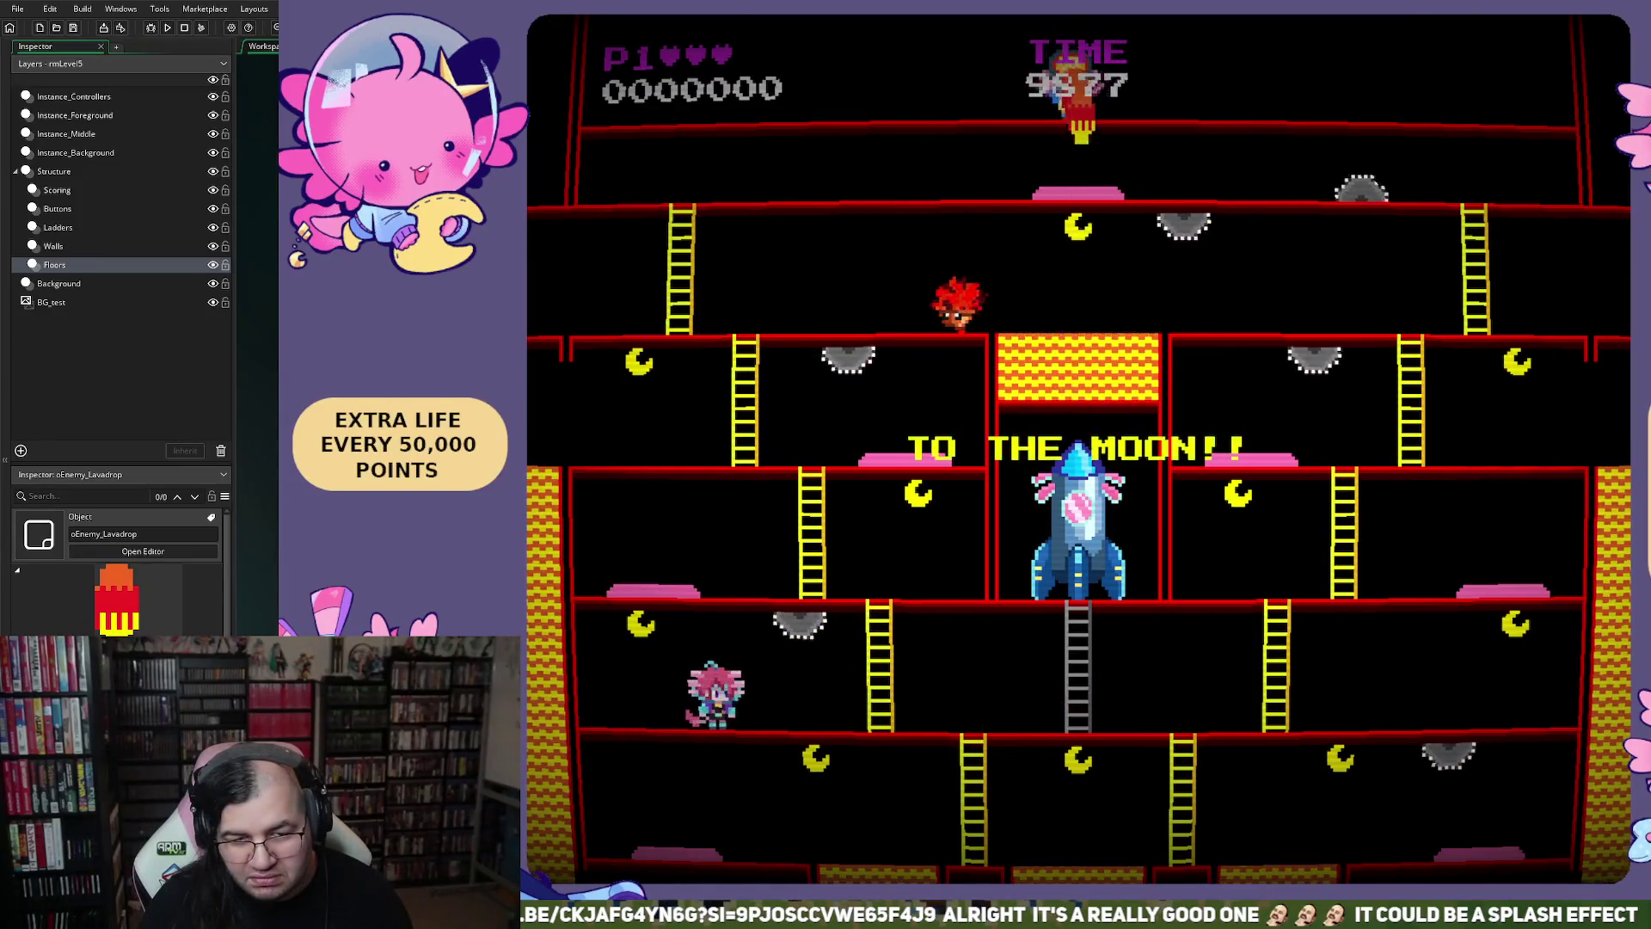
key(Right)
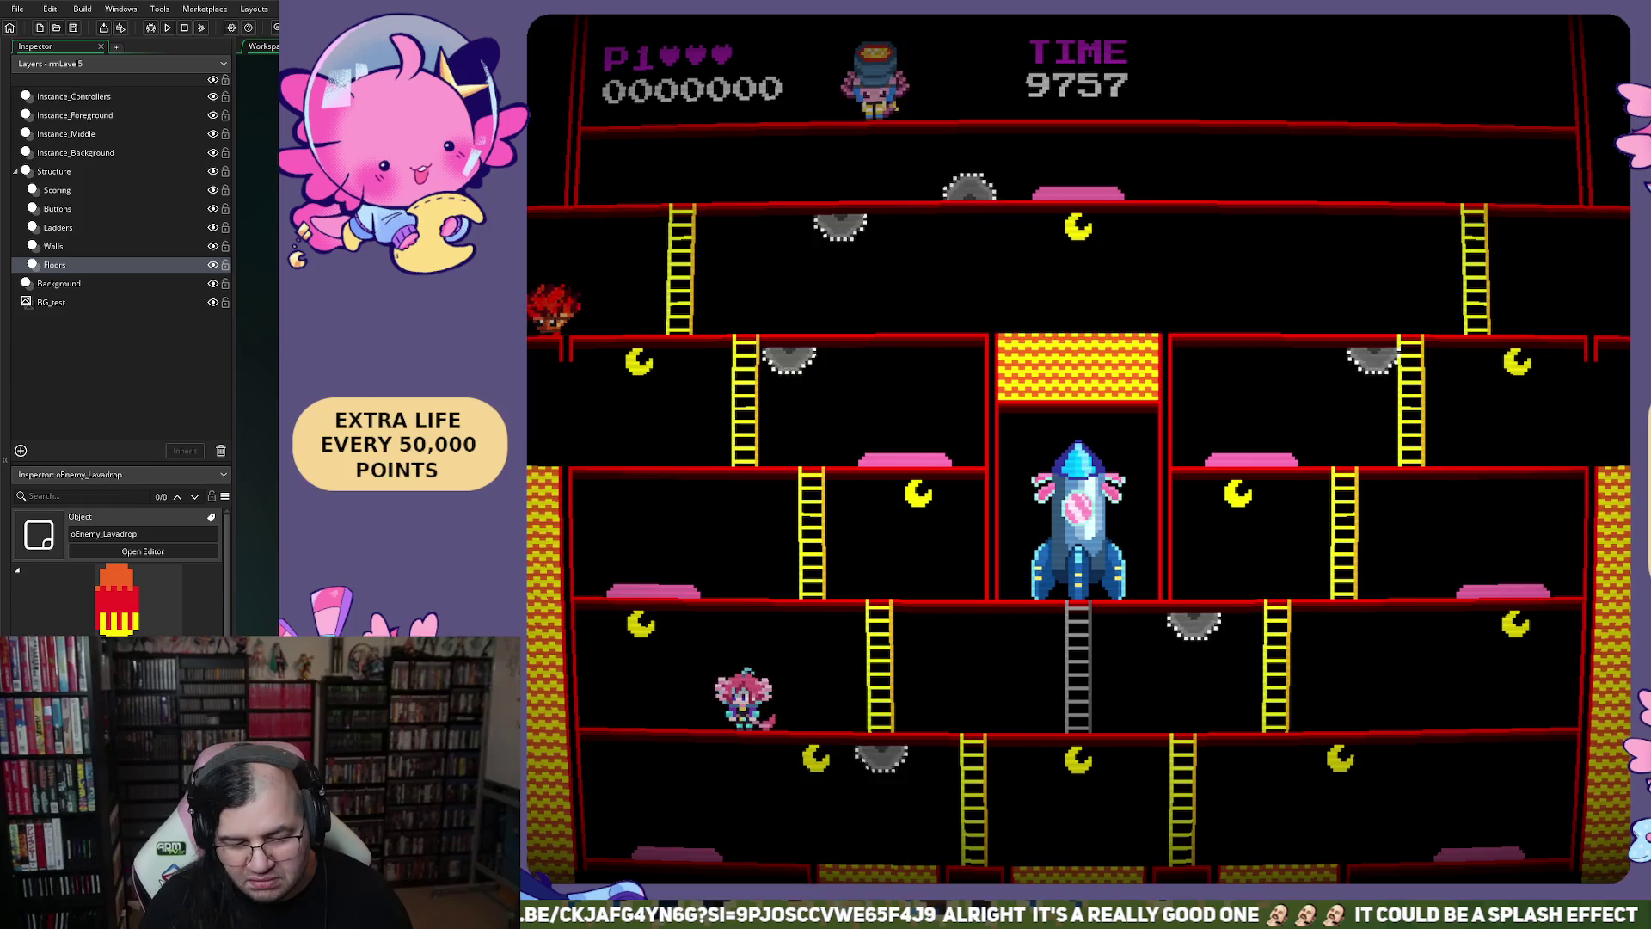
key(Left)
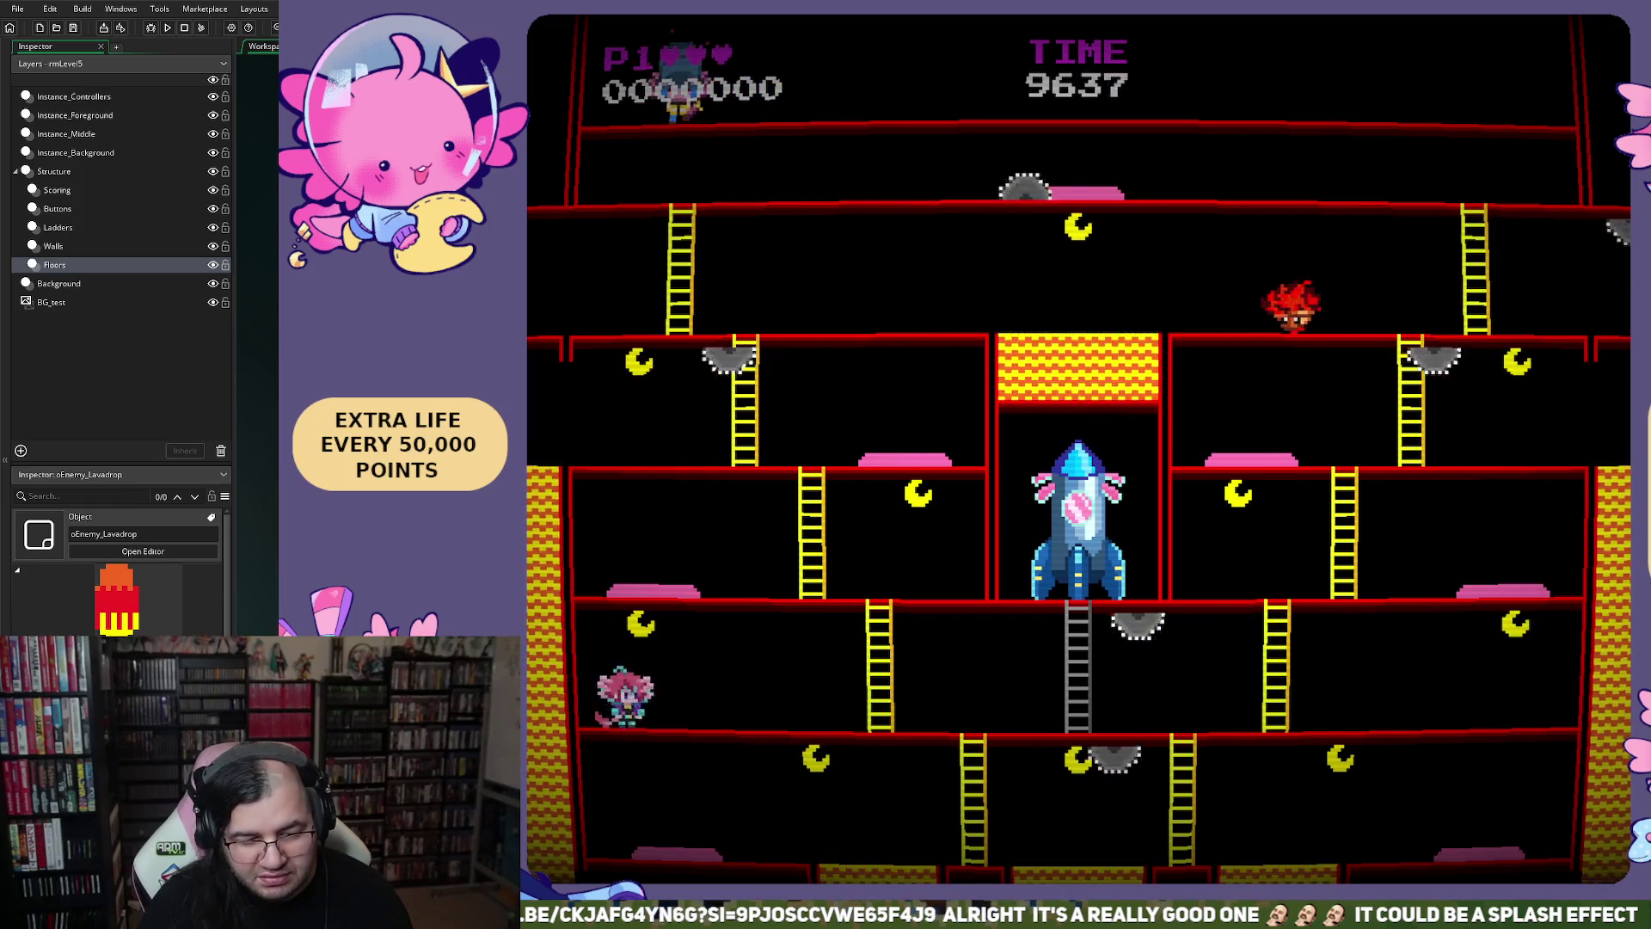
key(Right)
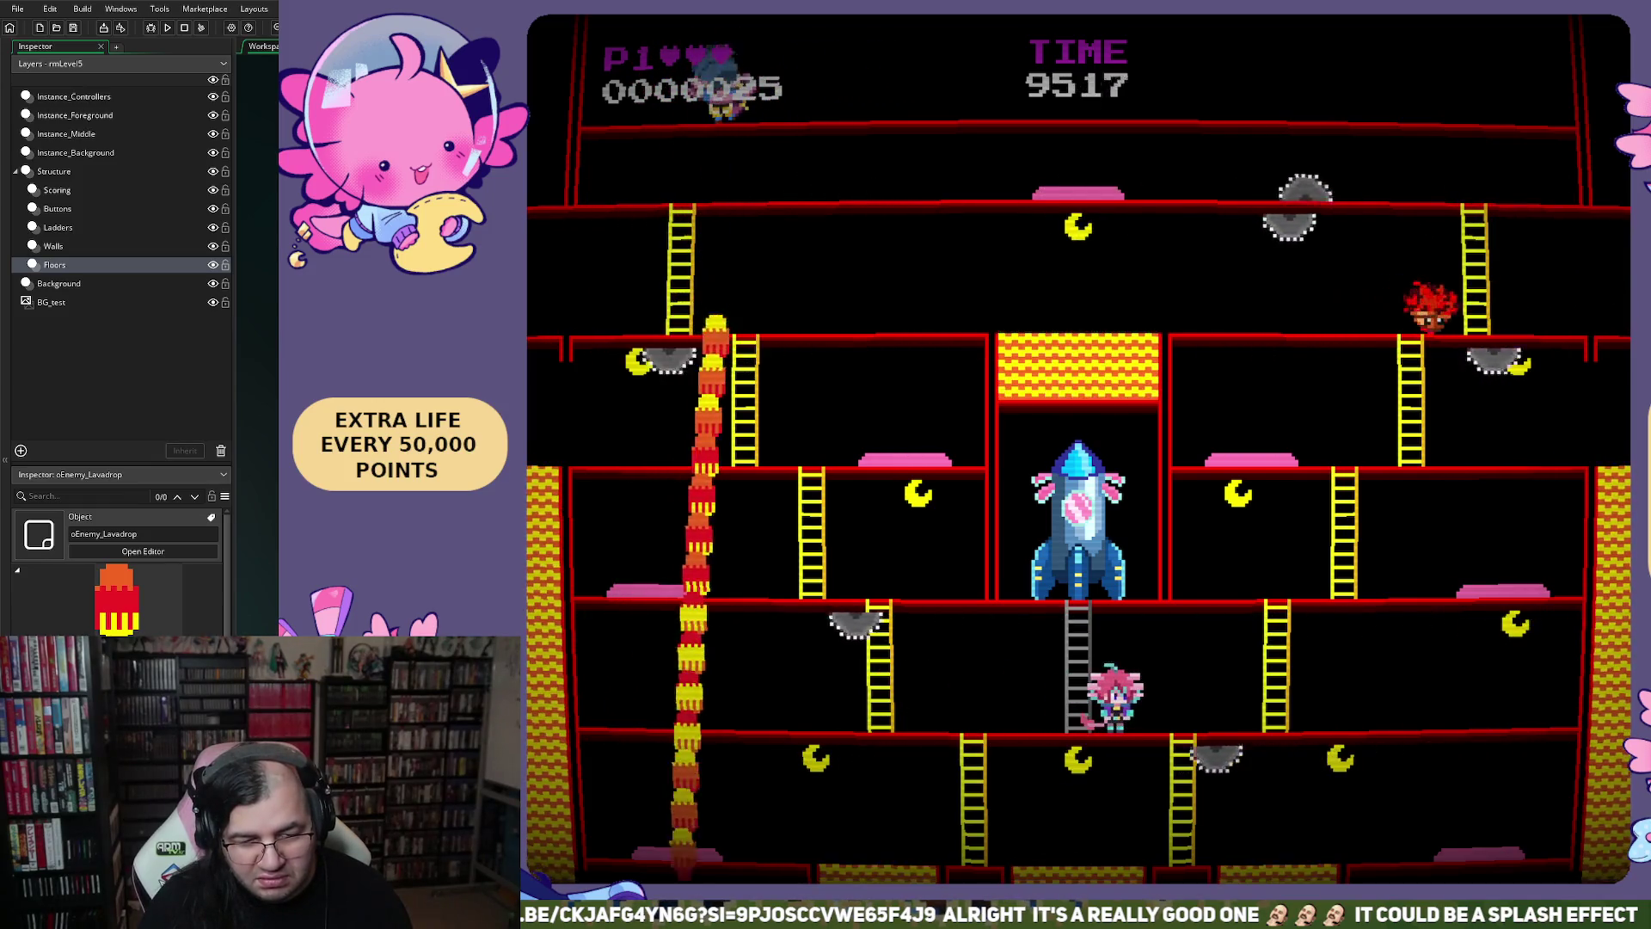
key(Left)
key(Right)
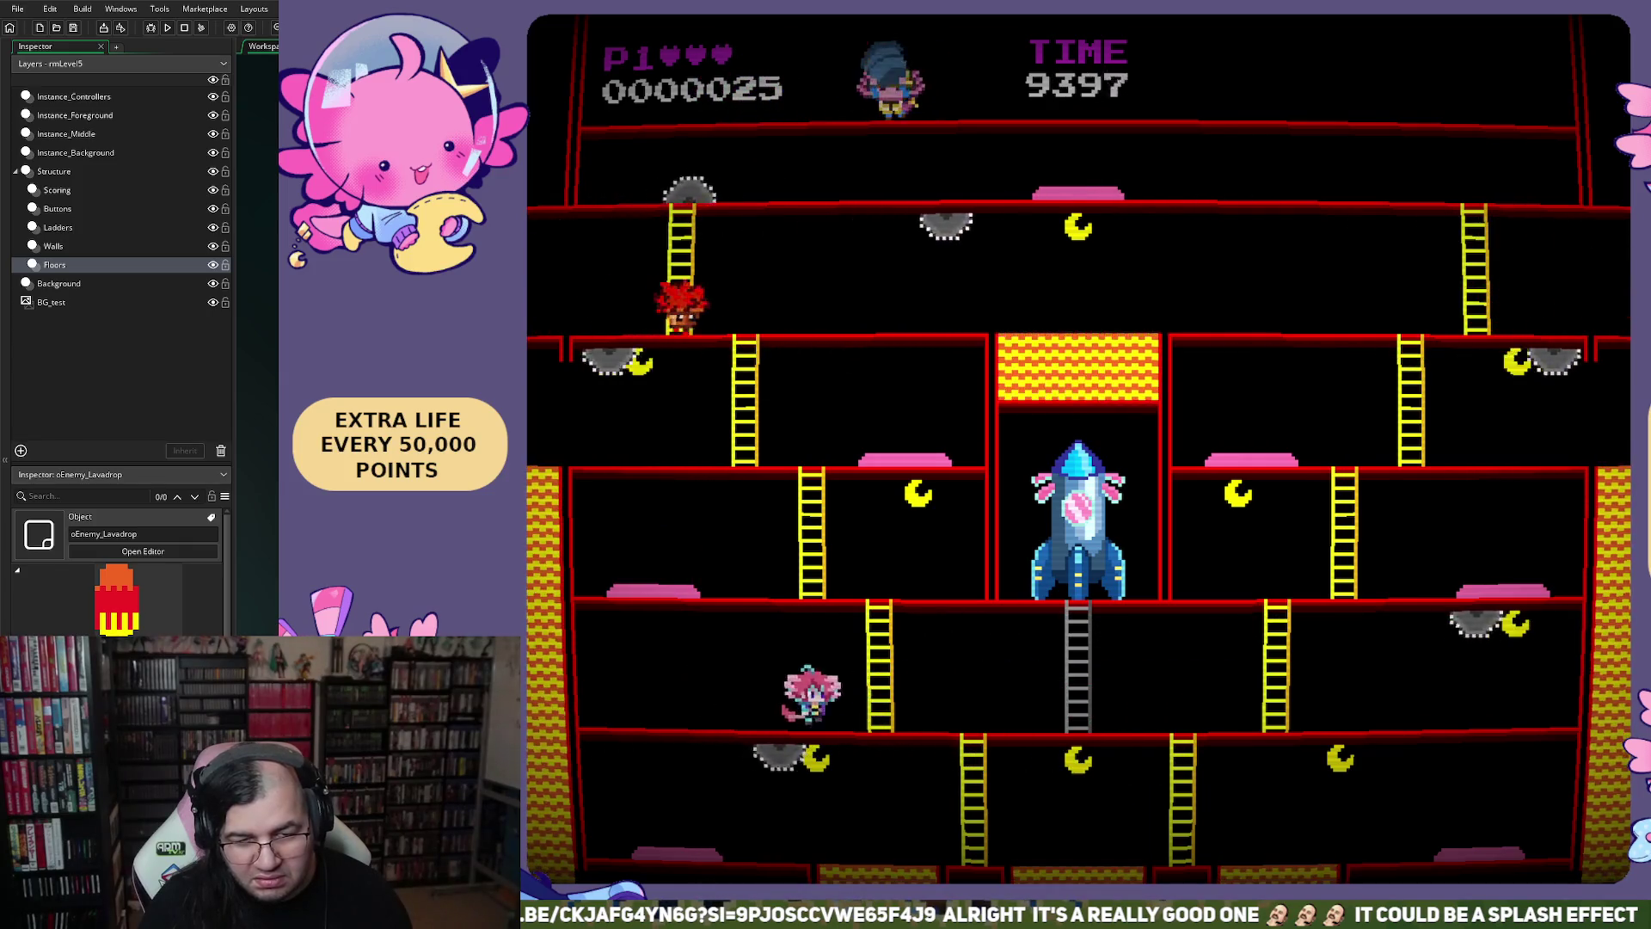
key(Right)
key(Left)
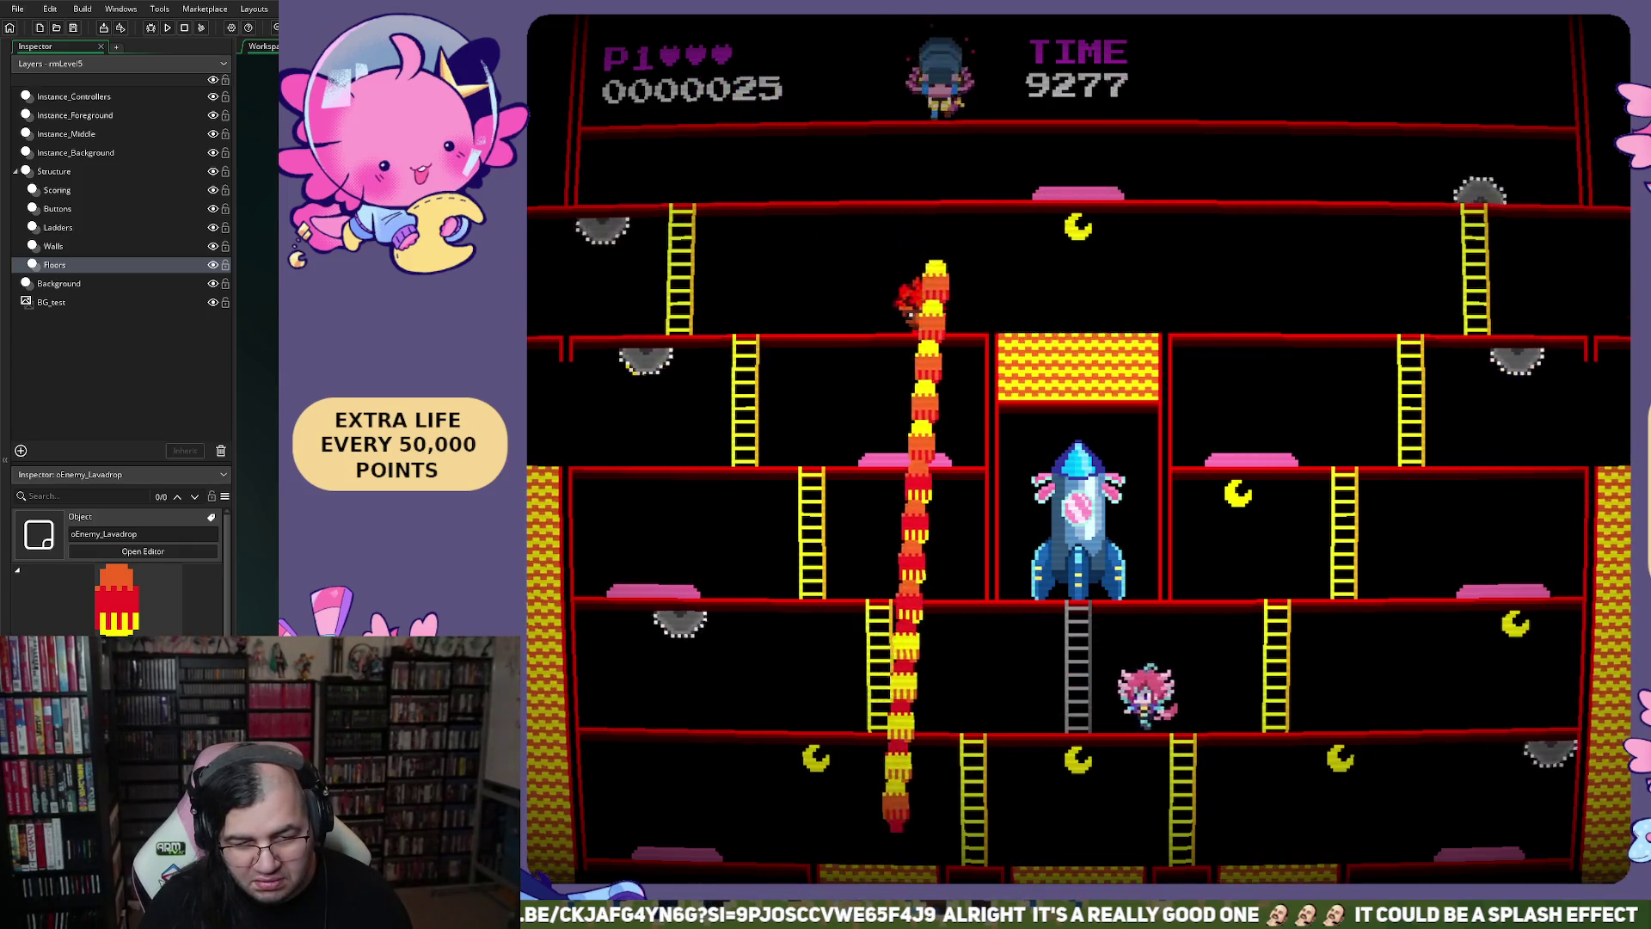
key(Left)
key(Right)
Climb down to the bottom floor, move past the lava columns, and close the game
key(Down)
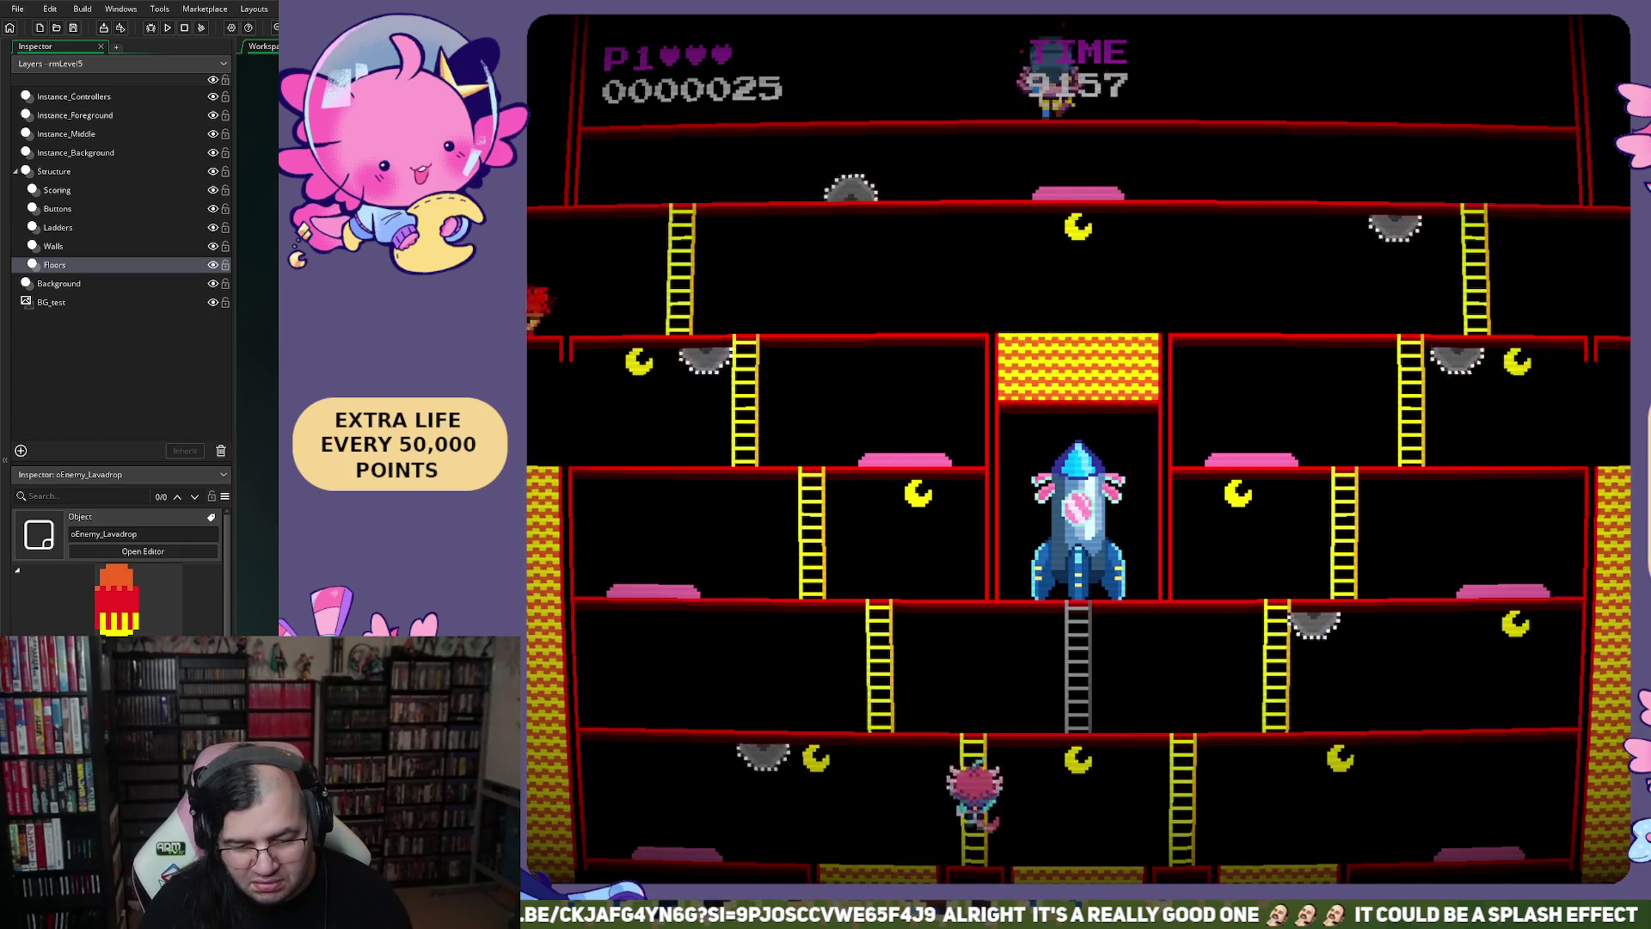
key(Down)
key(Left)
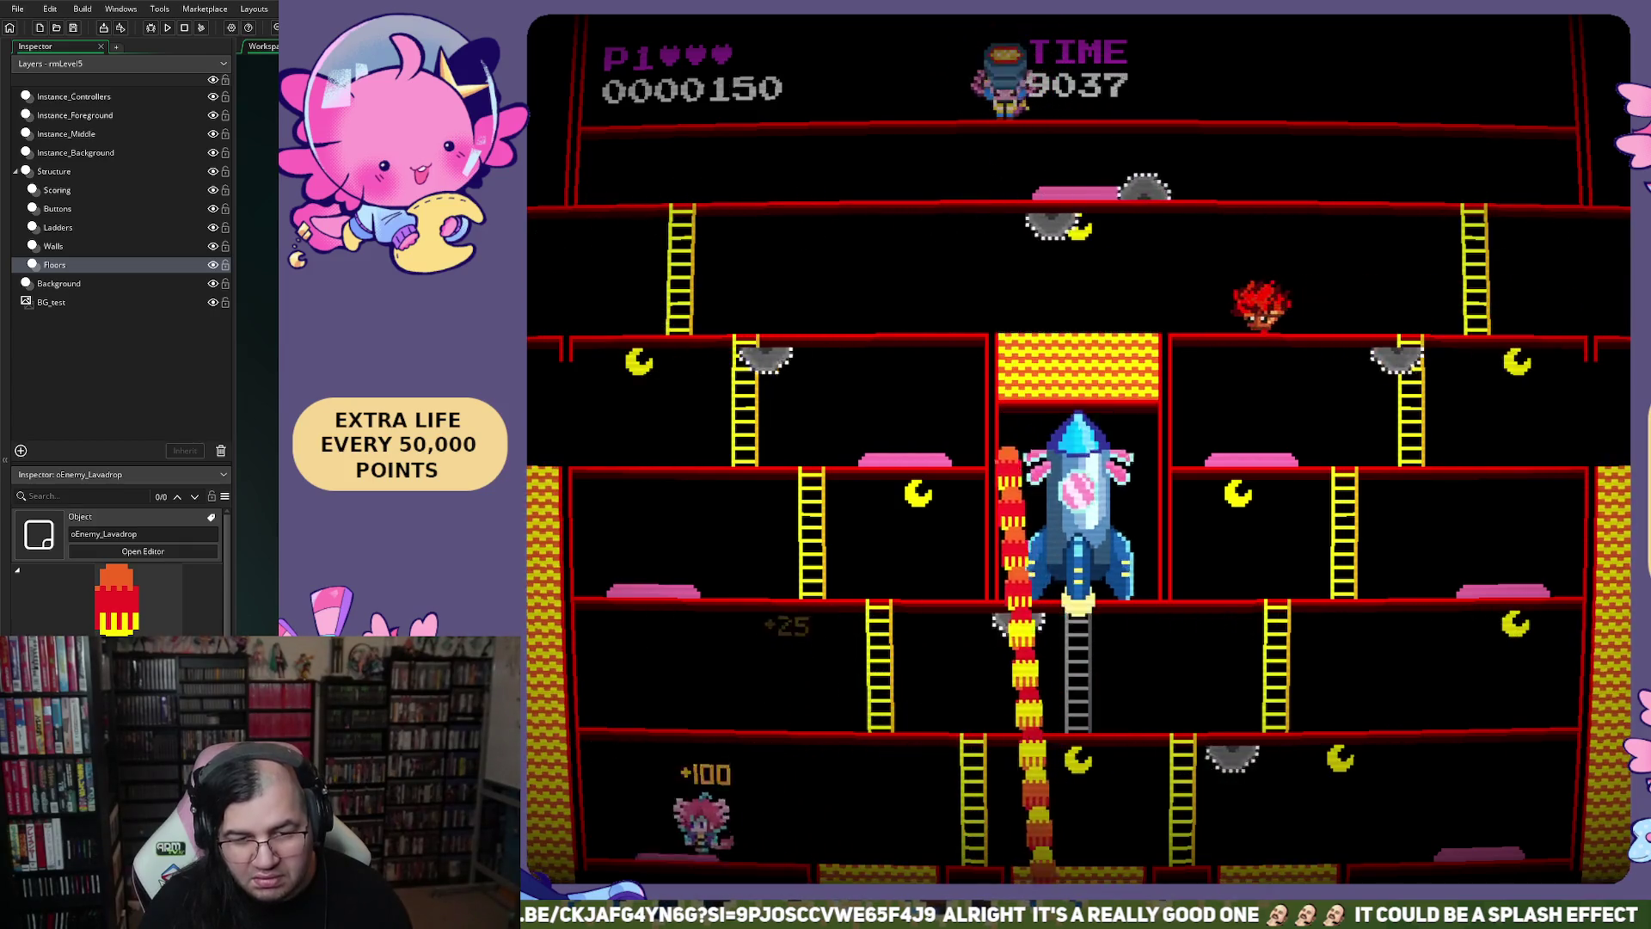
key(space)
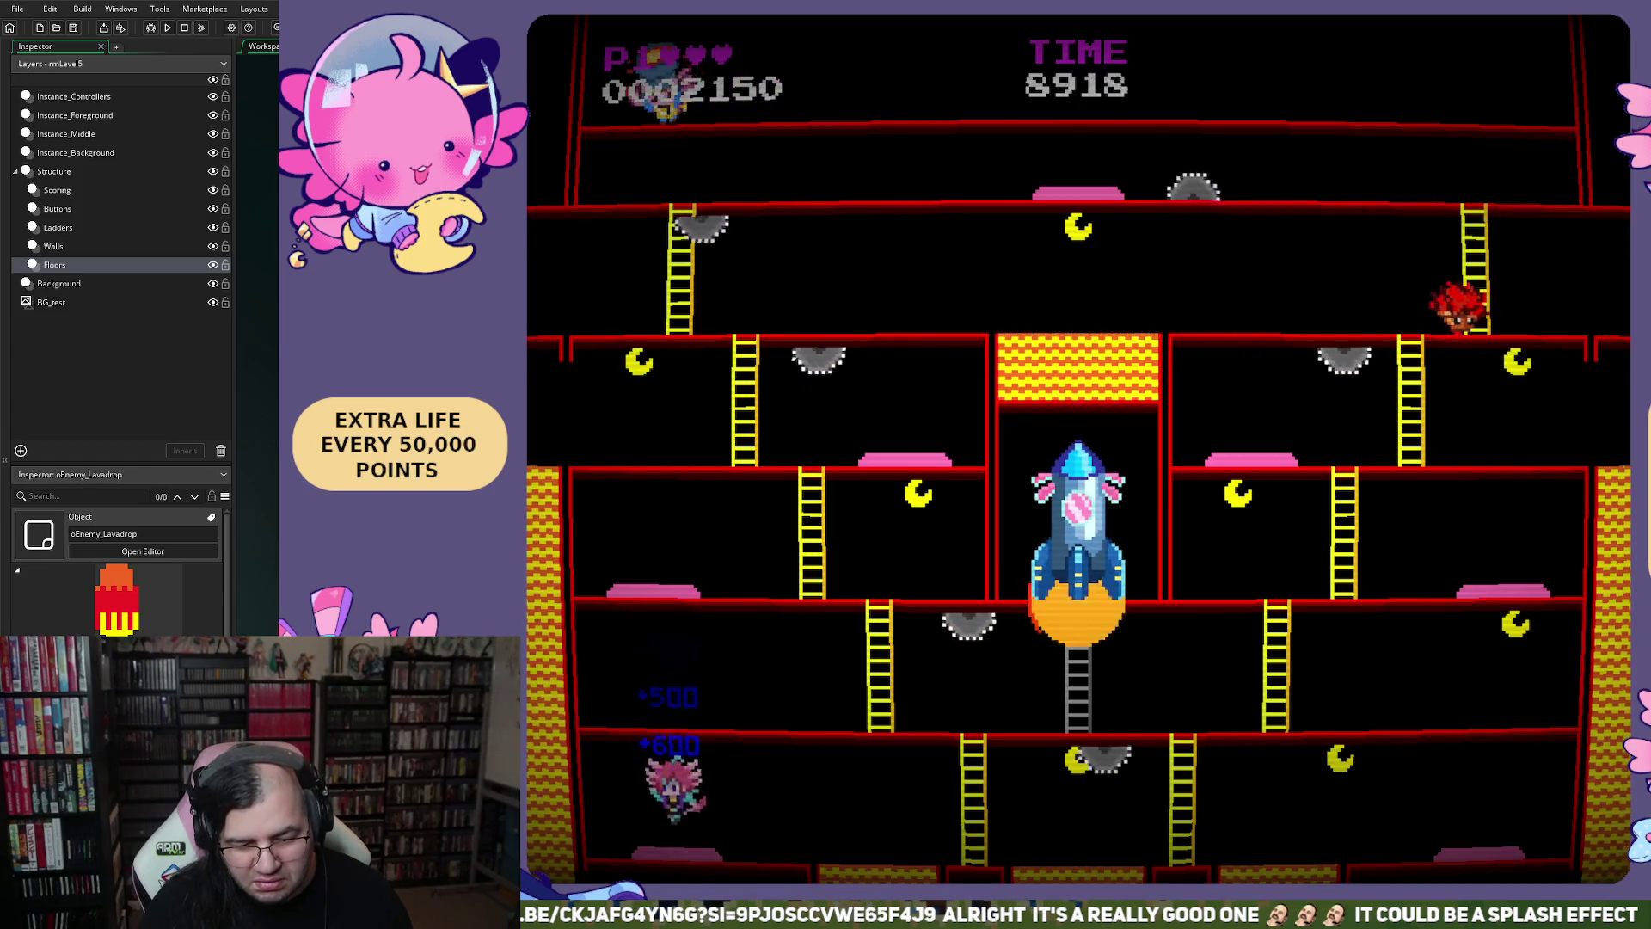
key(Right)
key(Right)
key(Right)
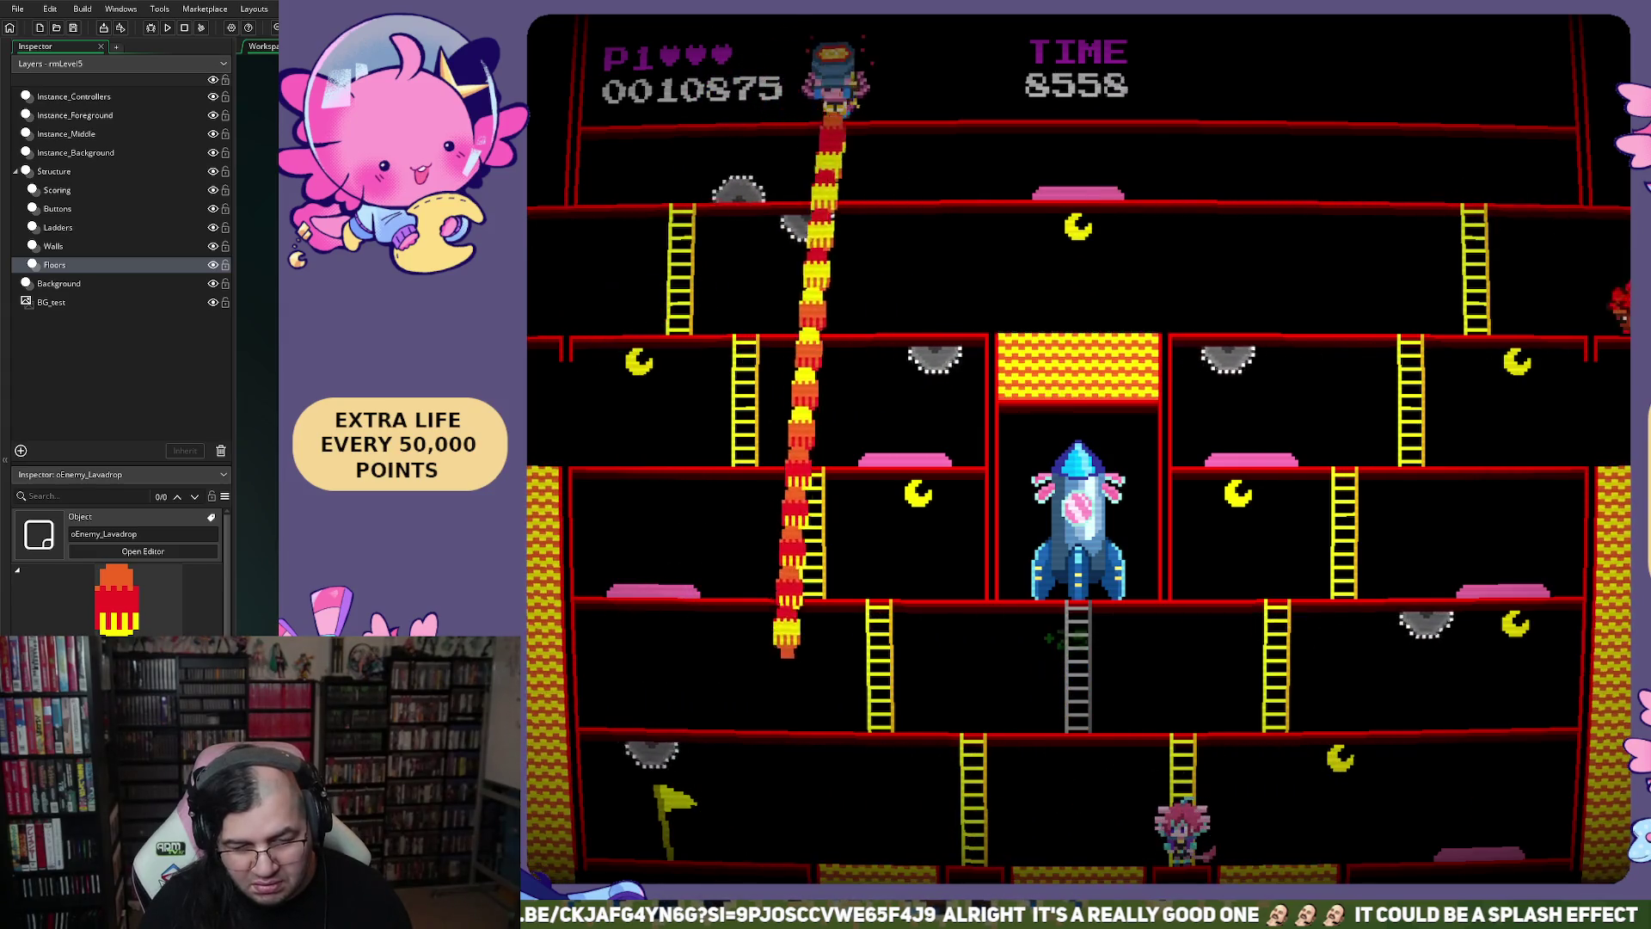
key(Right)
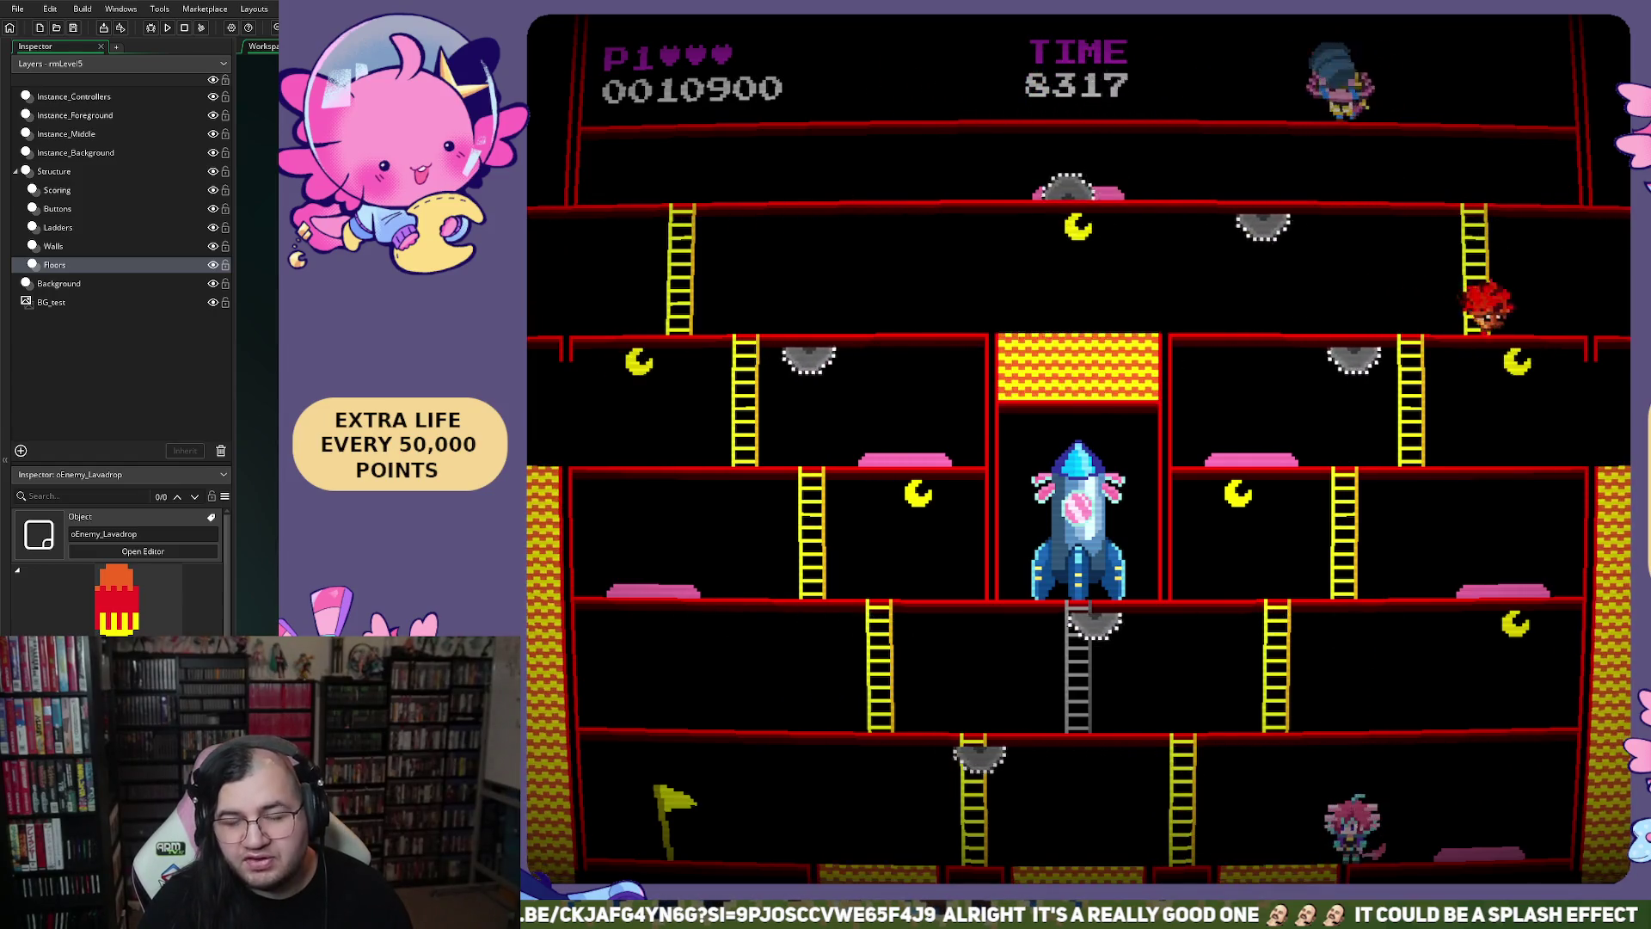
key(Right)
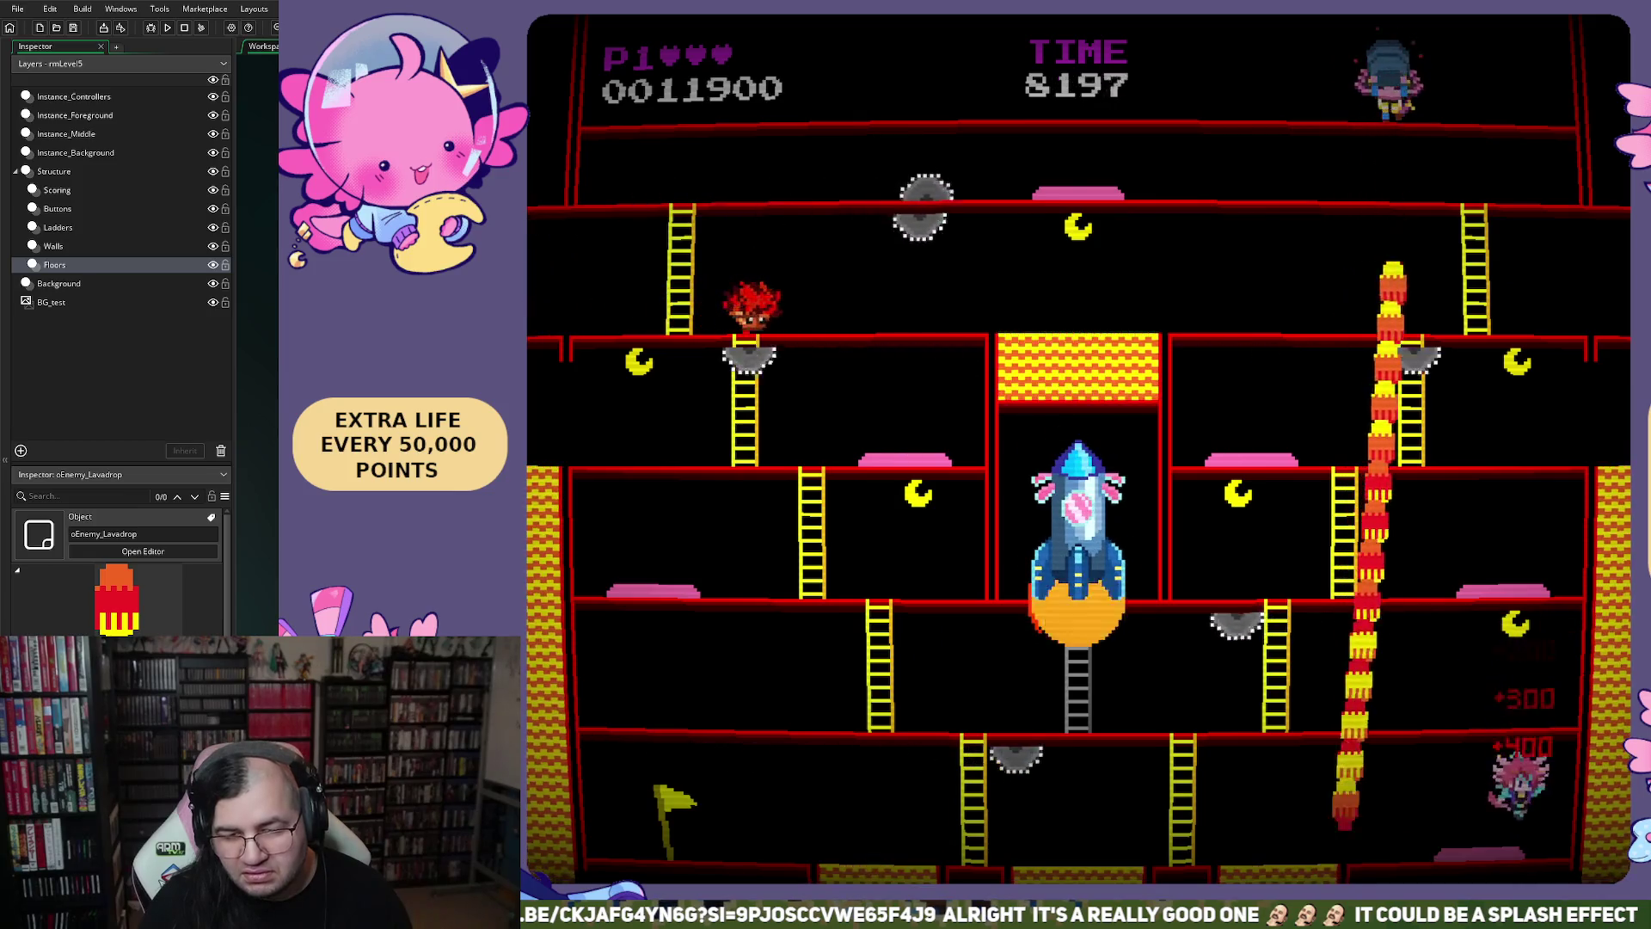
key(Left)
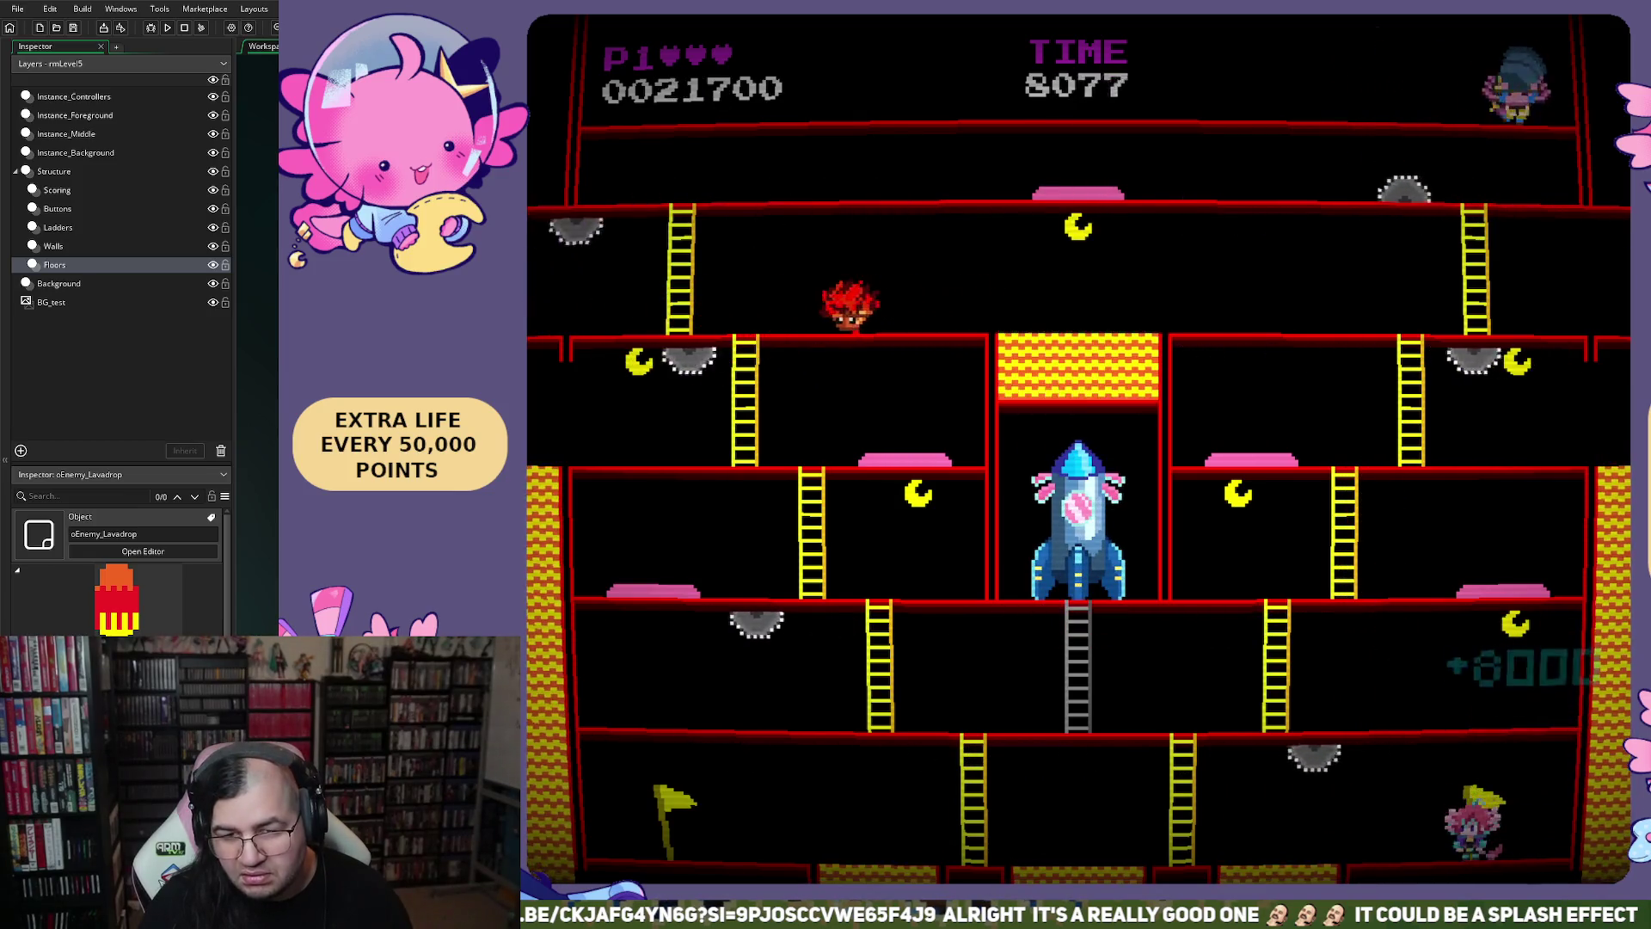
key(Left)
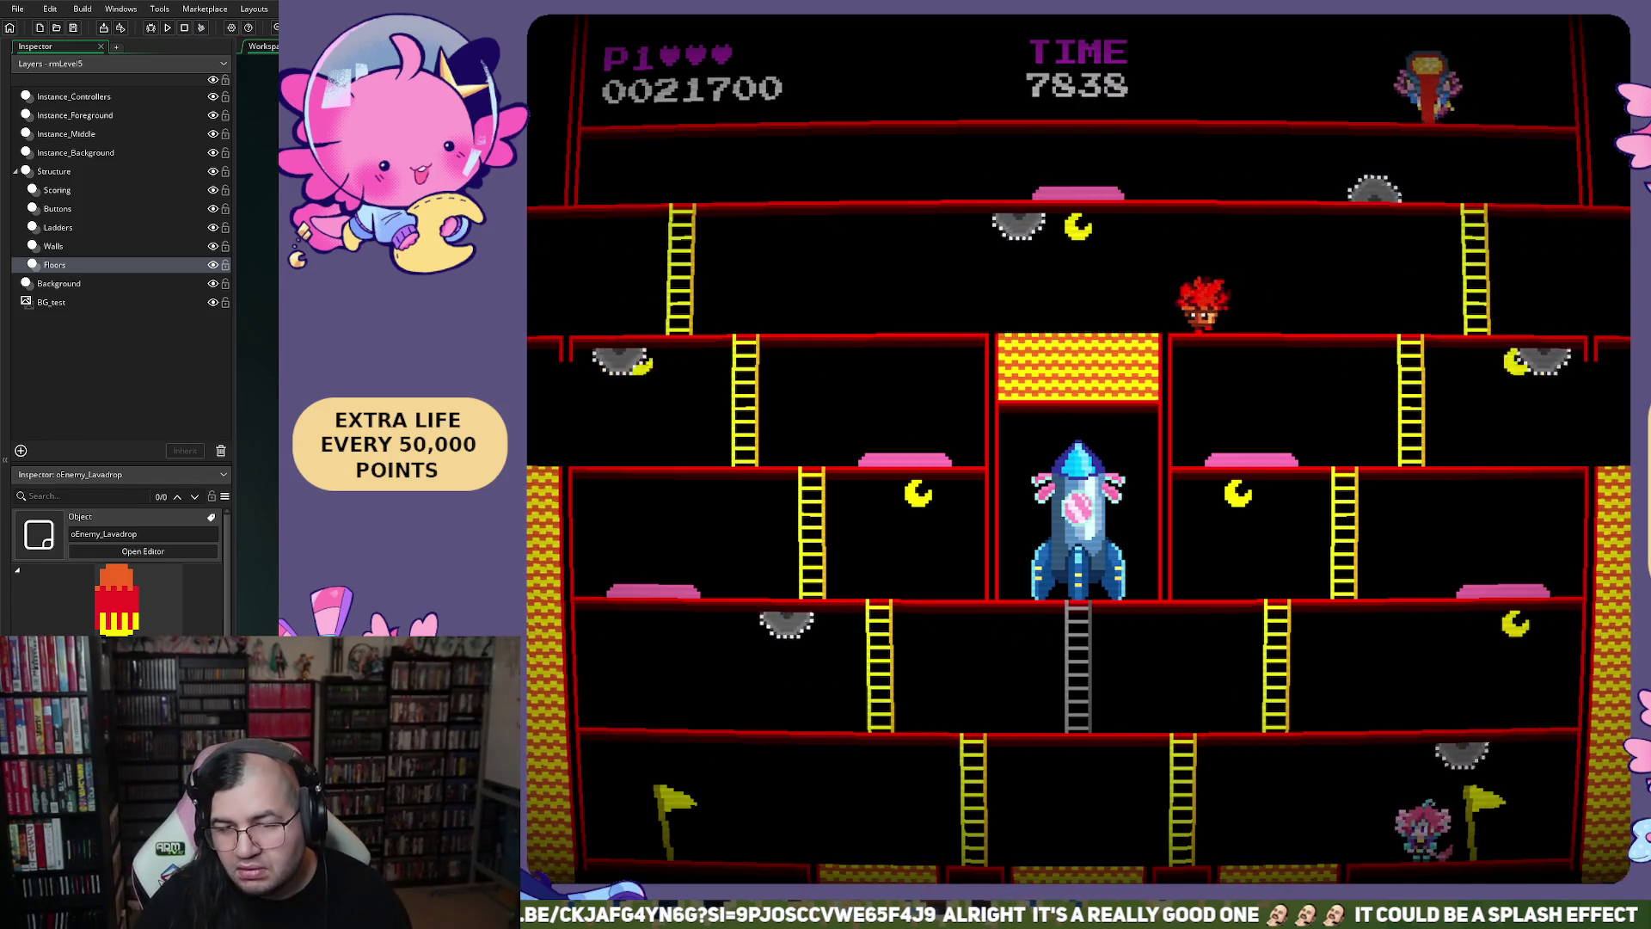
key(Left)
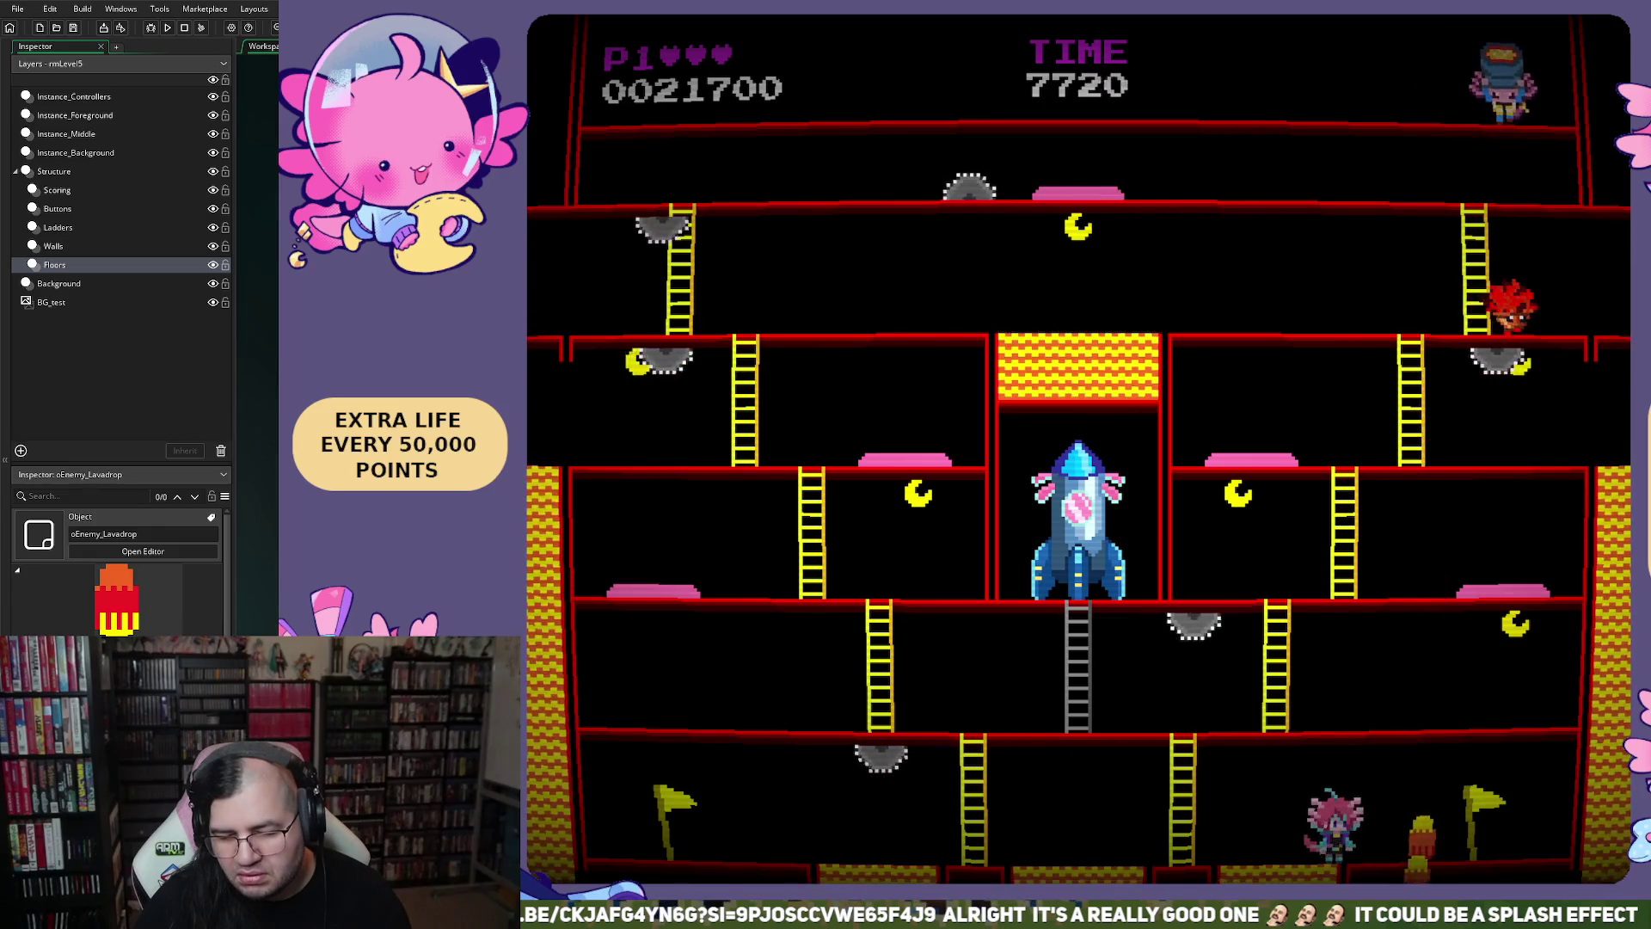
key(Escape)
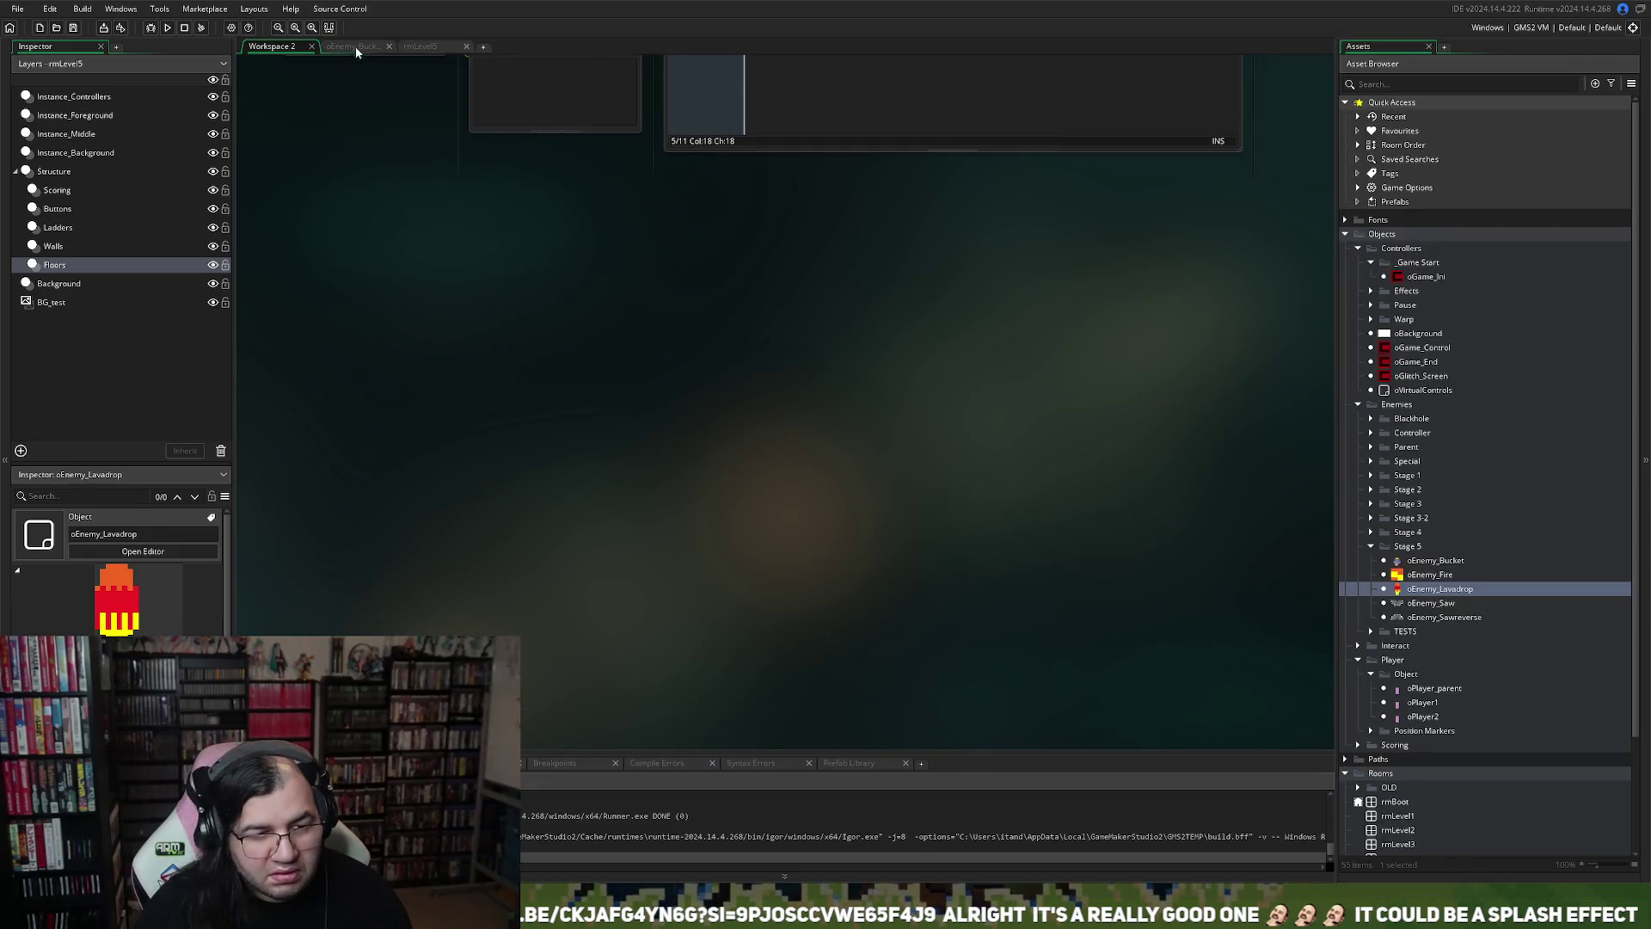
Change oEnemy_Lavadrop's Create-event image_speed from 0.5 to 0 and run the game
click(355, 46)
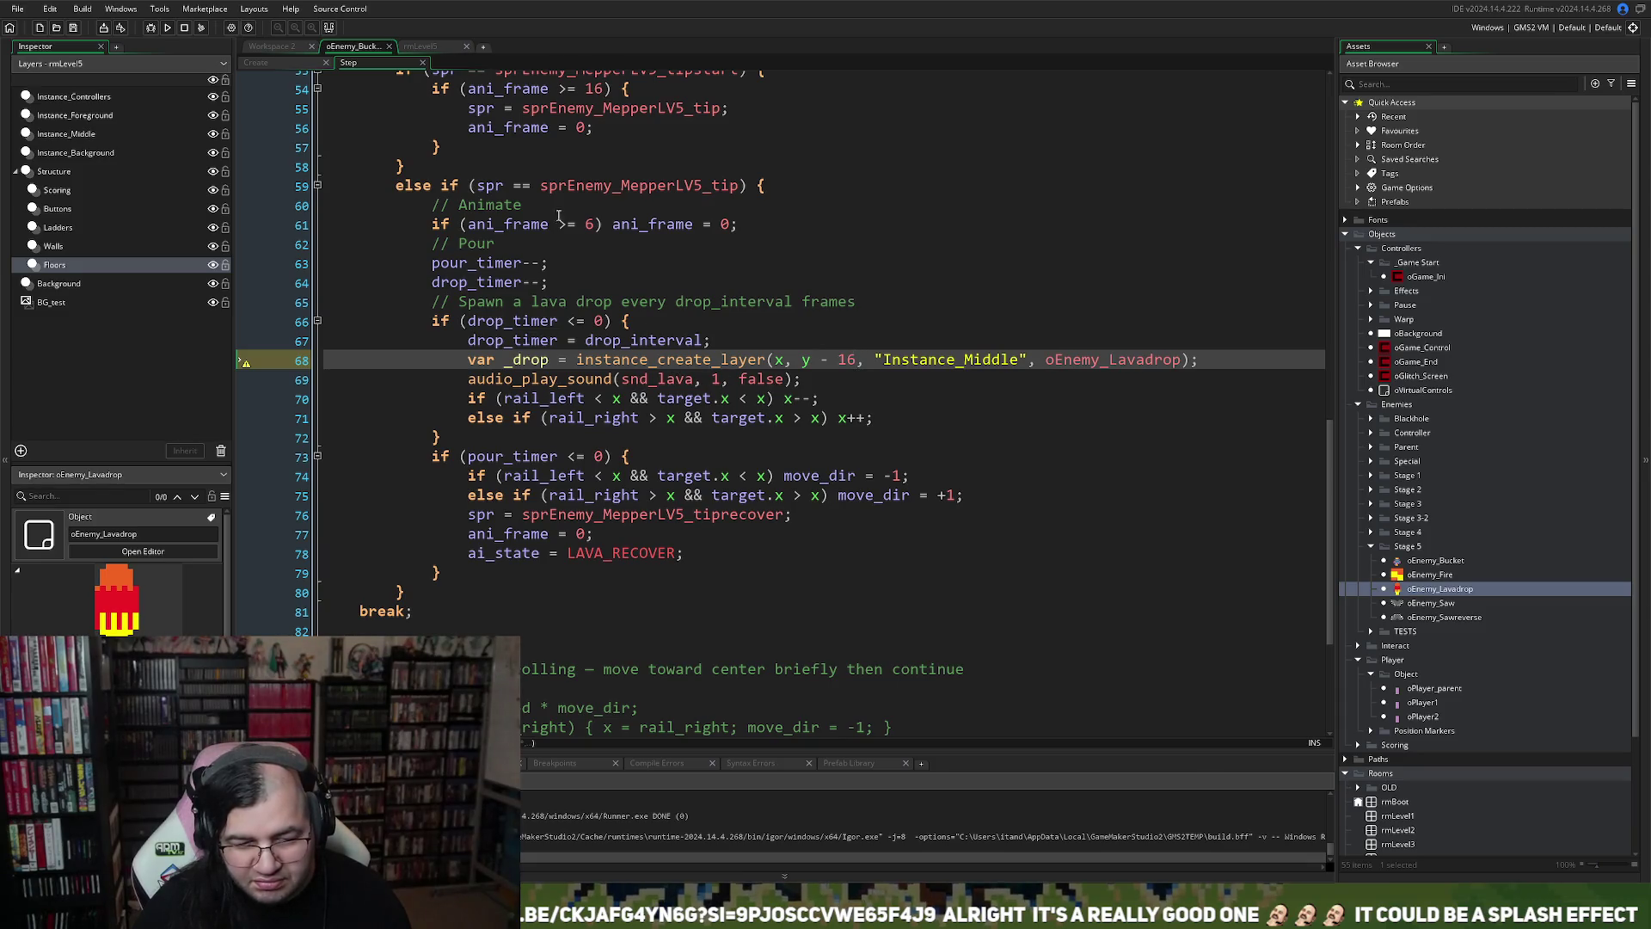
click(286, 63)
click(282, 48)
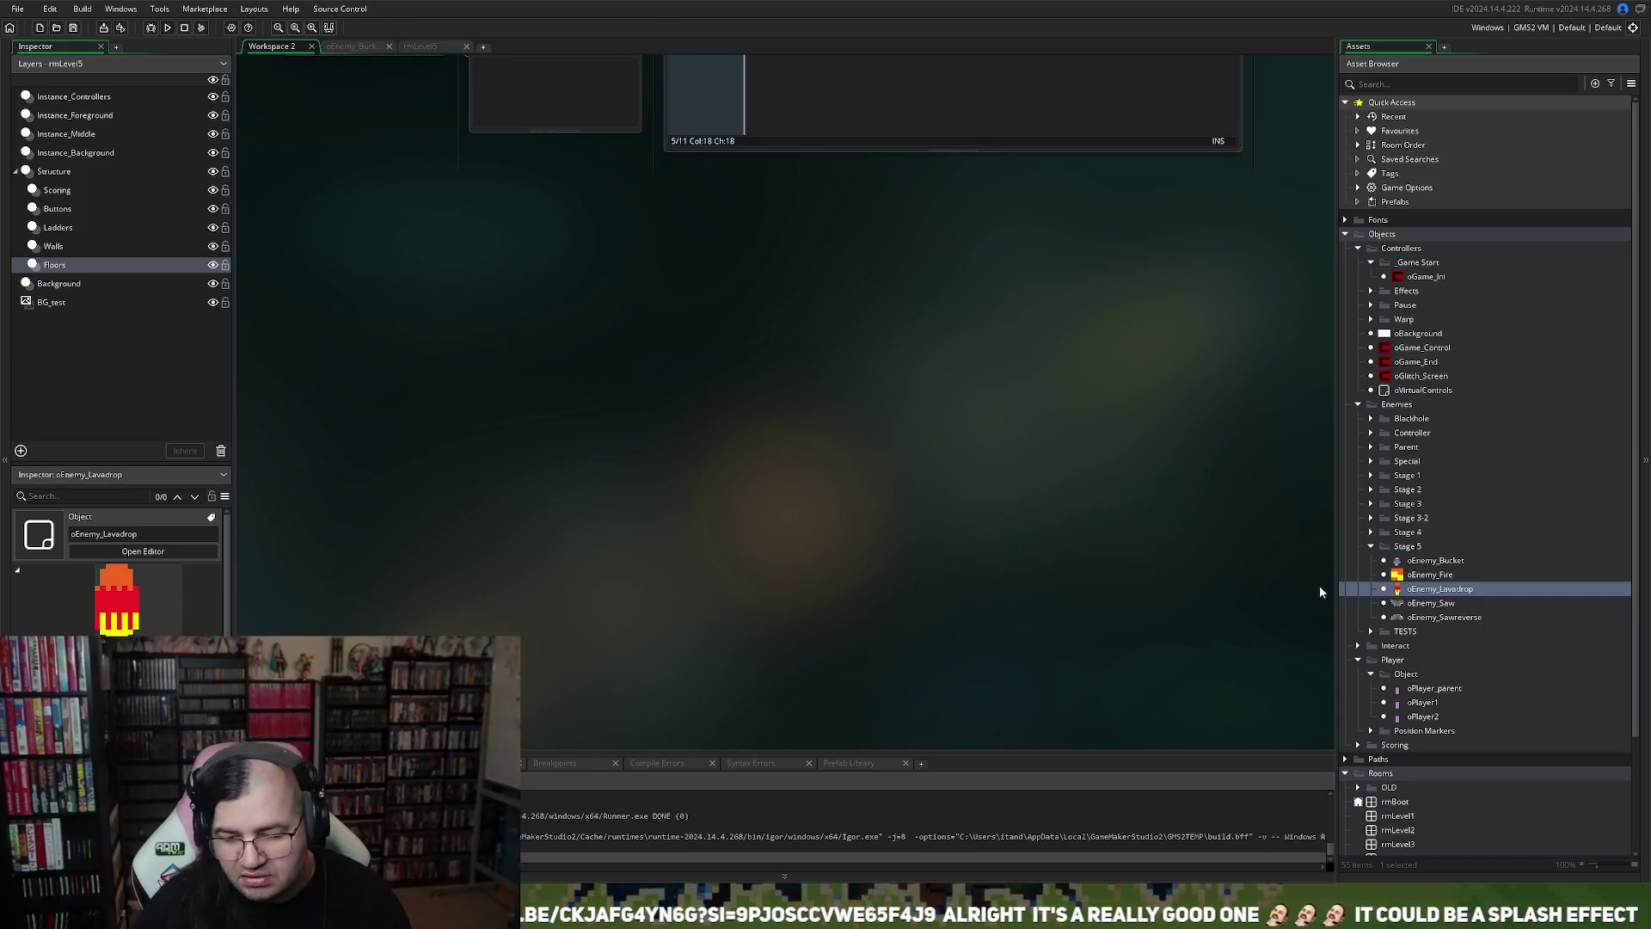
double_click(1420, 591)
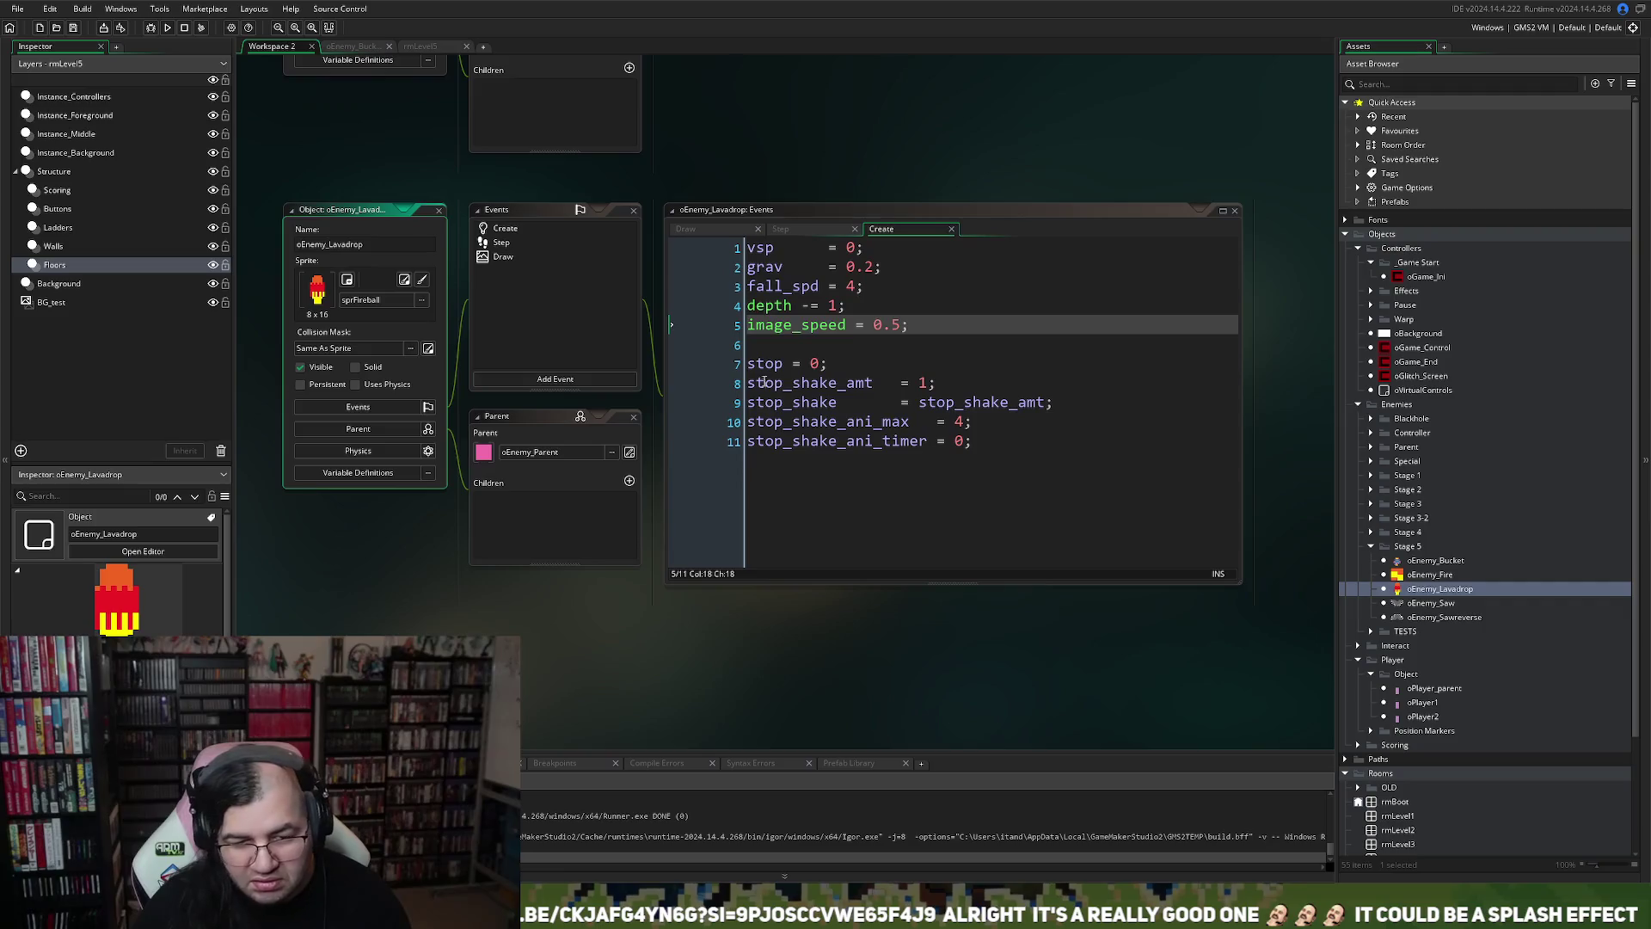
double_click(891, 323)
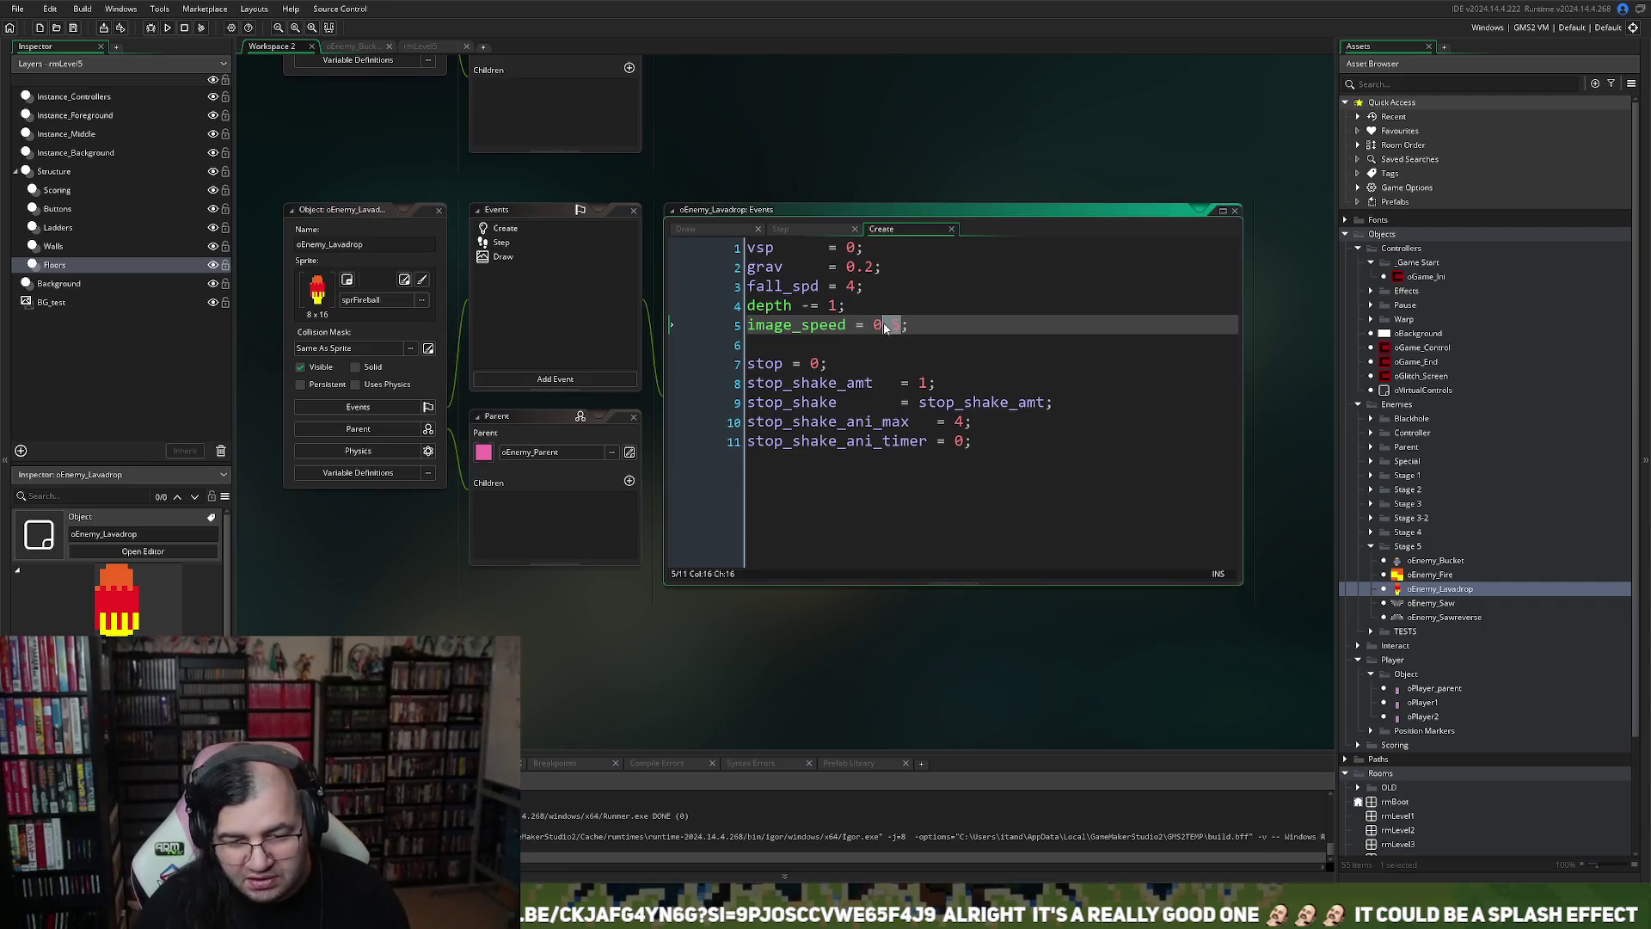
click(169, 28)
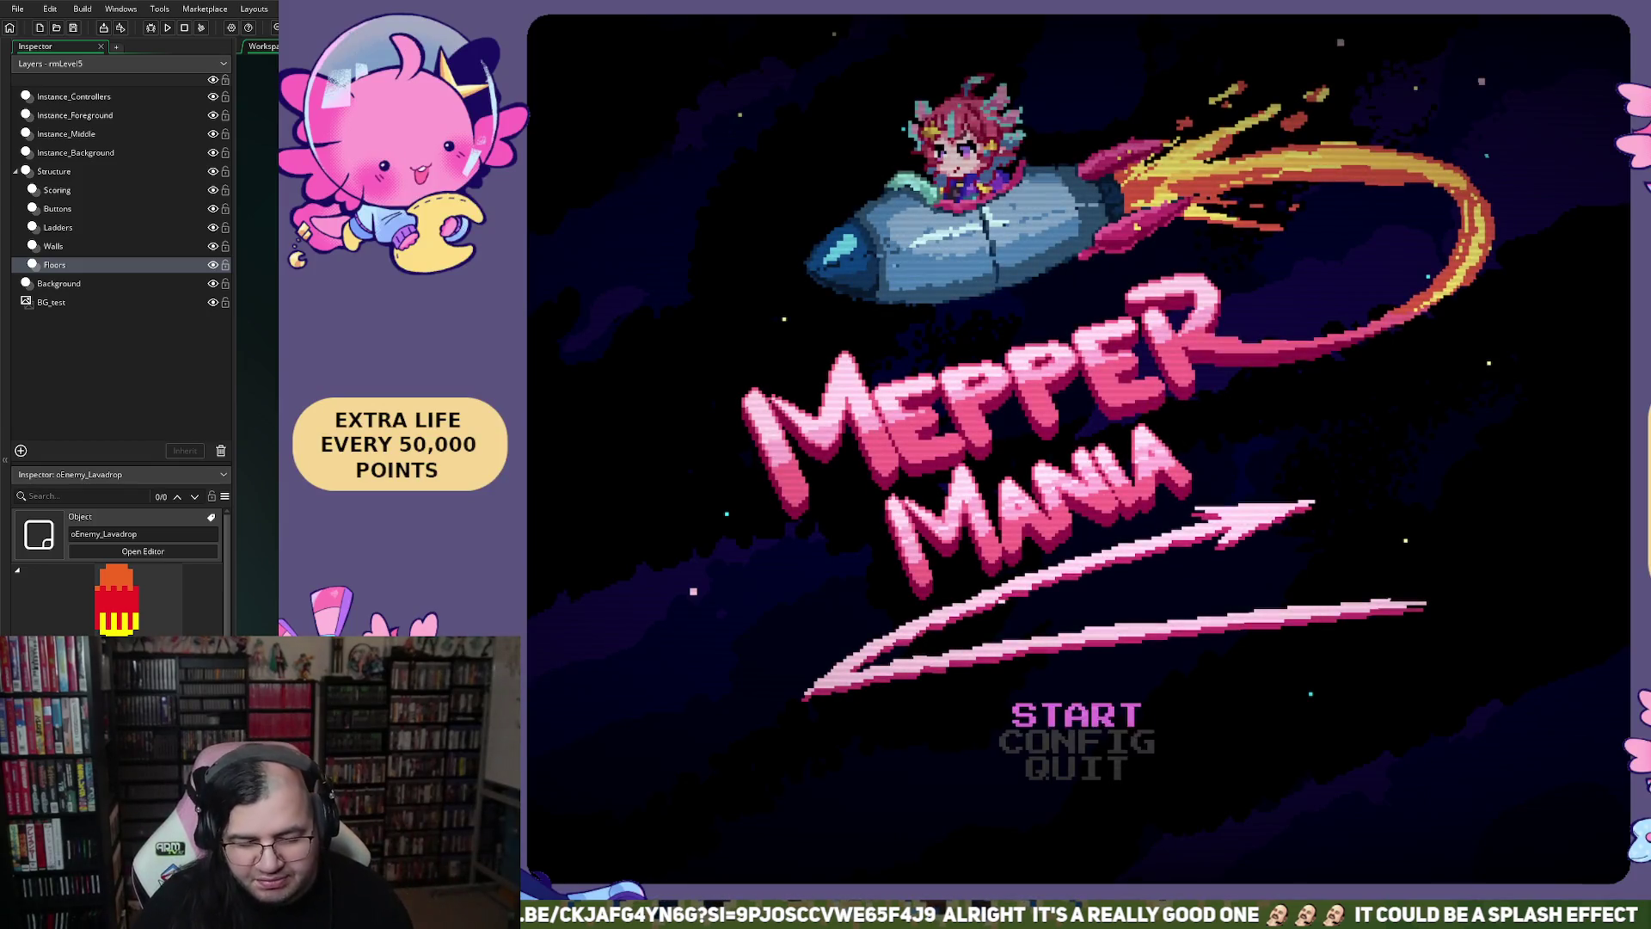
key(Return)
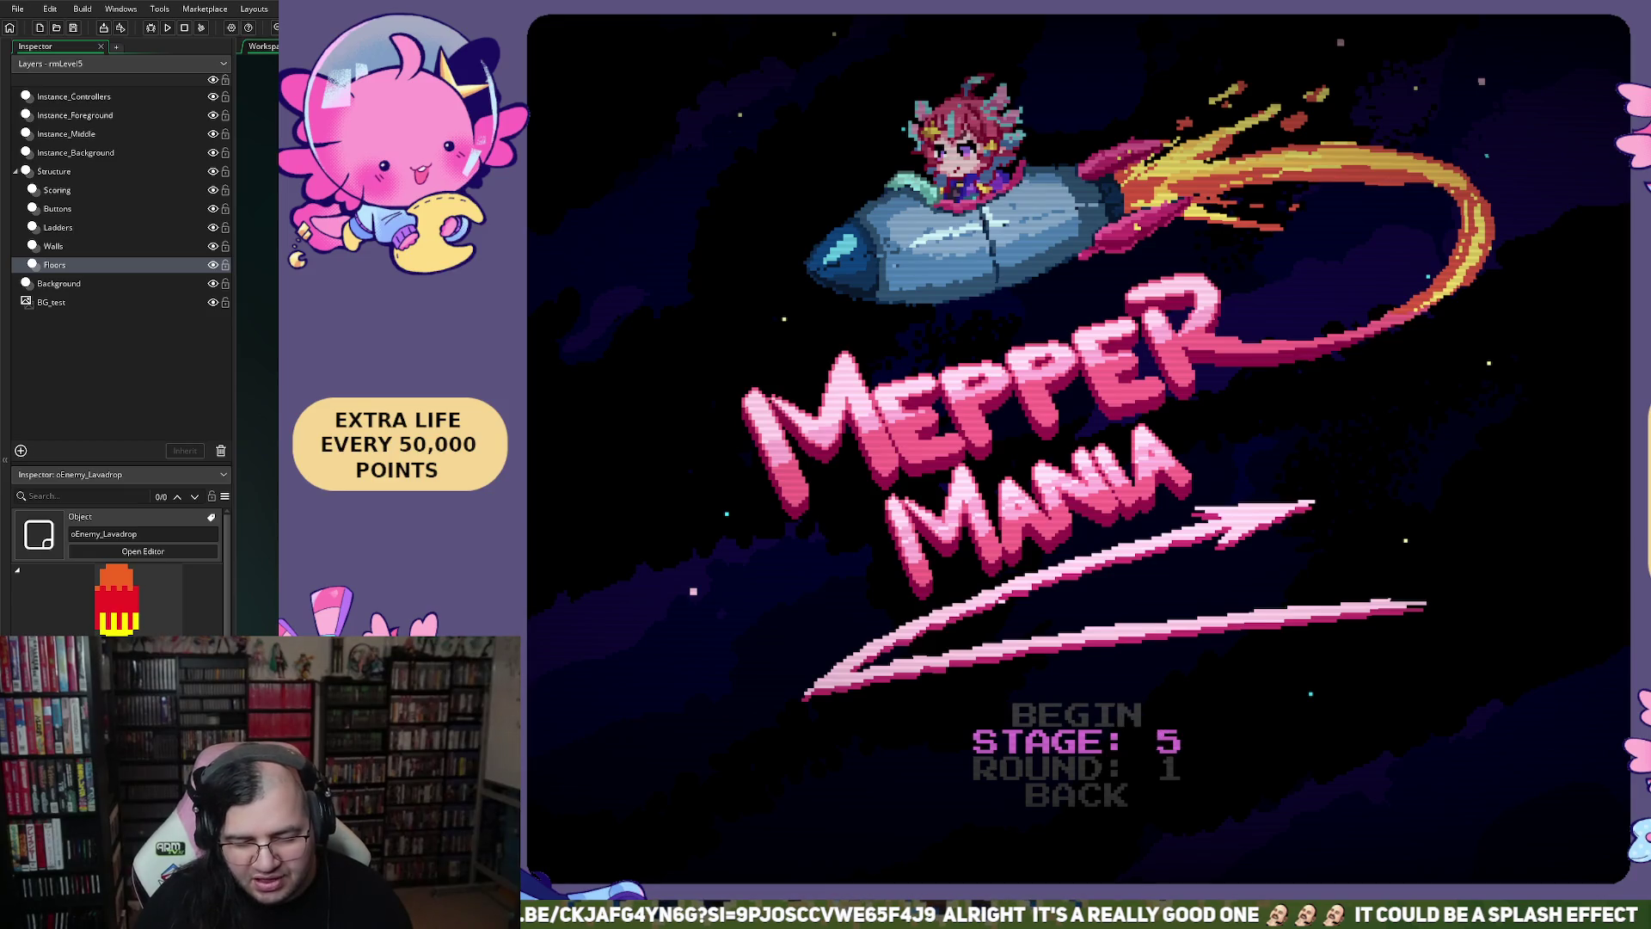
key(Up)
key(Return)
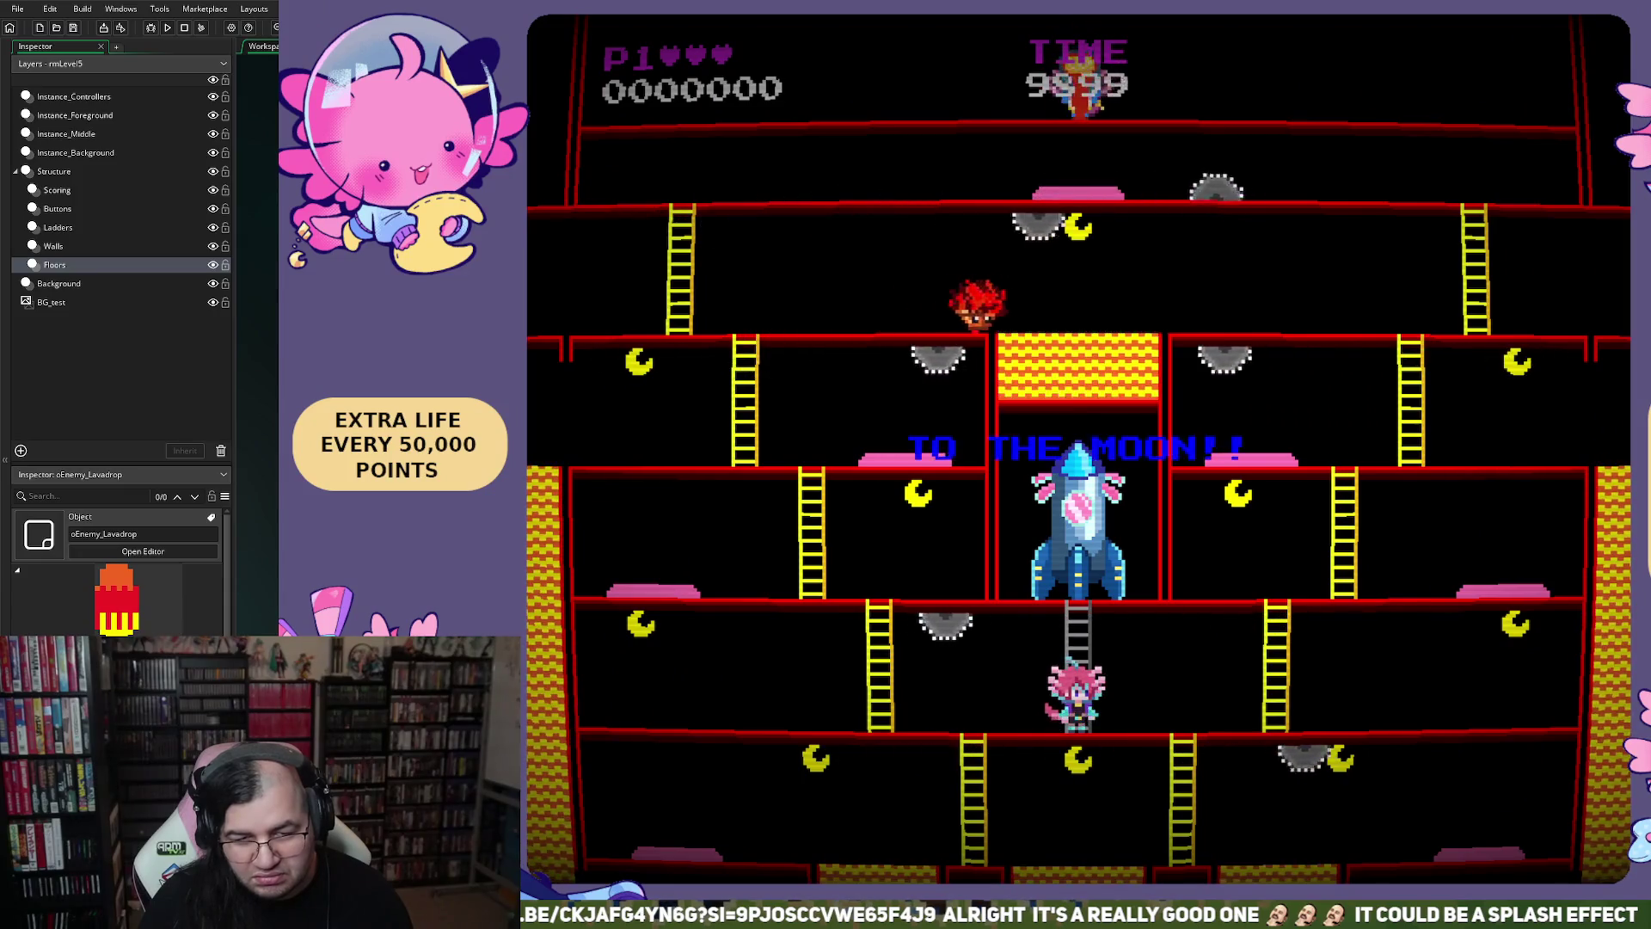
key(Left)
key(space)
key(Right)
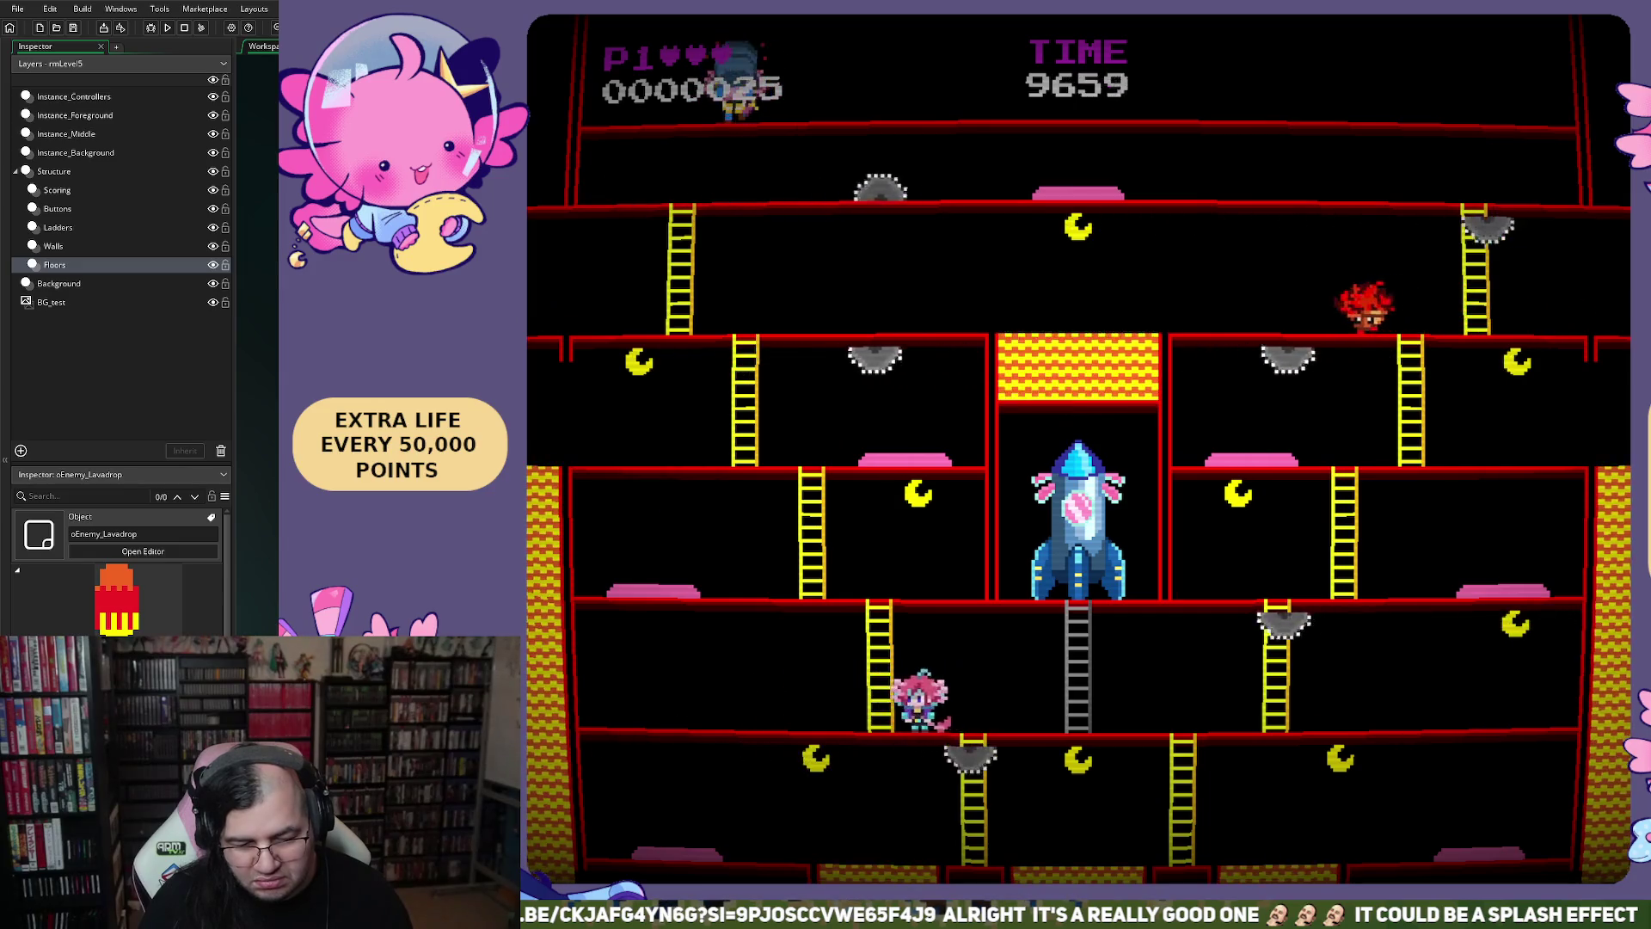
key(Down)
key(Left)
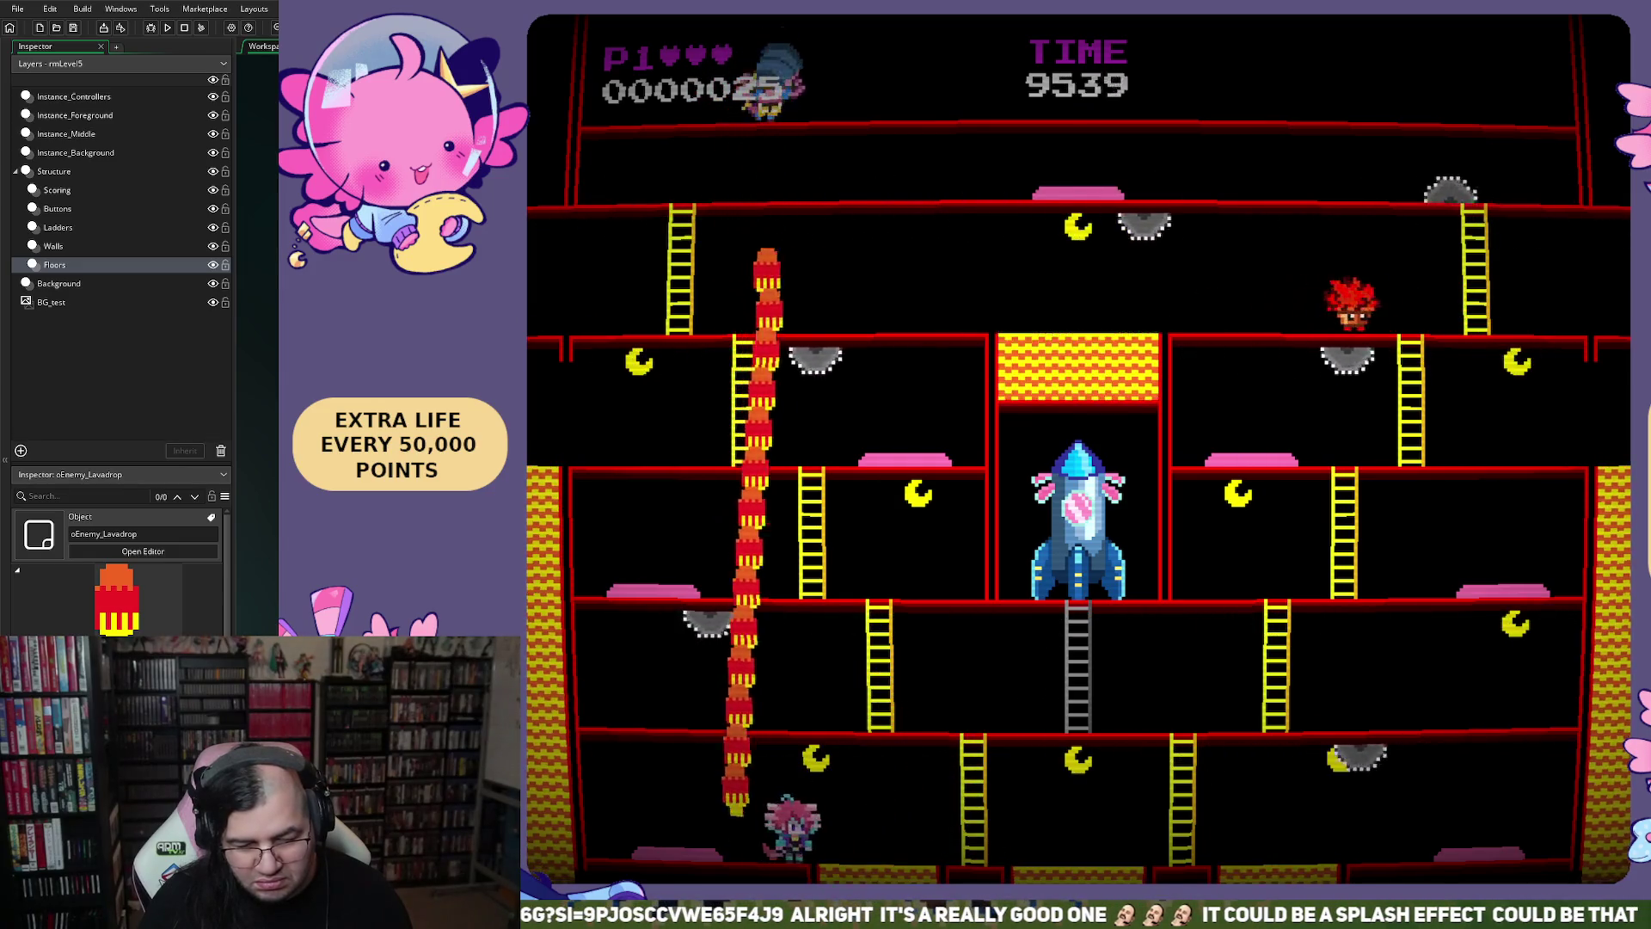
key(Right)
key(Right)
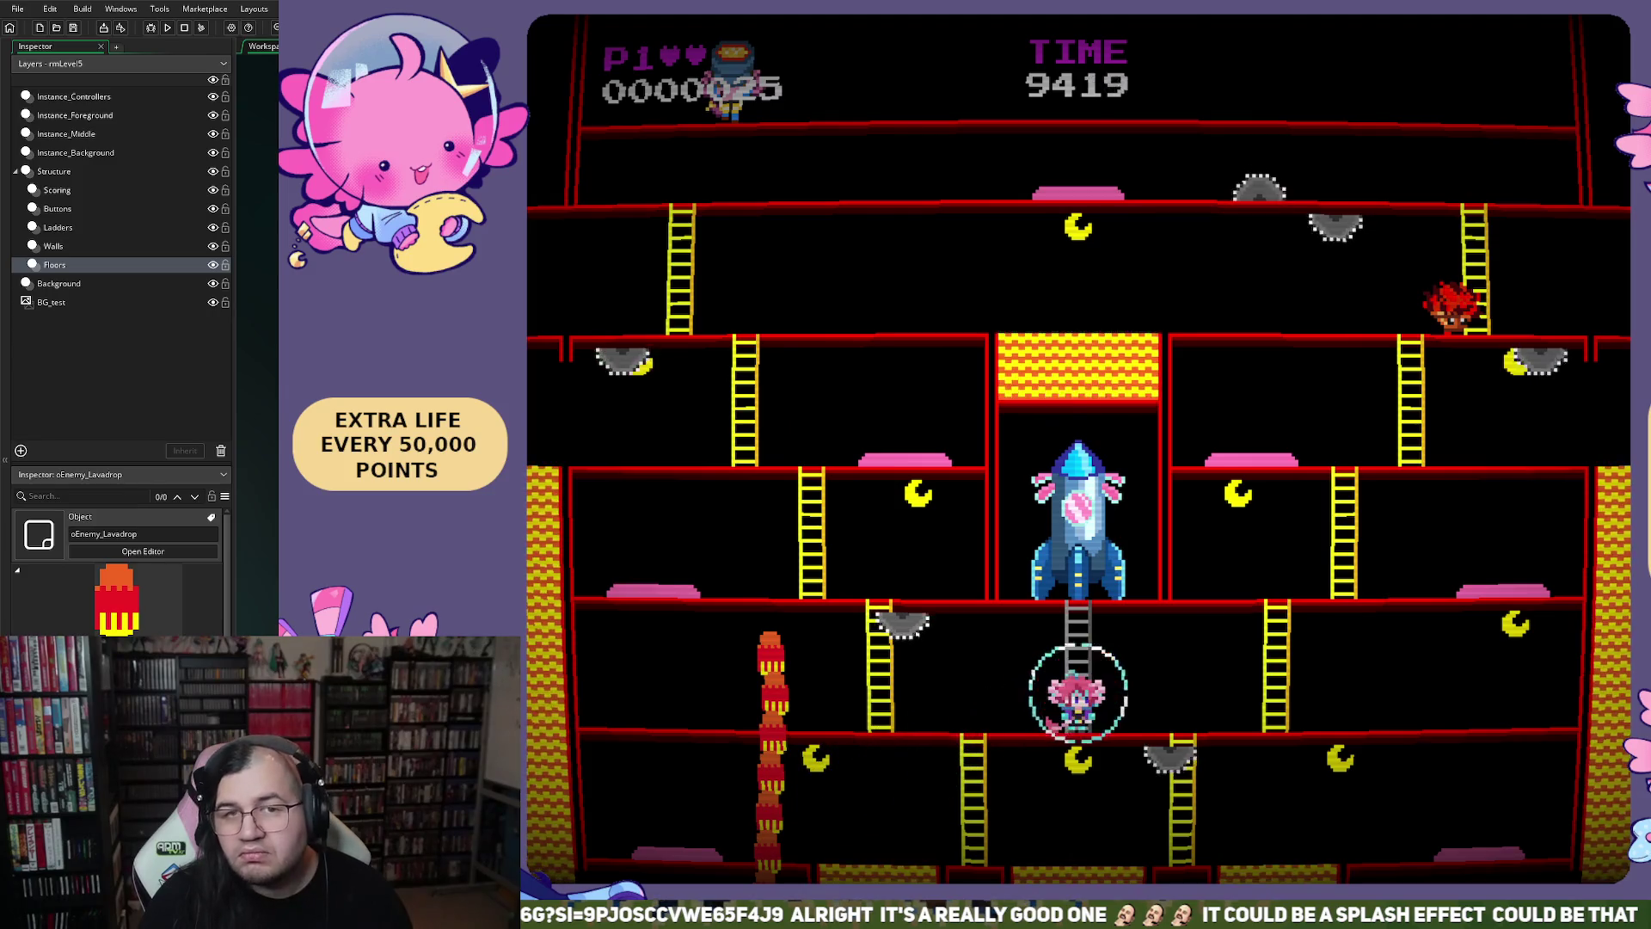
key(Left)
key(Down)
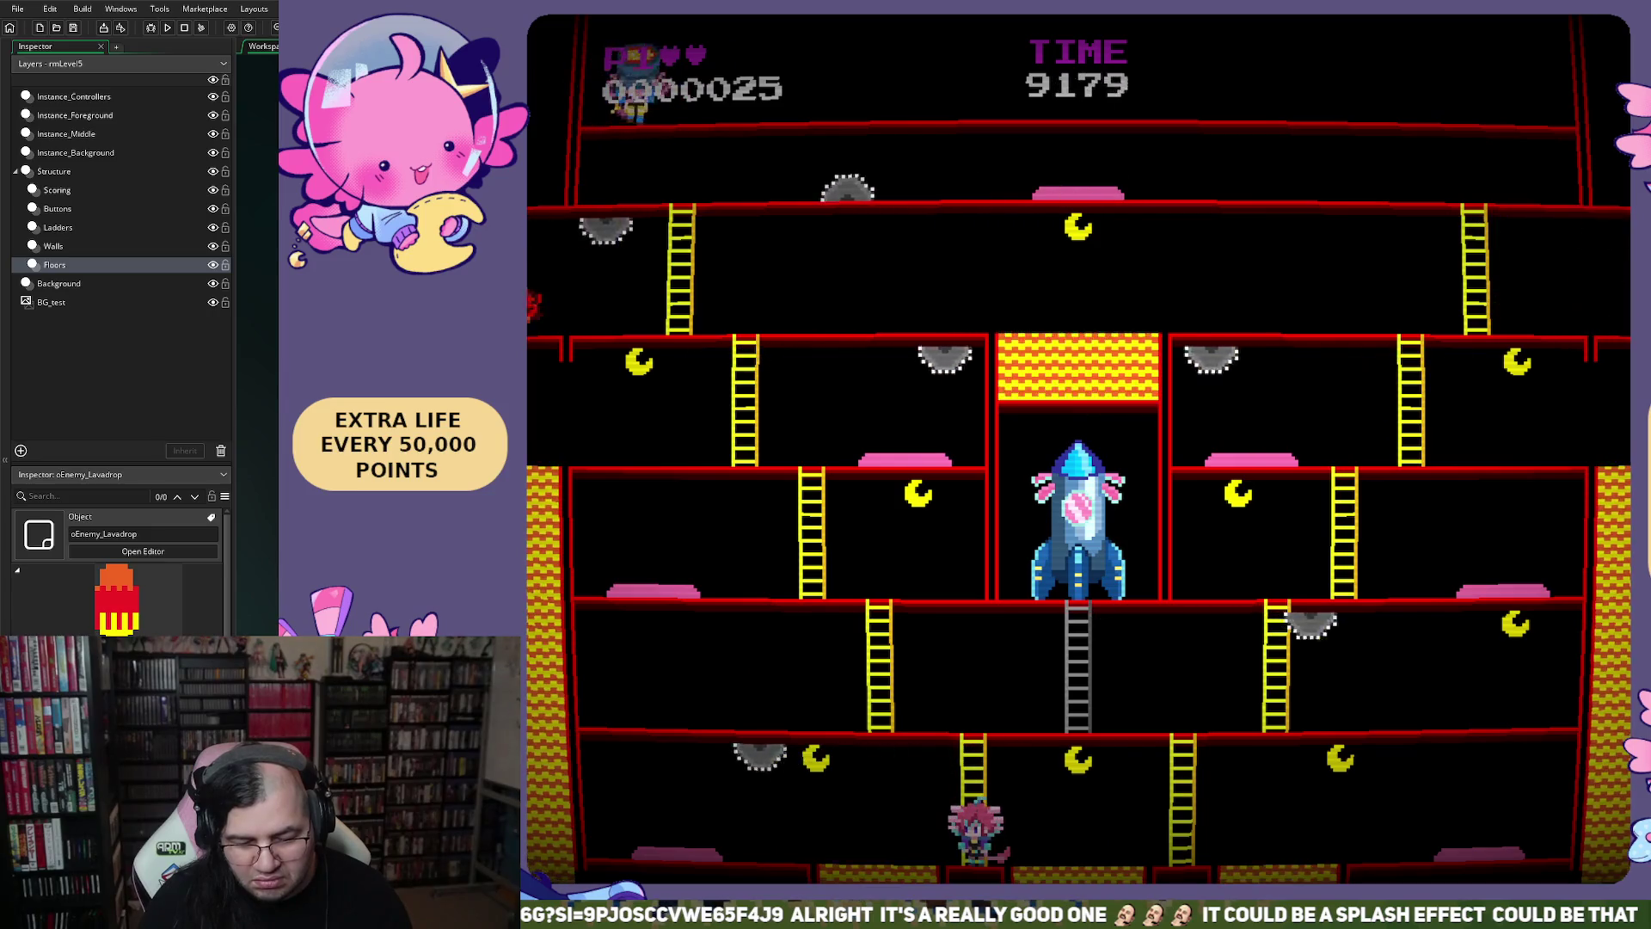
key(Left)
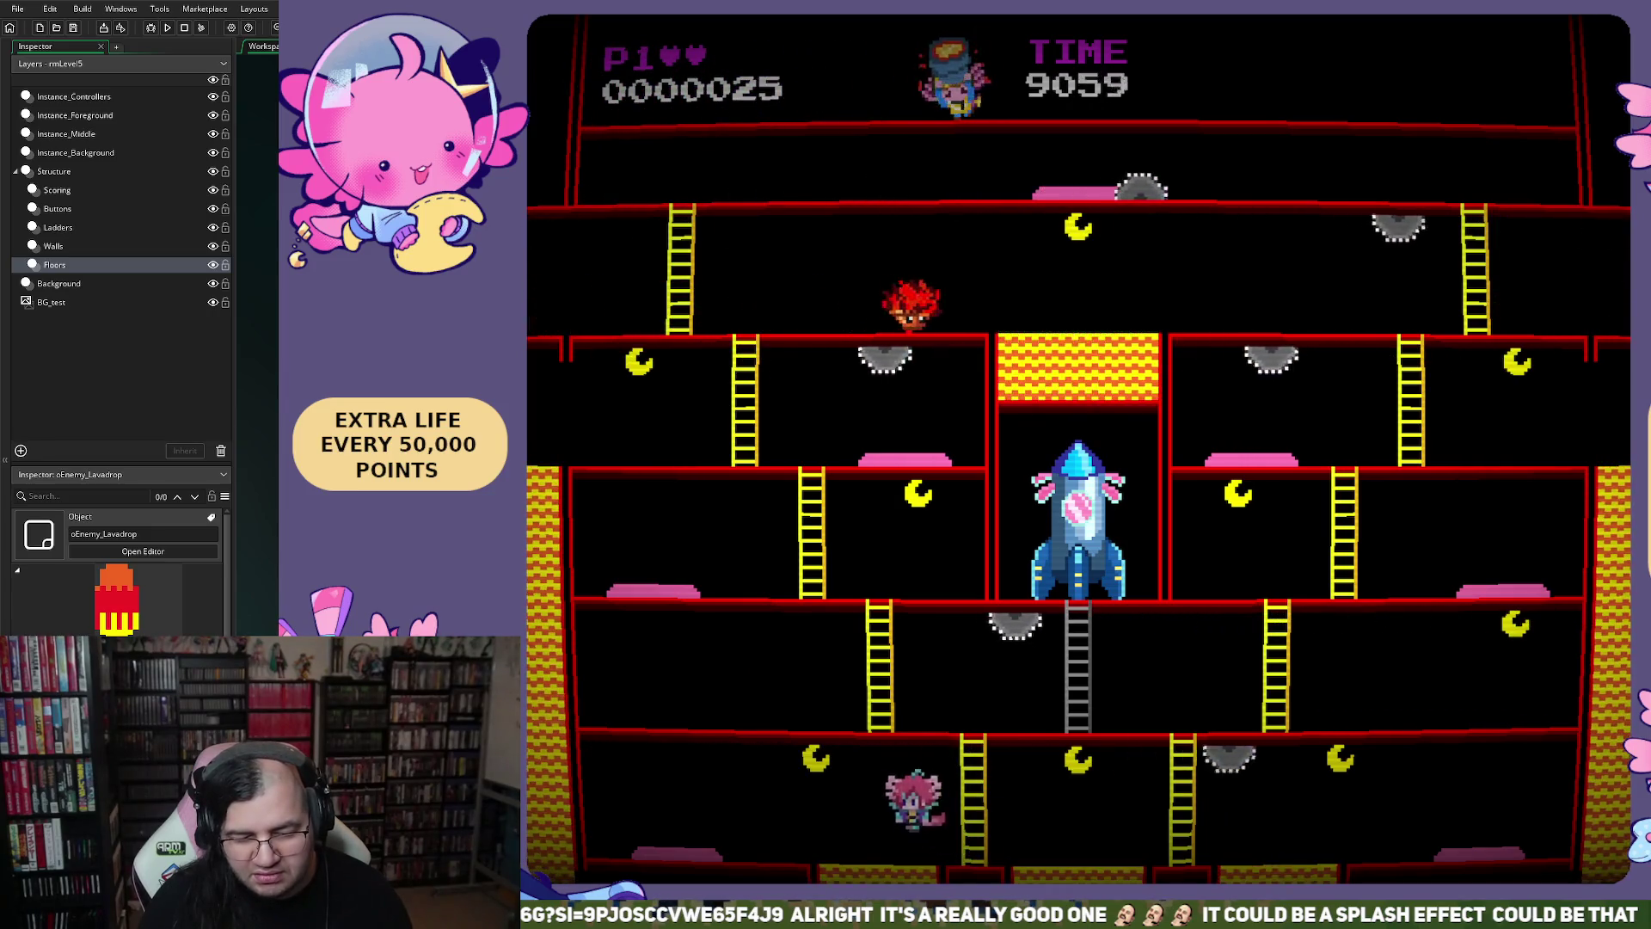
key(Left)
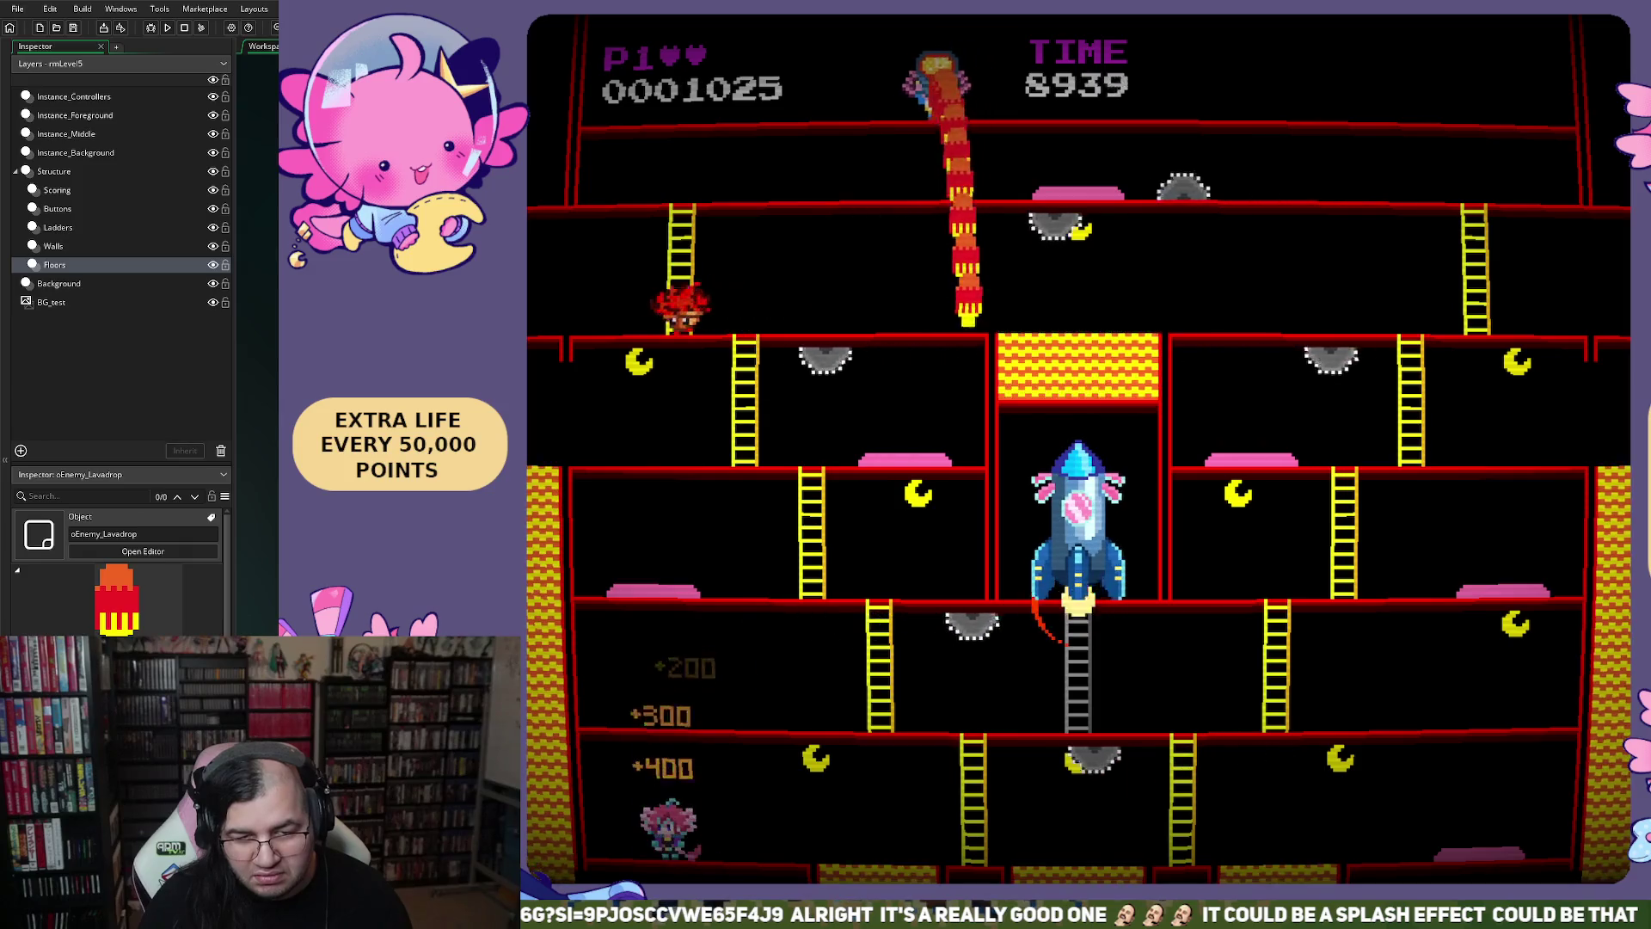
key(Left)
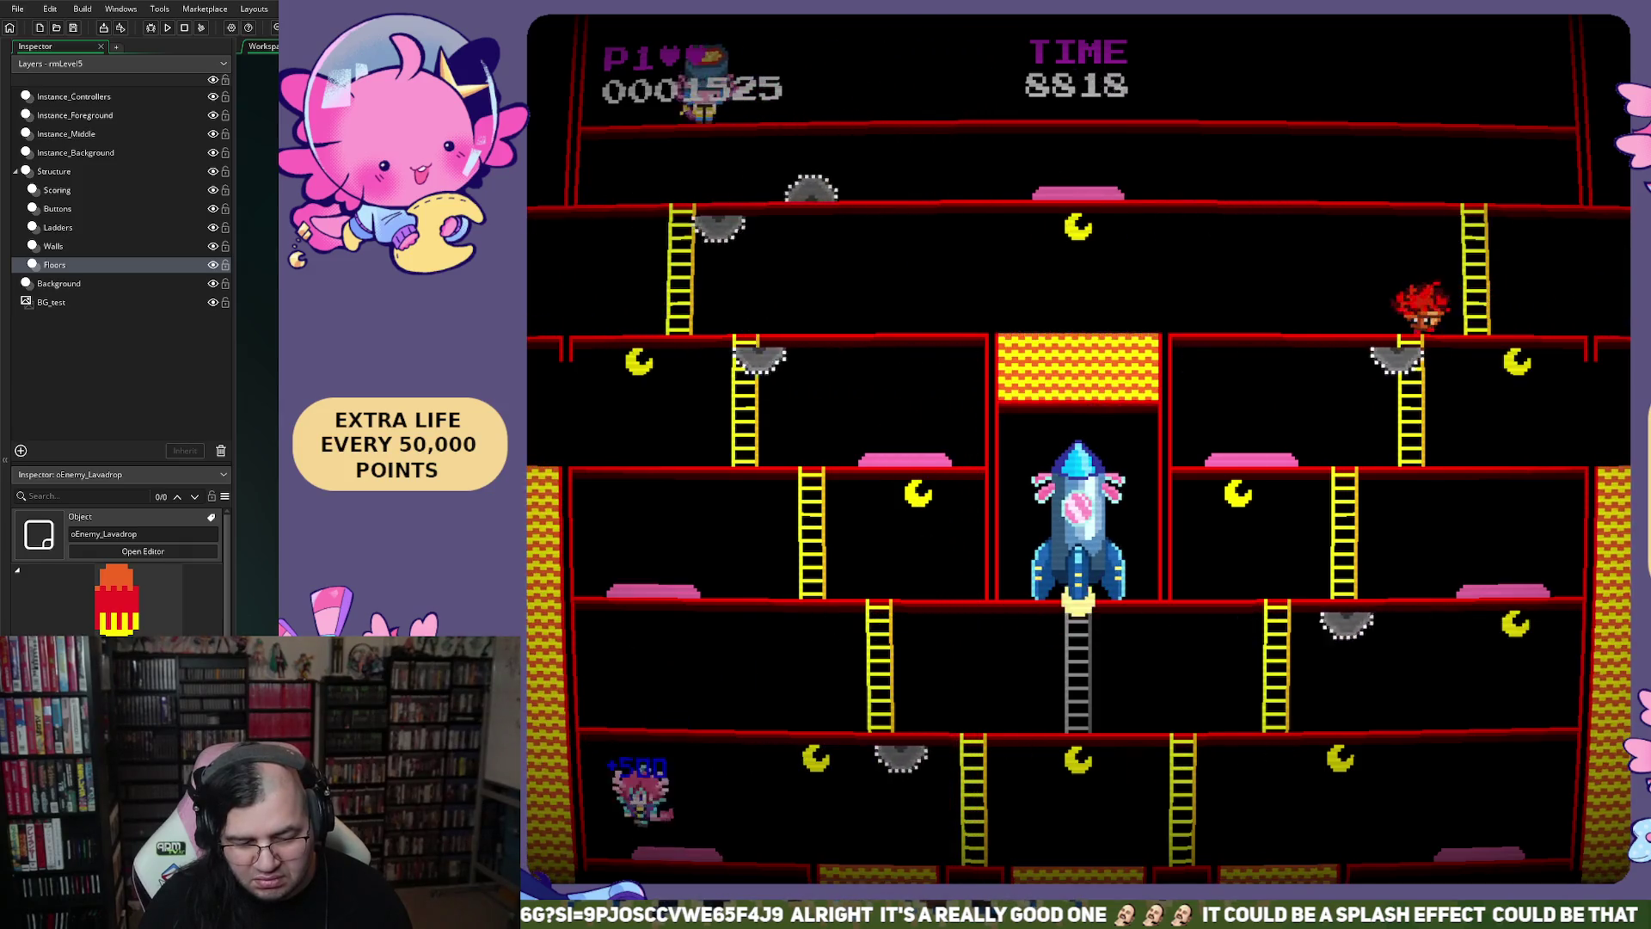
key(Right)
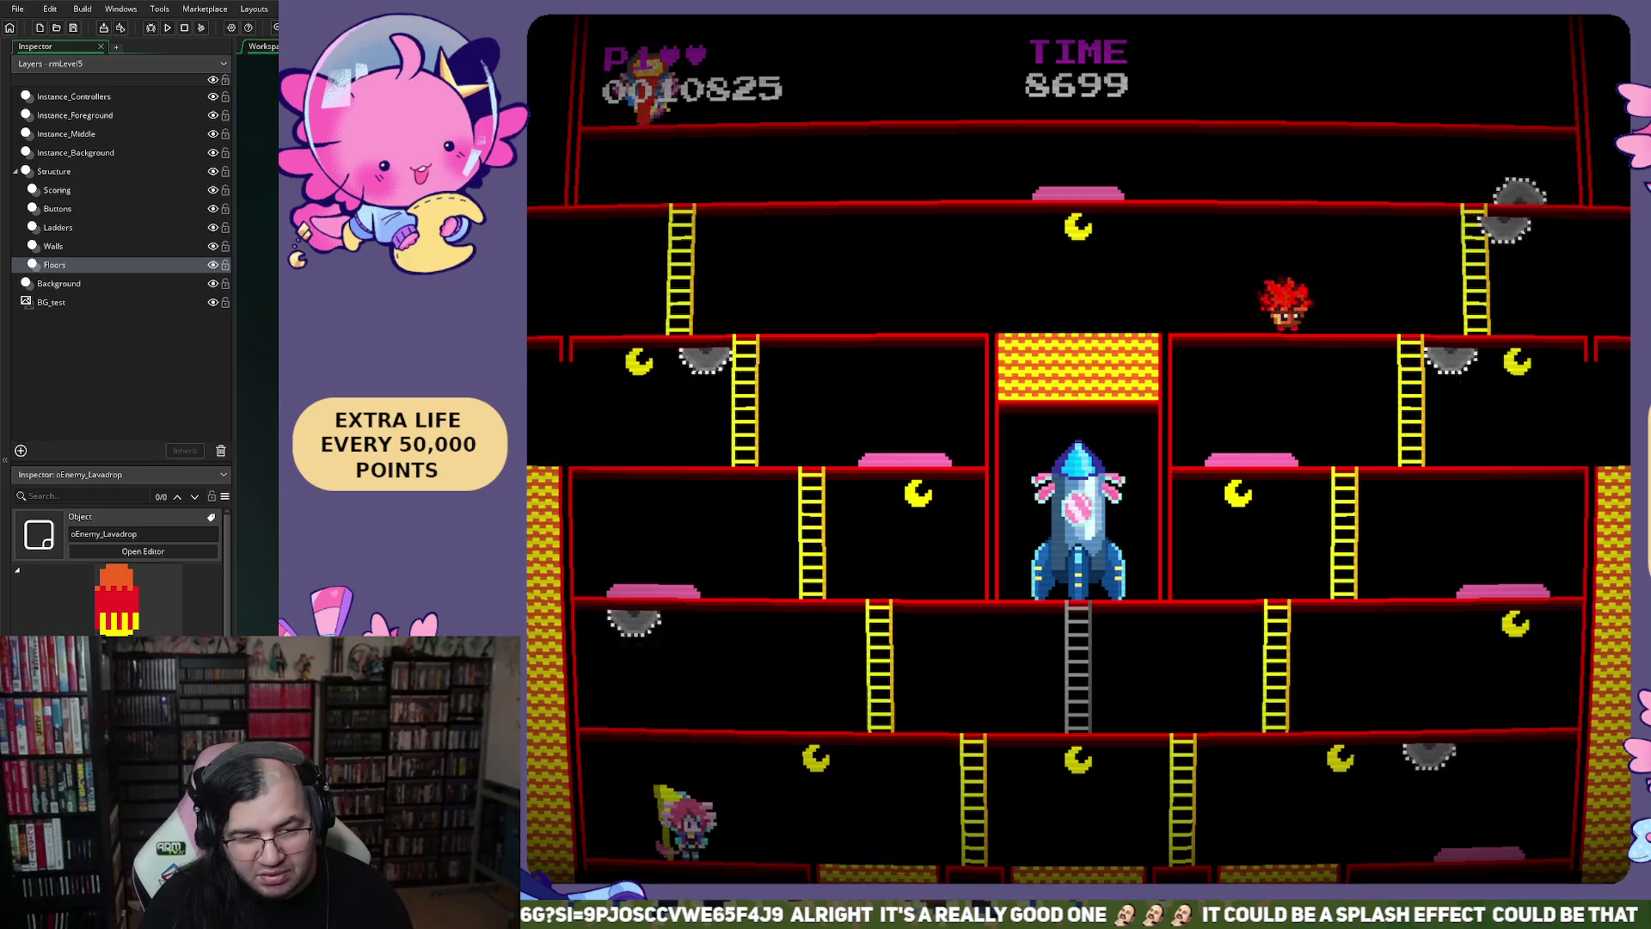
key(Right)
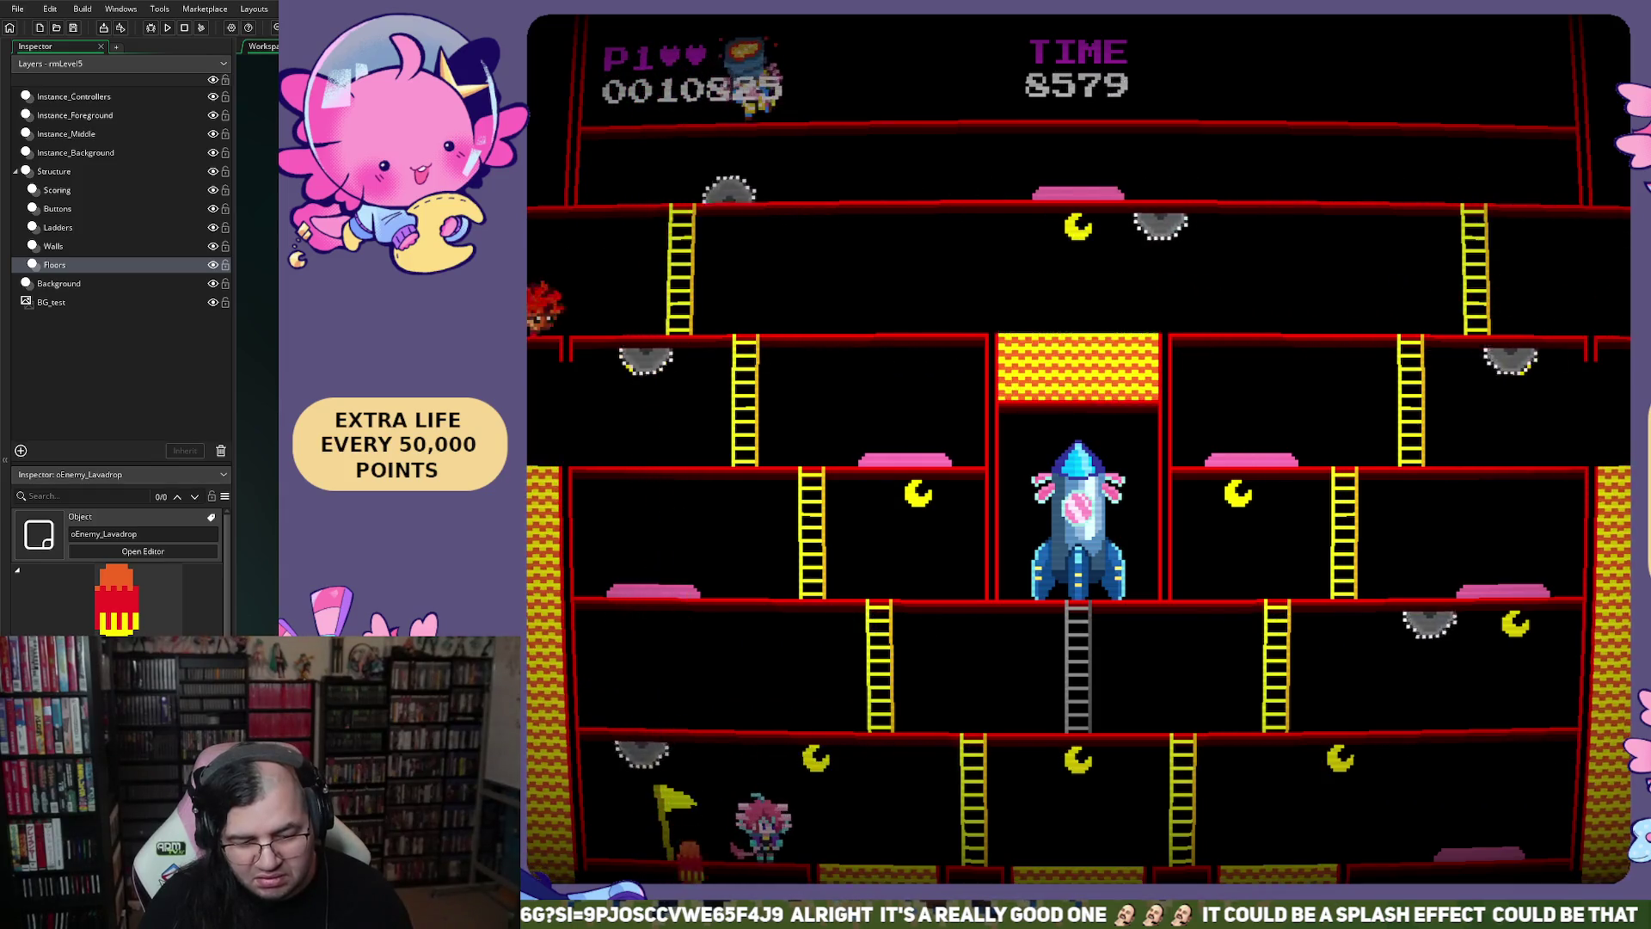
key(Left)
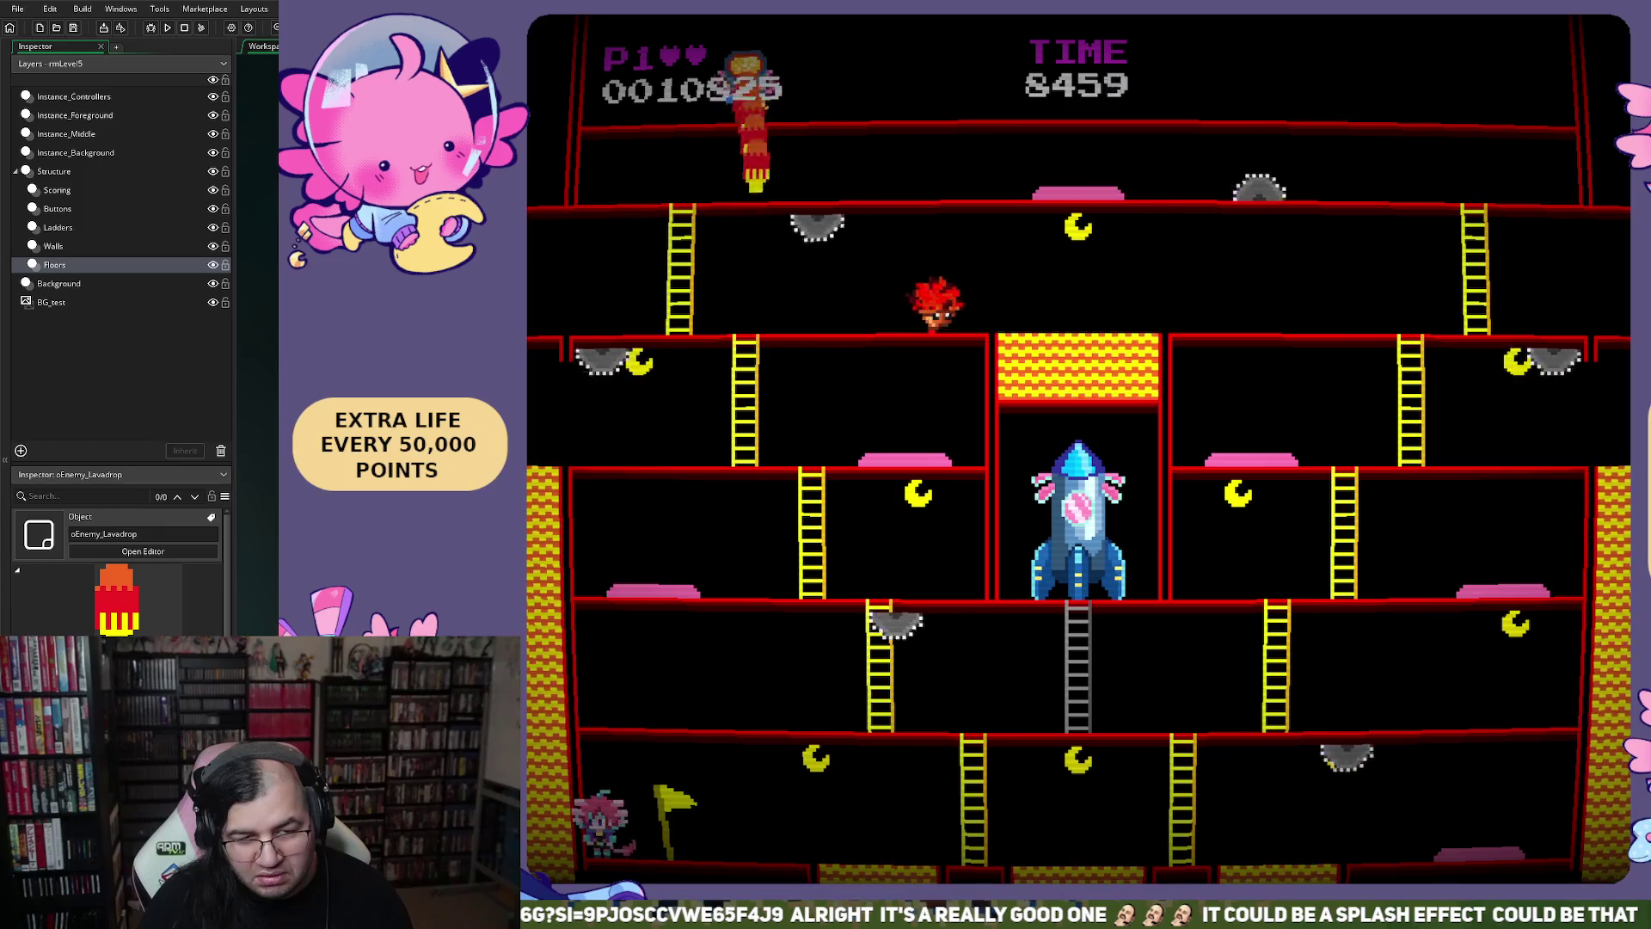
key(Right)
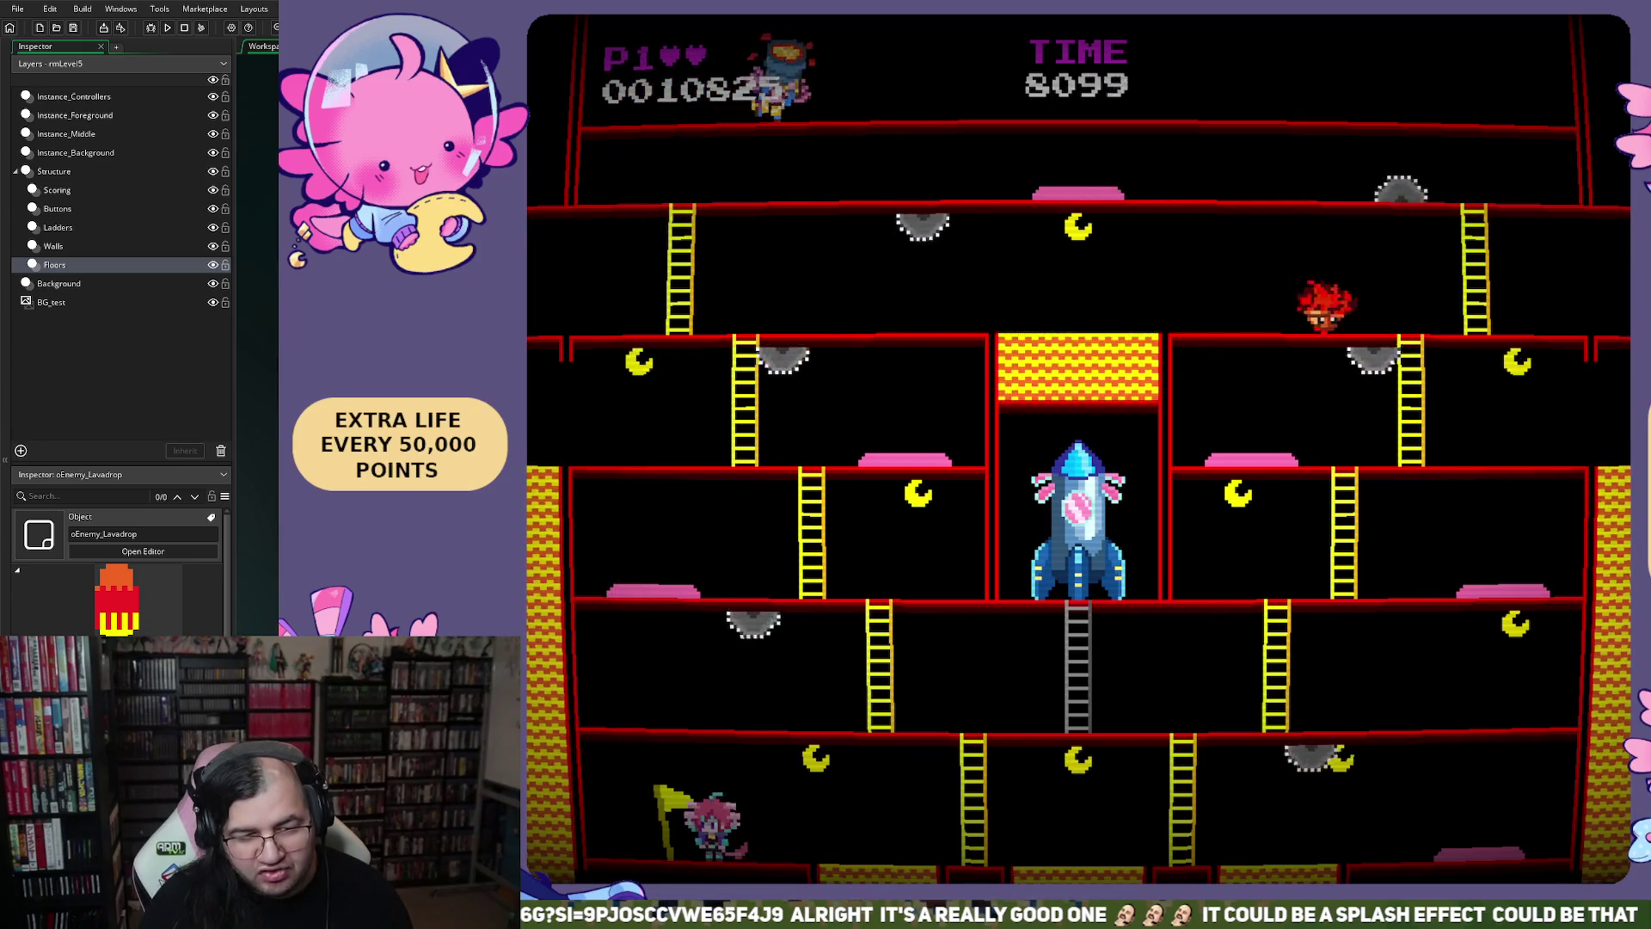
key(Left)
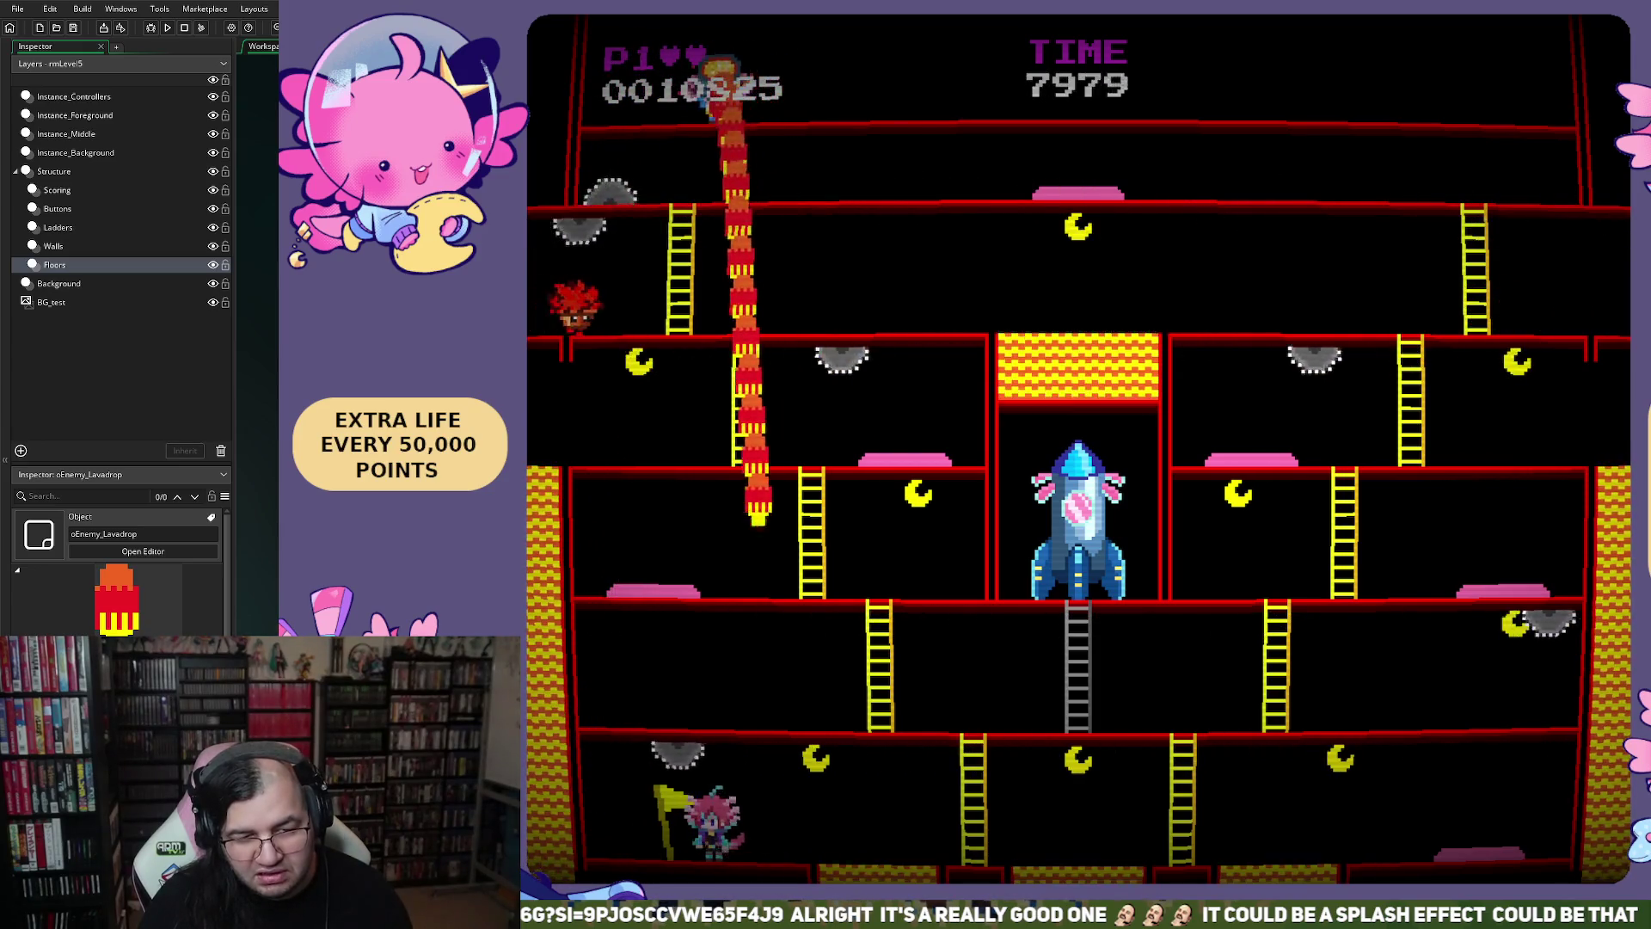
key(Right)
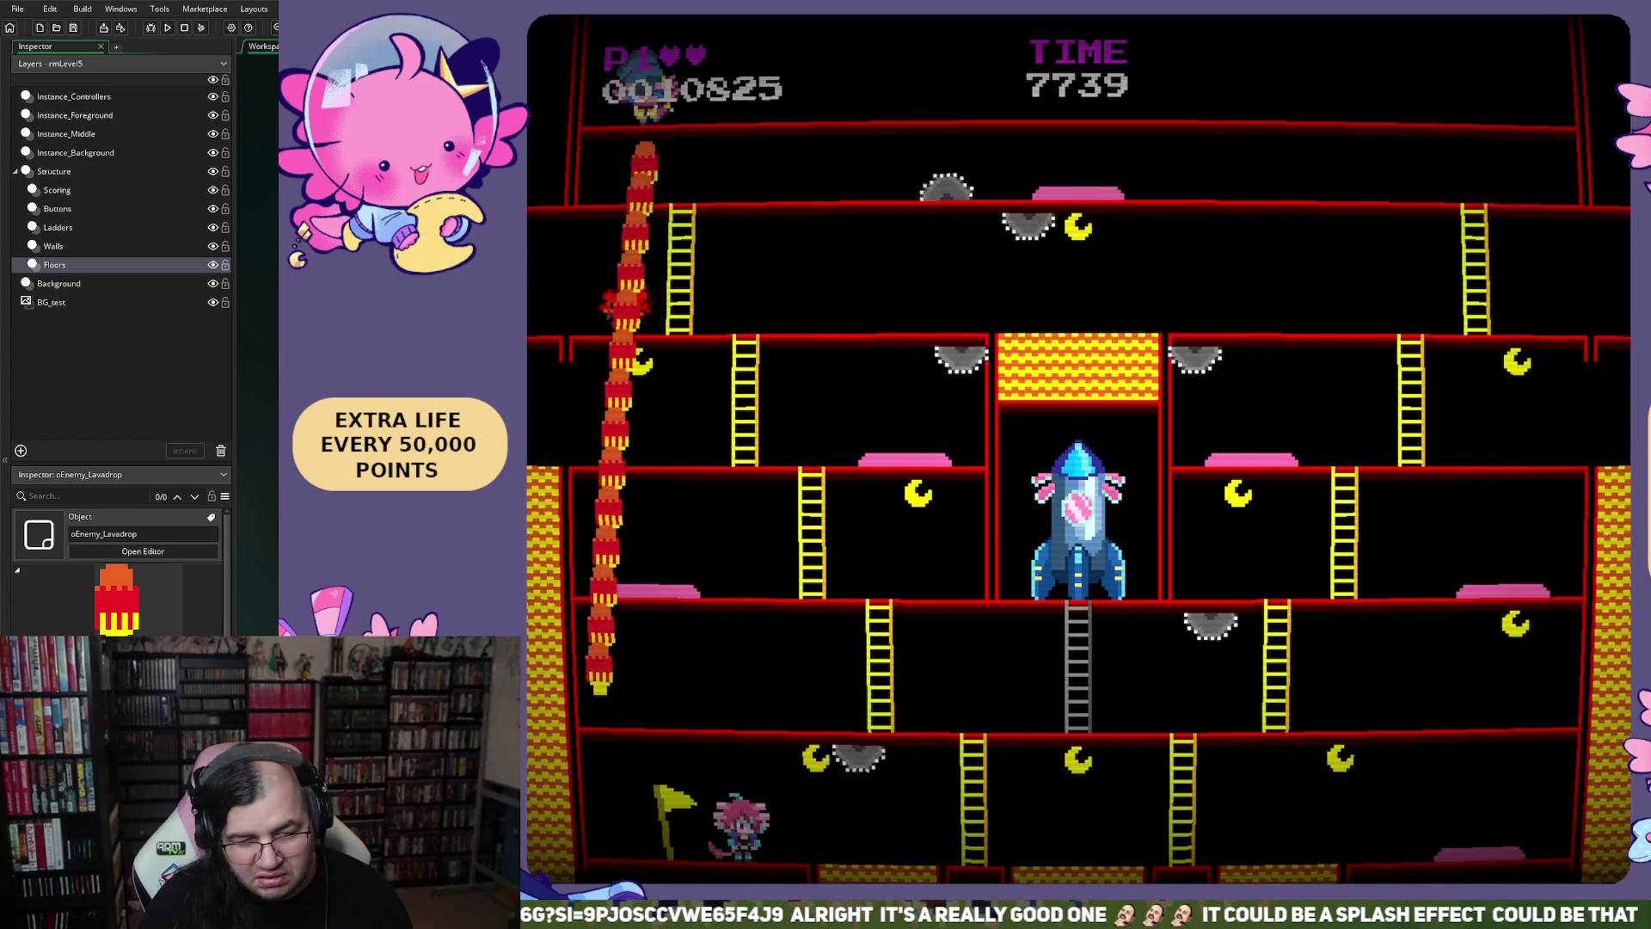
key(Right)
key(Right)
key(Right)
key(Up)
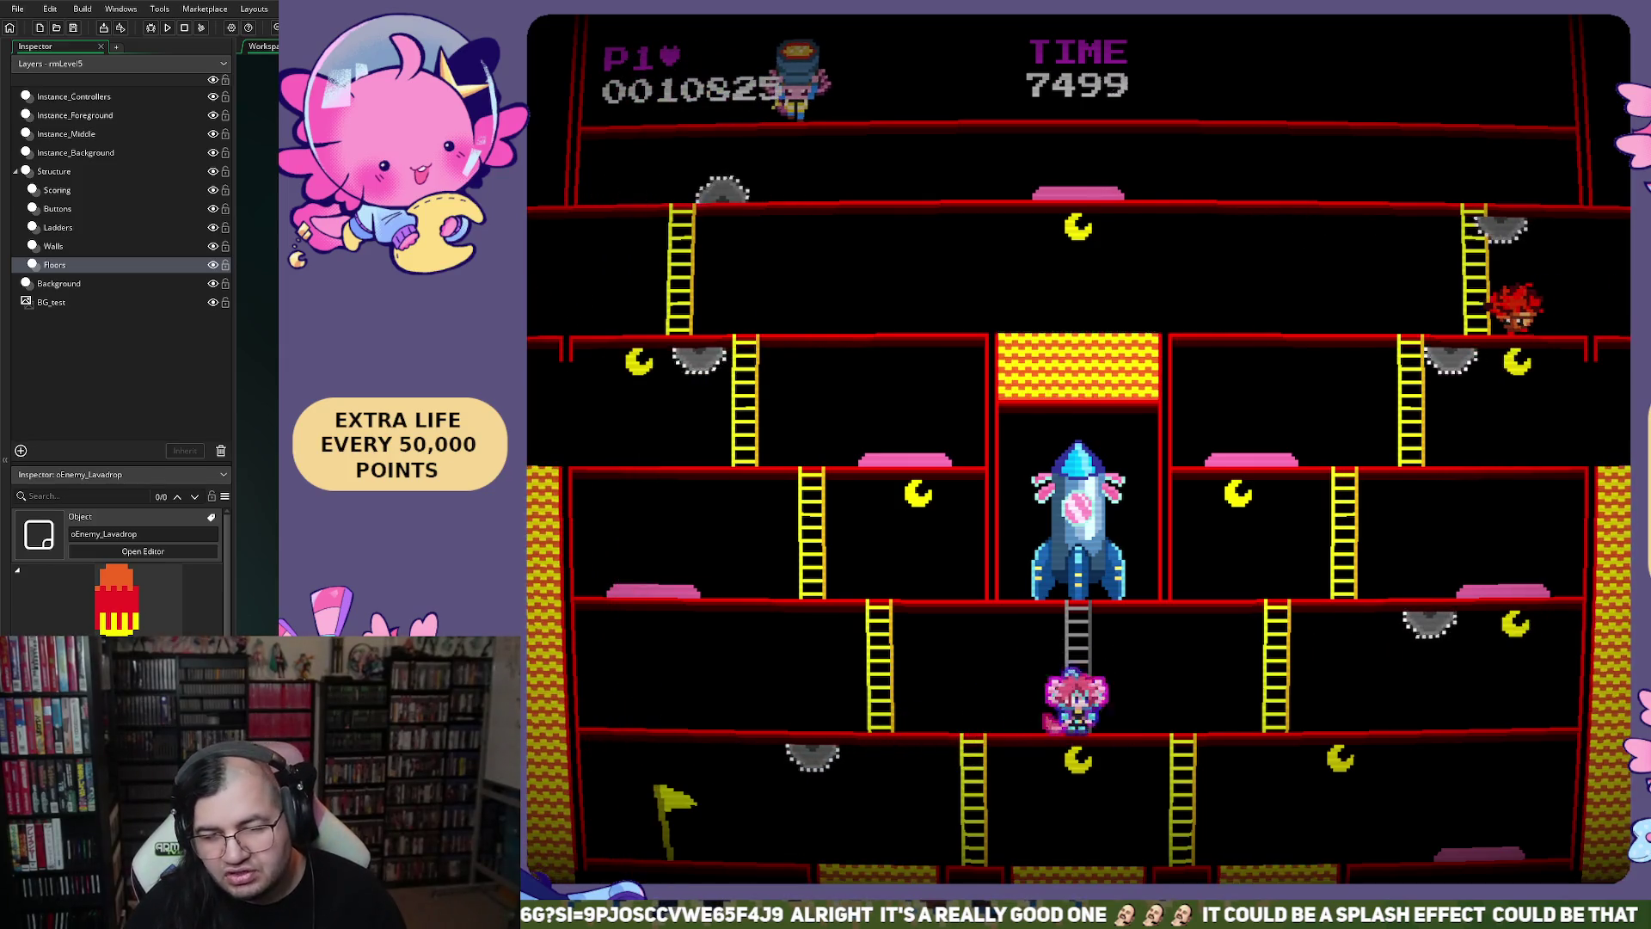
key(Escape)
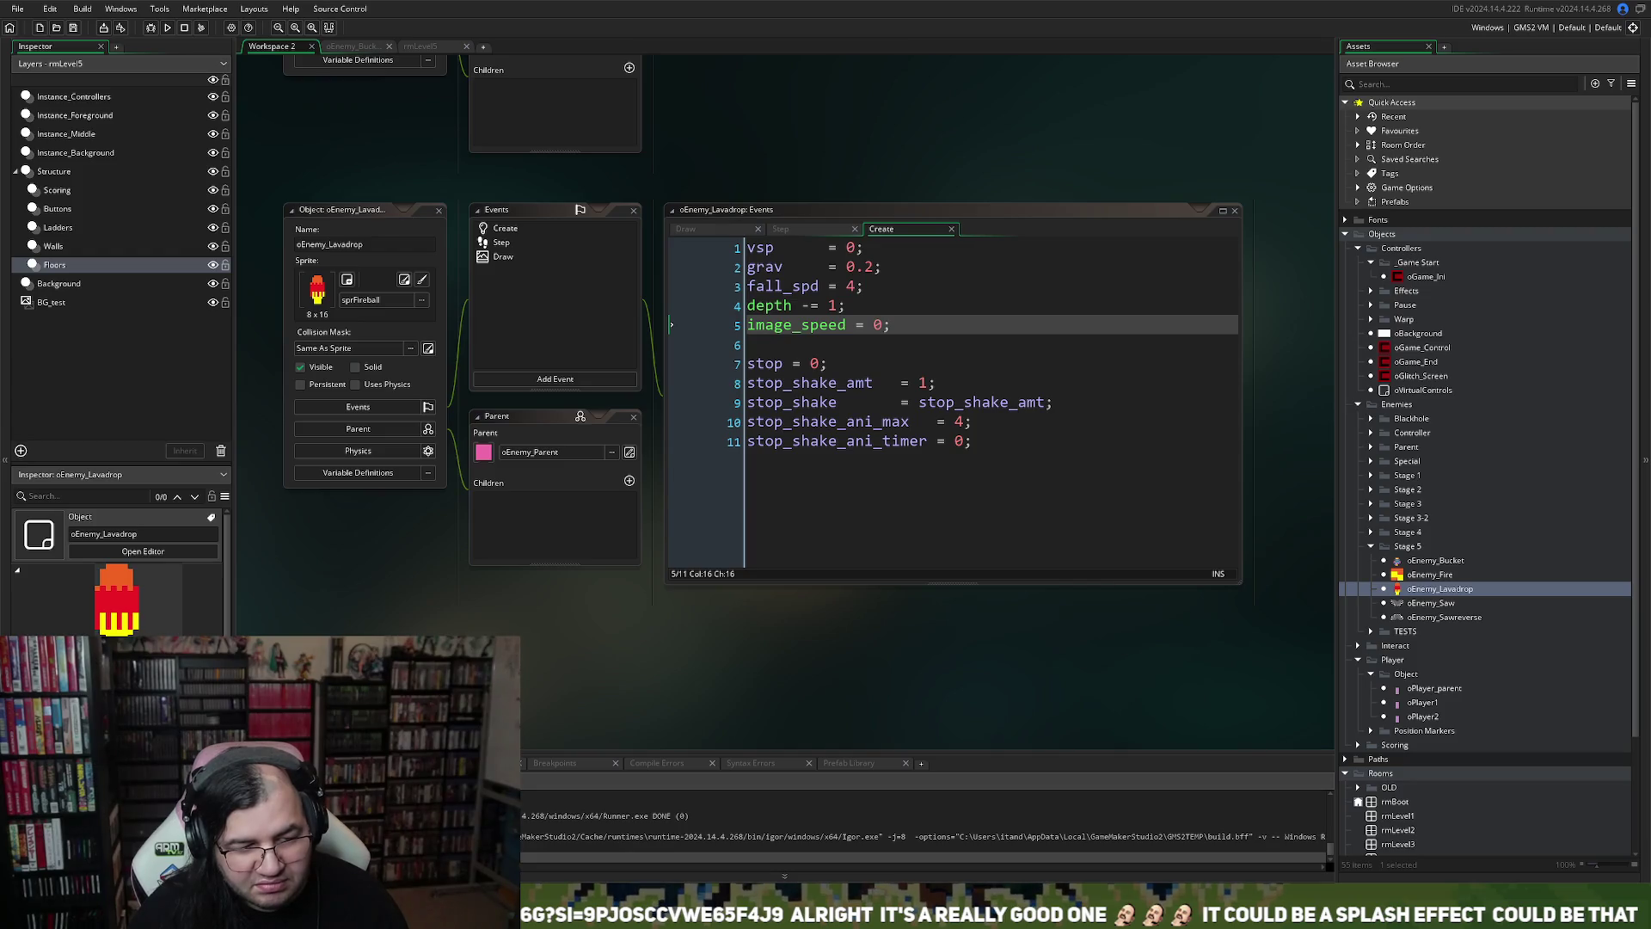
Insert a blank line after image_speed in the Create event, then view the Draw event code
click(516, 248)
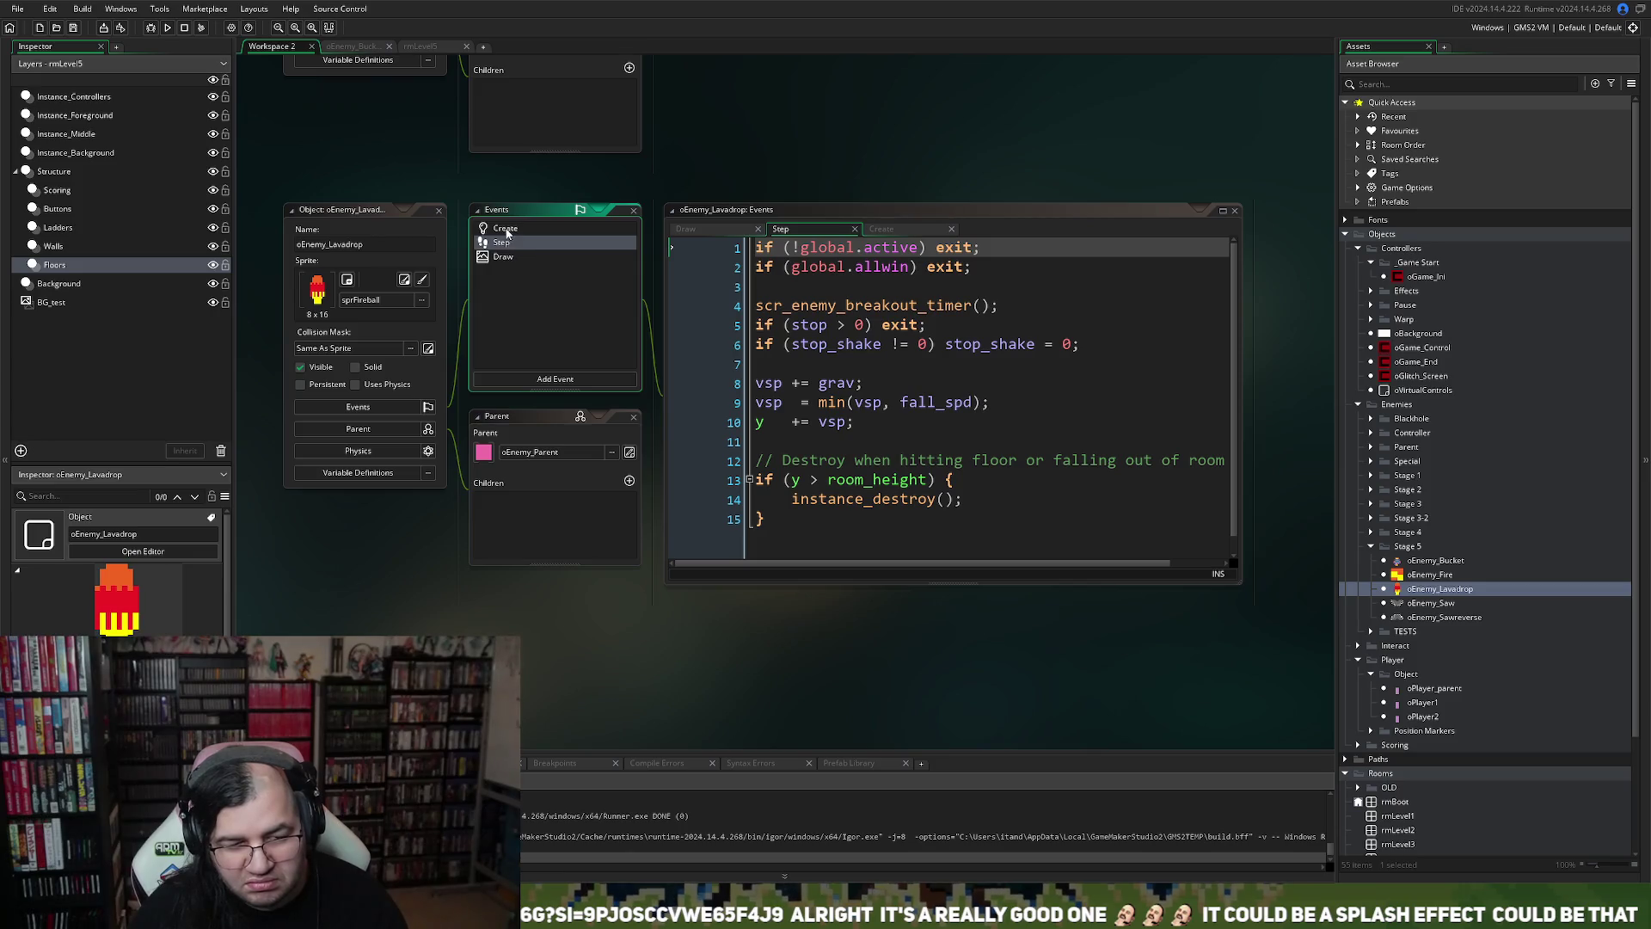
click(507, 230)
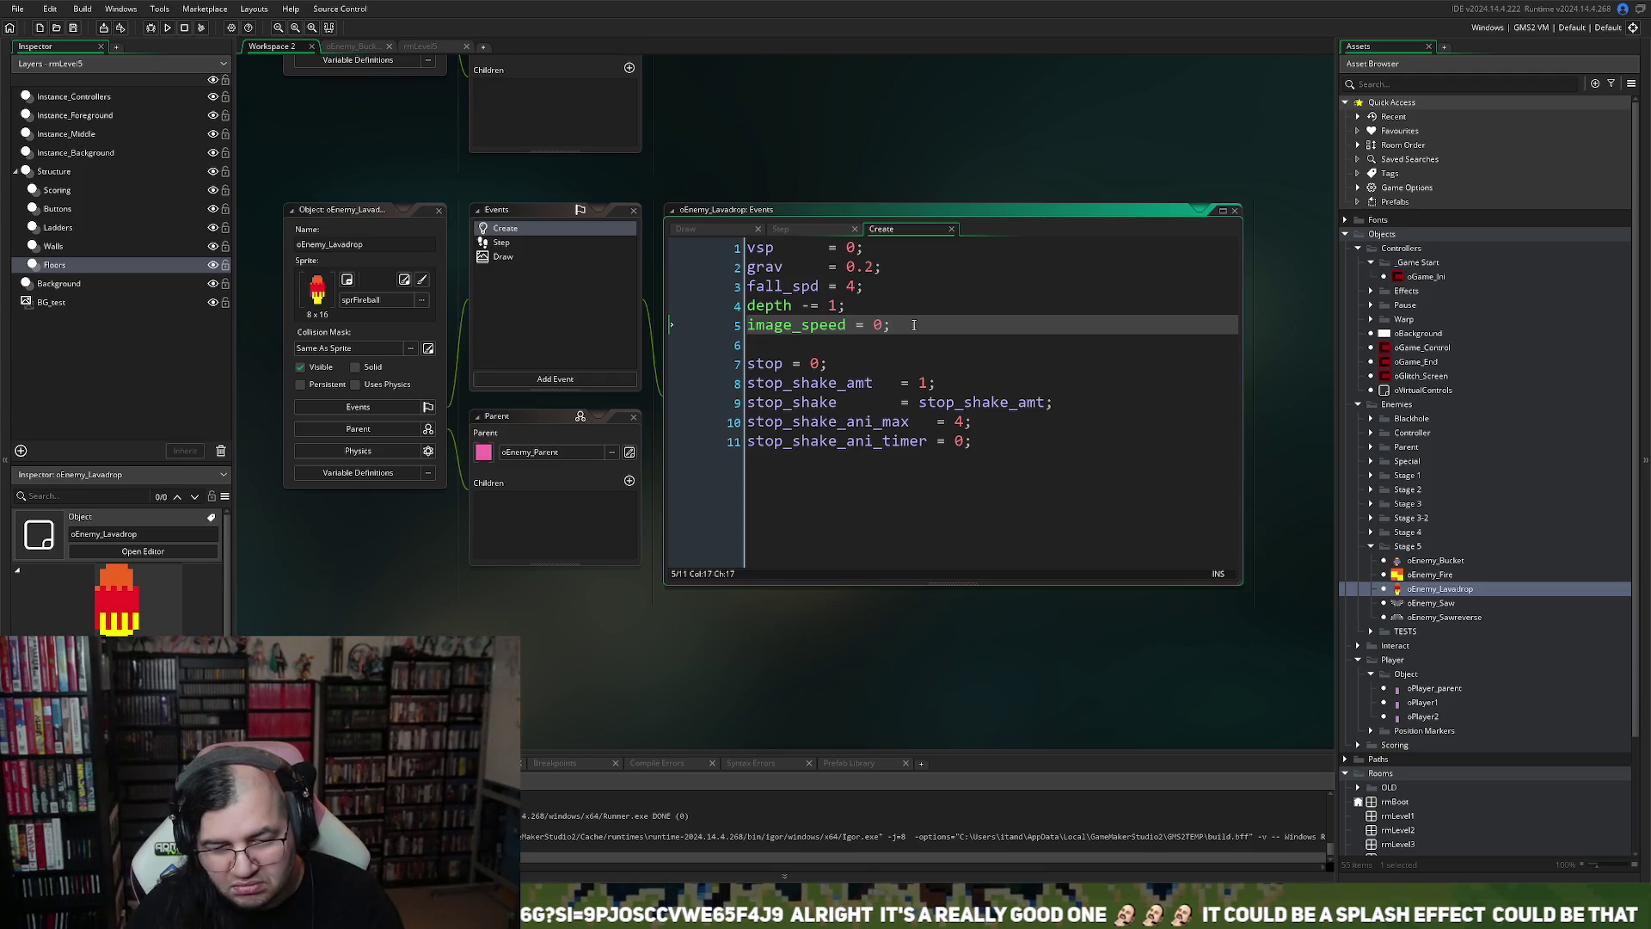
key(Return)
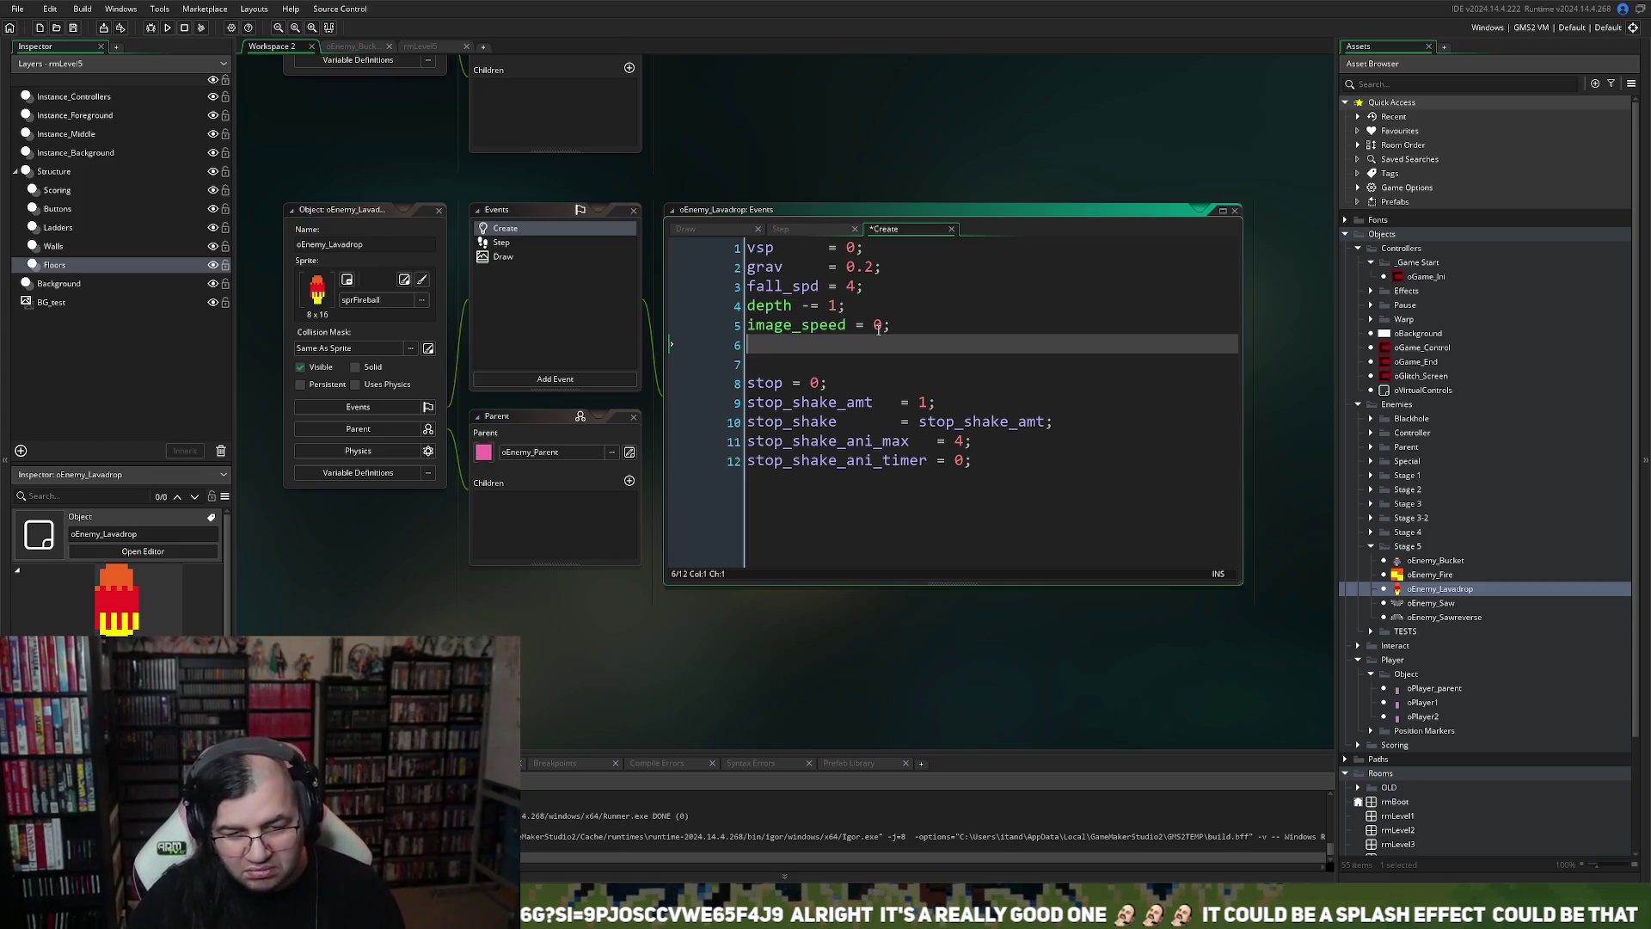
text(x)
key(Escape)
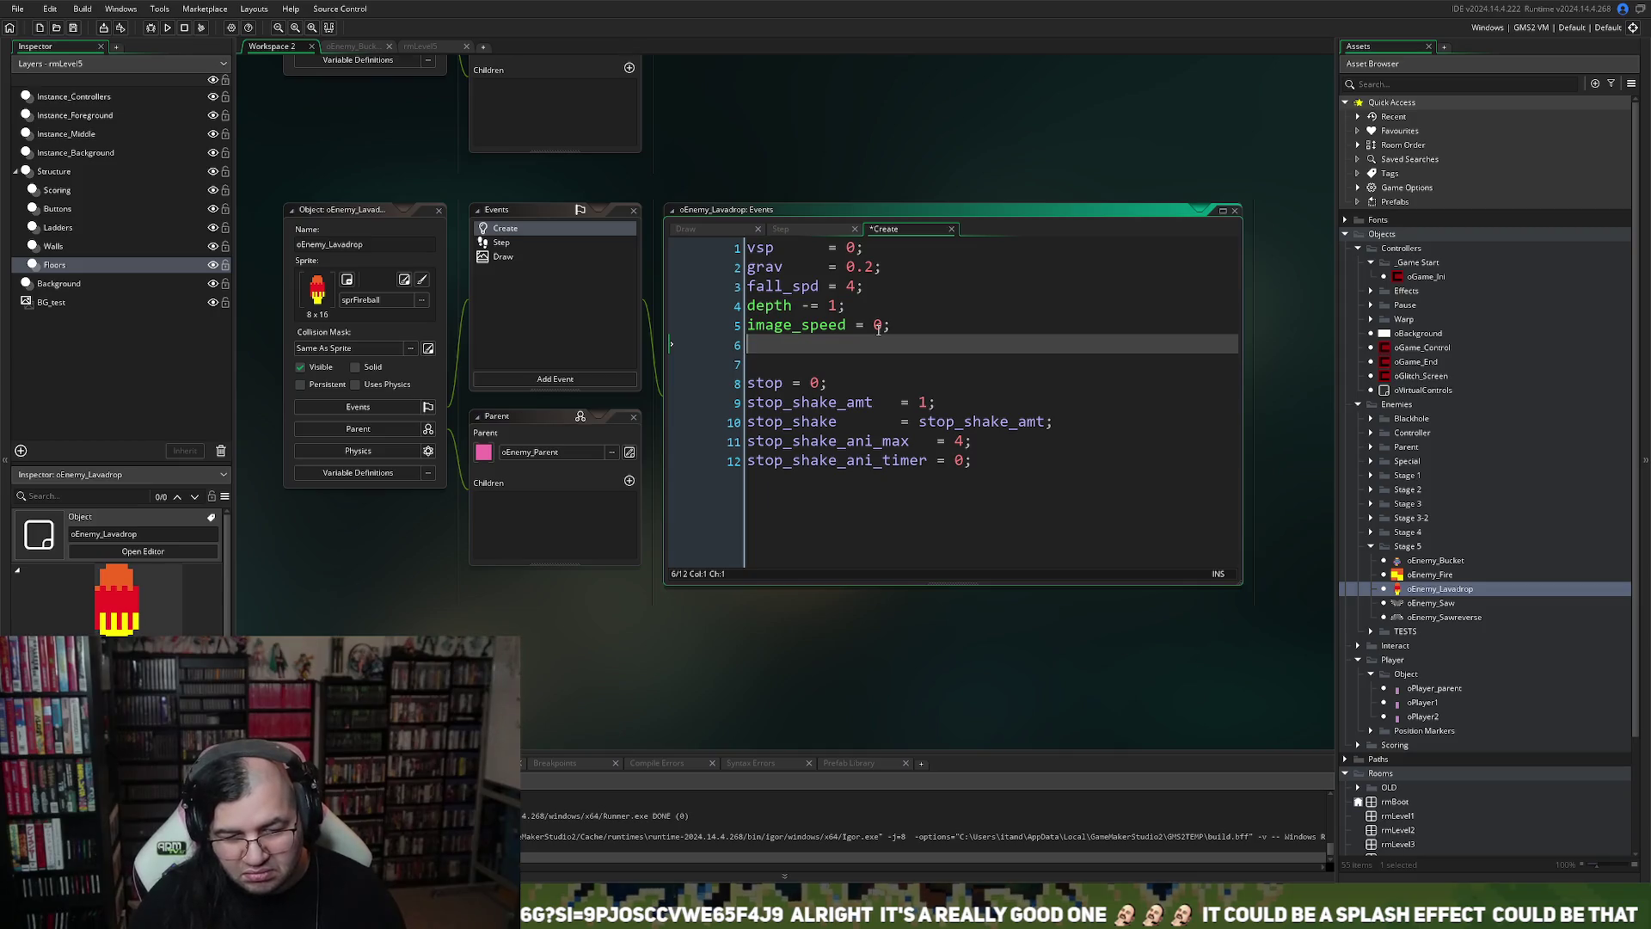
click(511, 245)
click(509, 258)
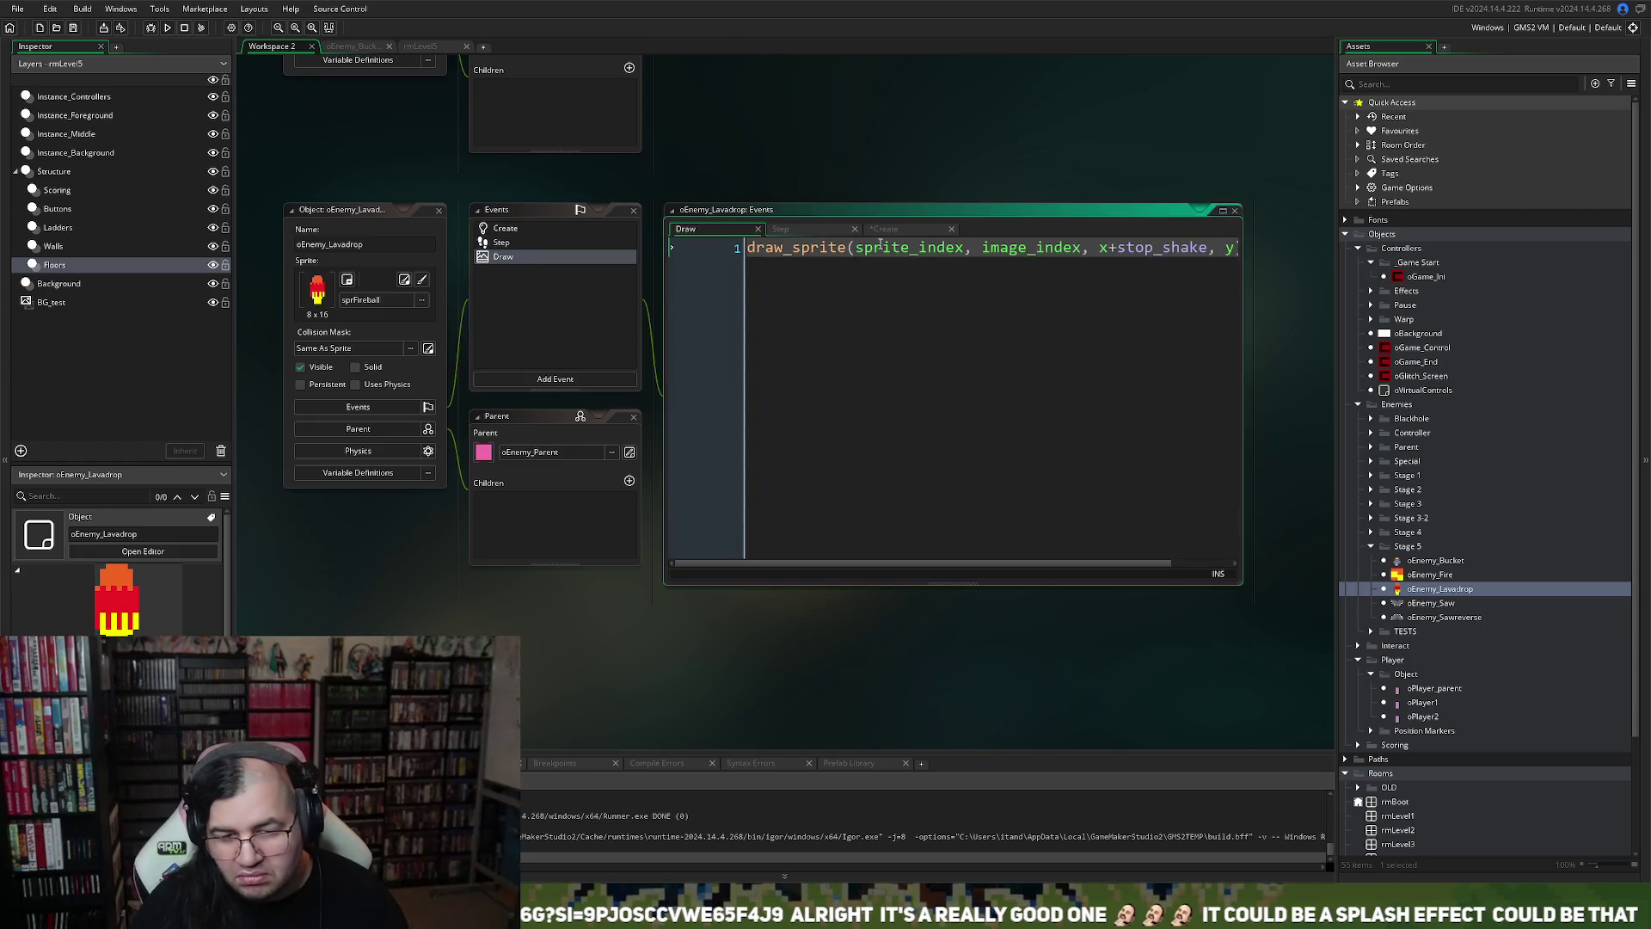
Finish the draw_sprite_ext call name, enlarge the code editor, and add a blank line above it
text(ext)
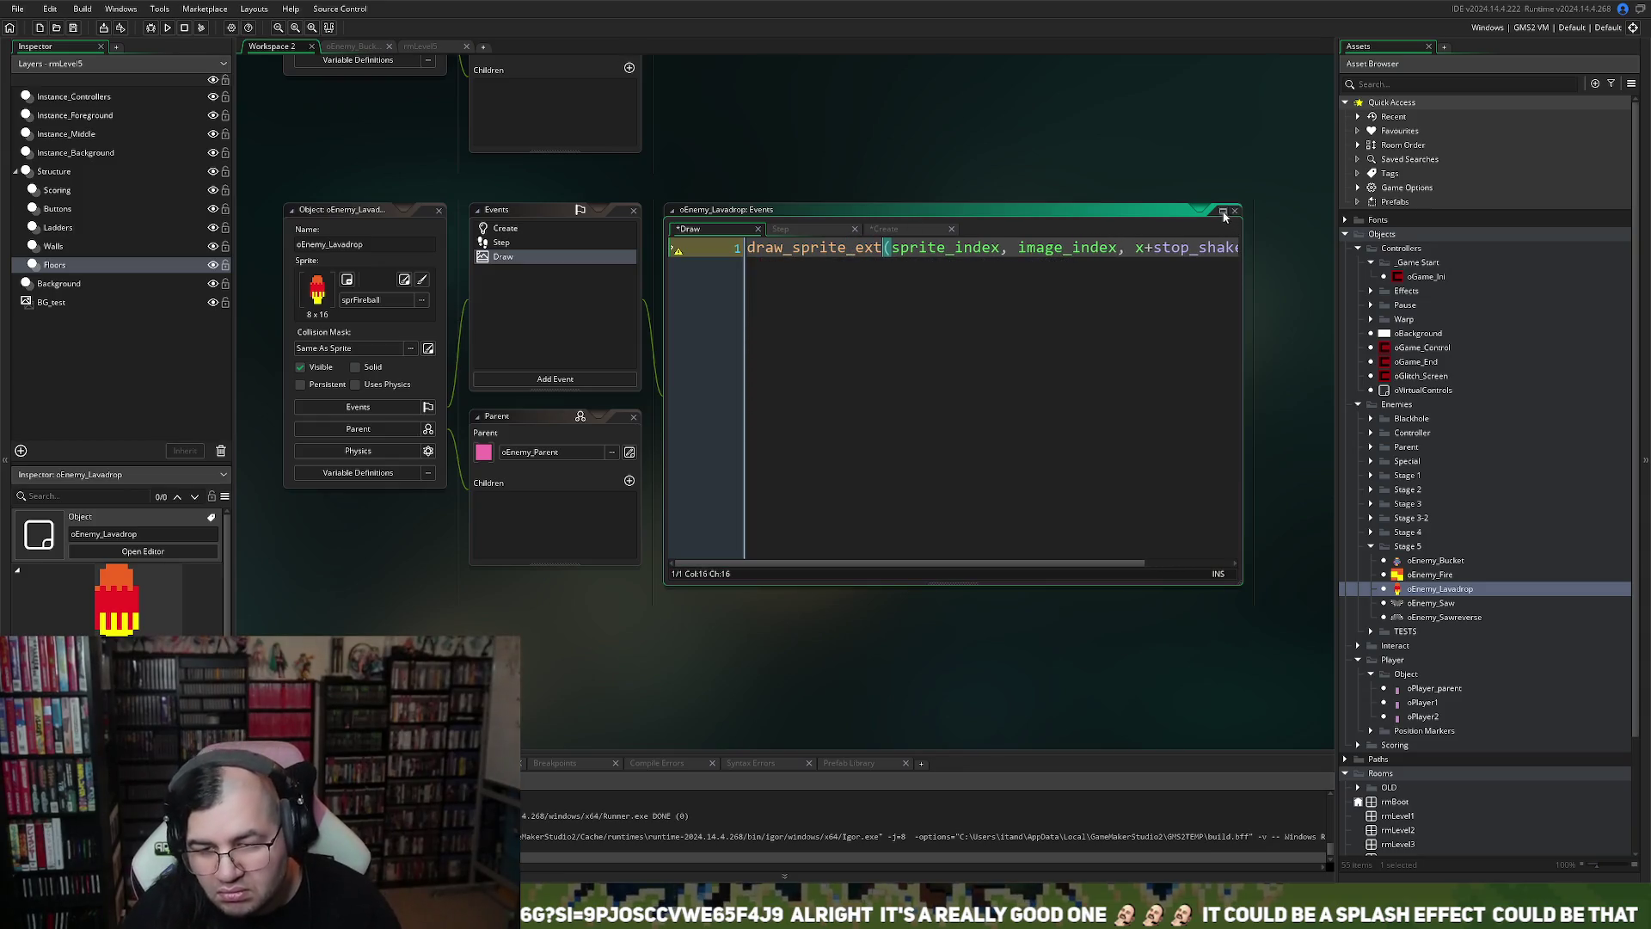
click(1223, 213)
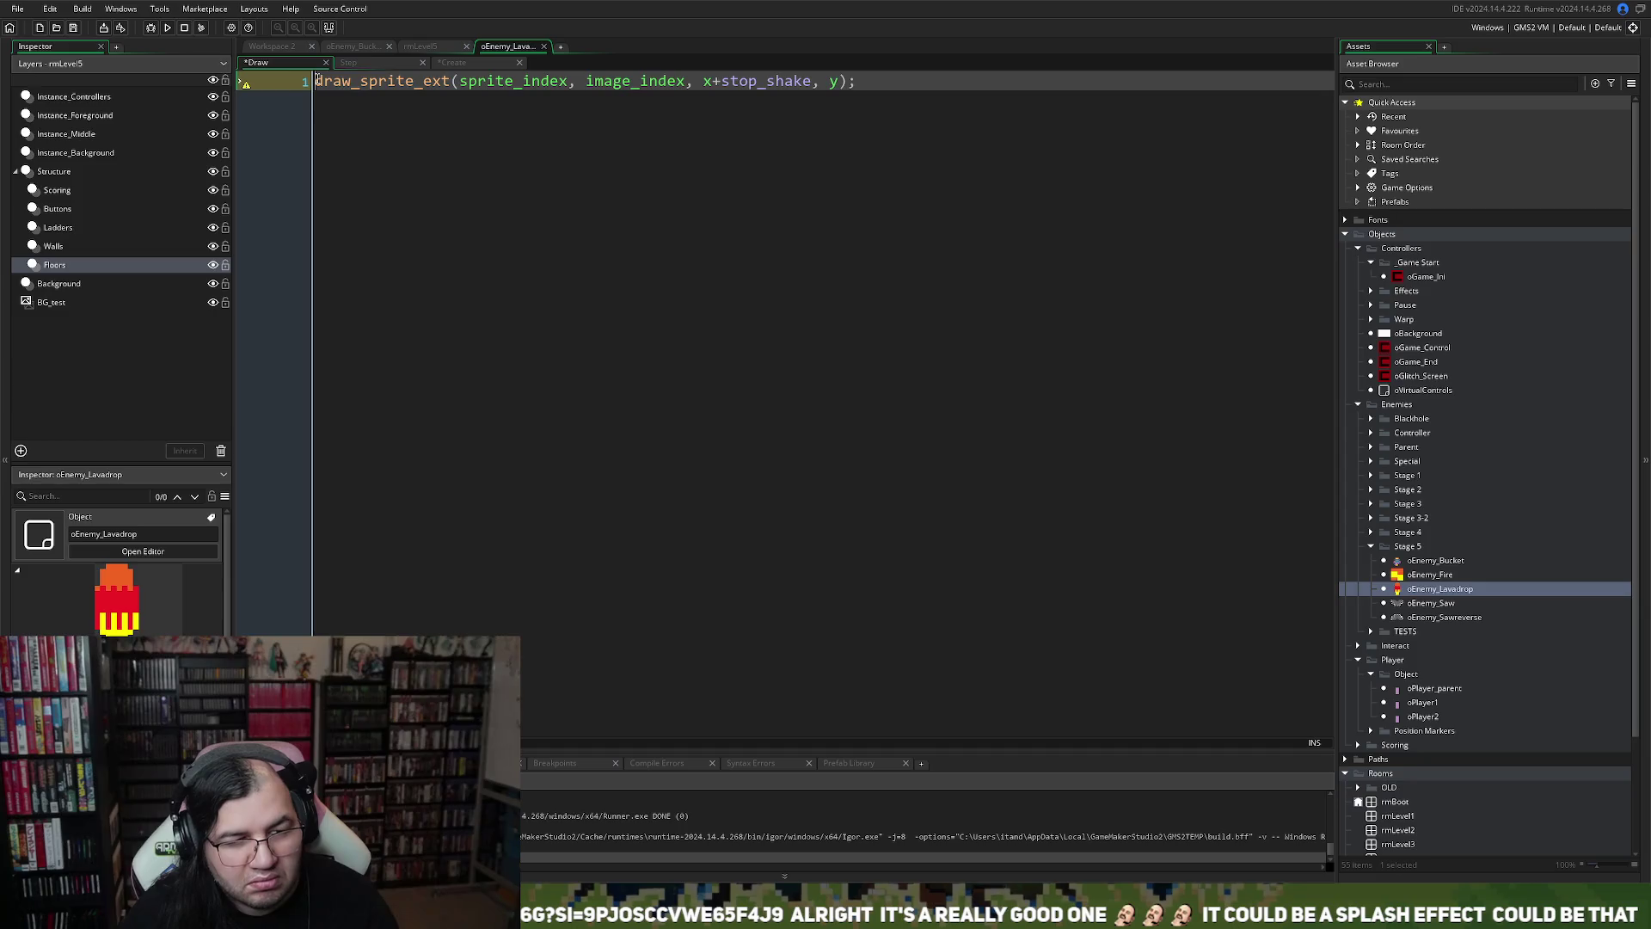
key(Return)
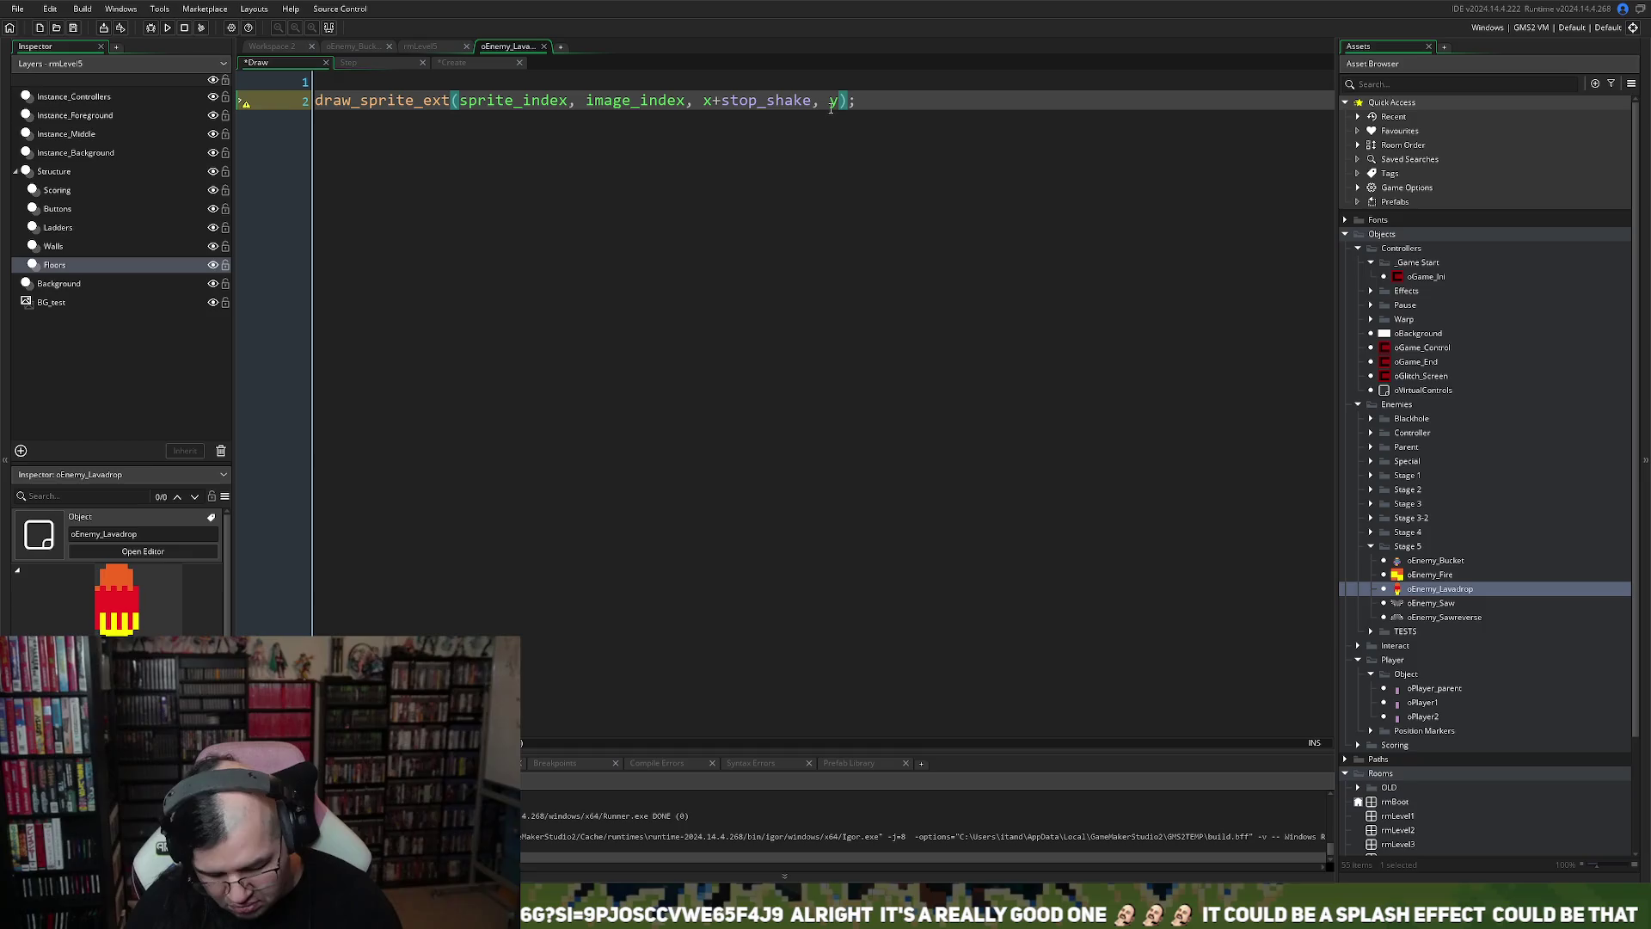
Try an image_xscale line on line 1, undo it, and move to the Create event
click(356, 81)
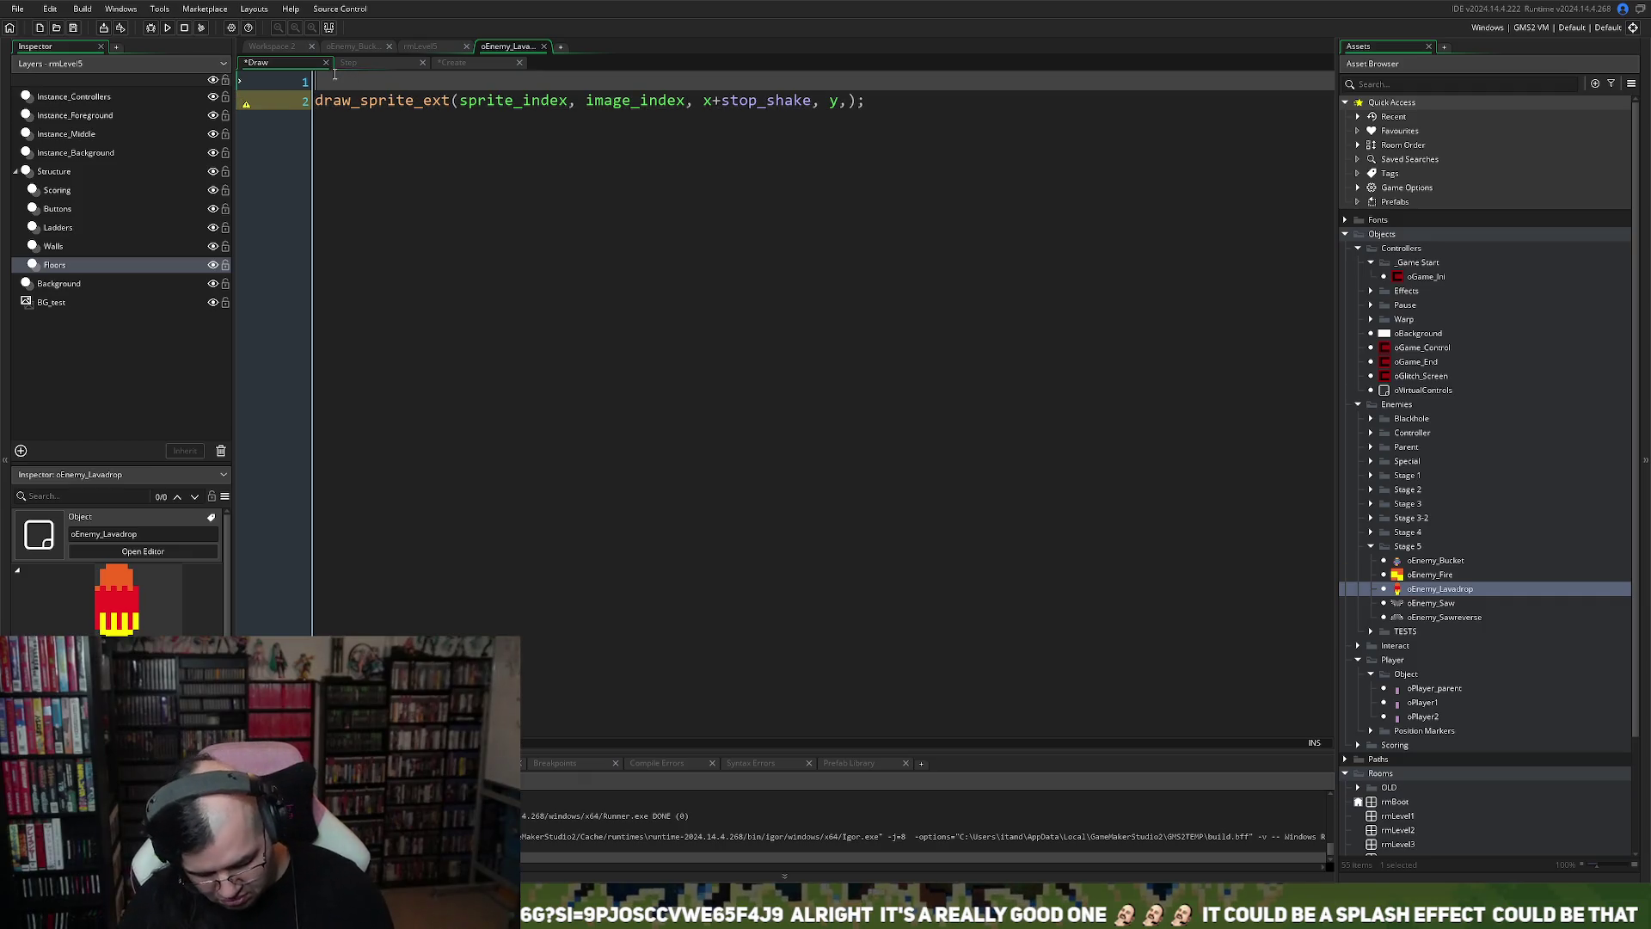
text(xsc)
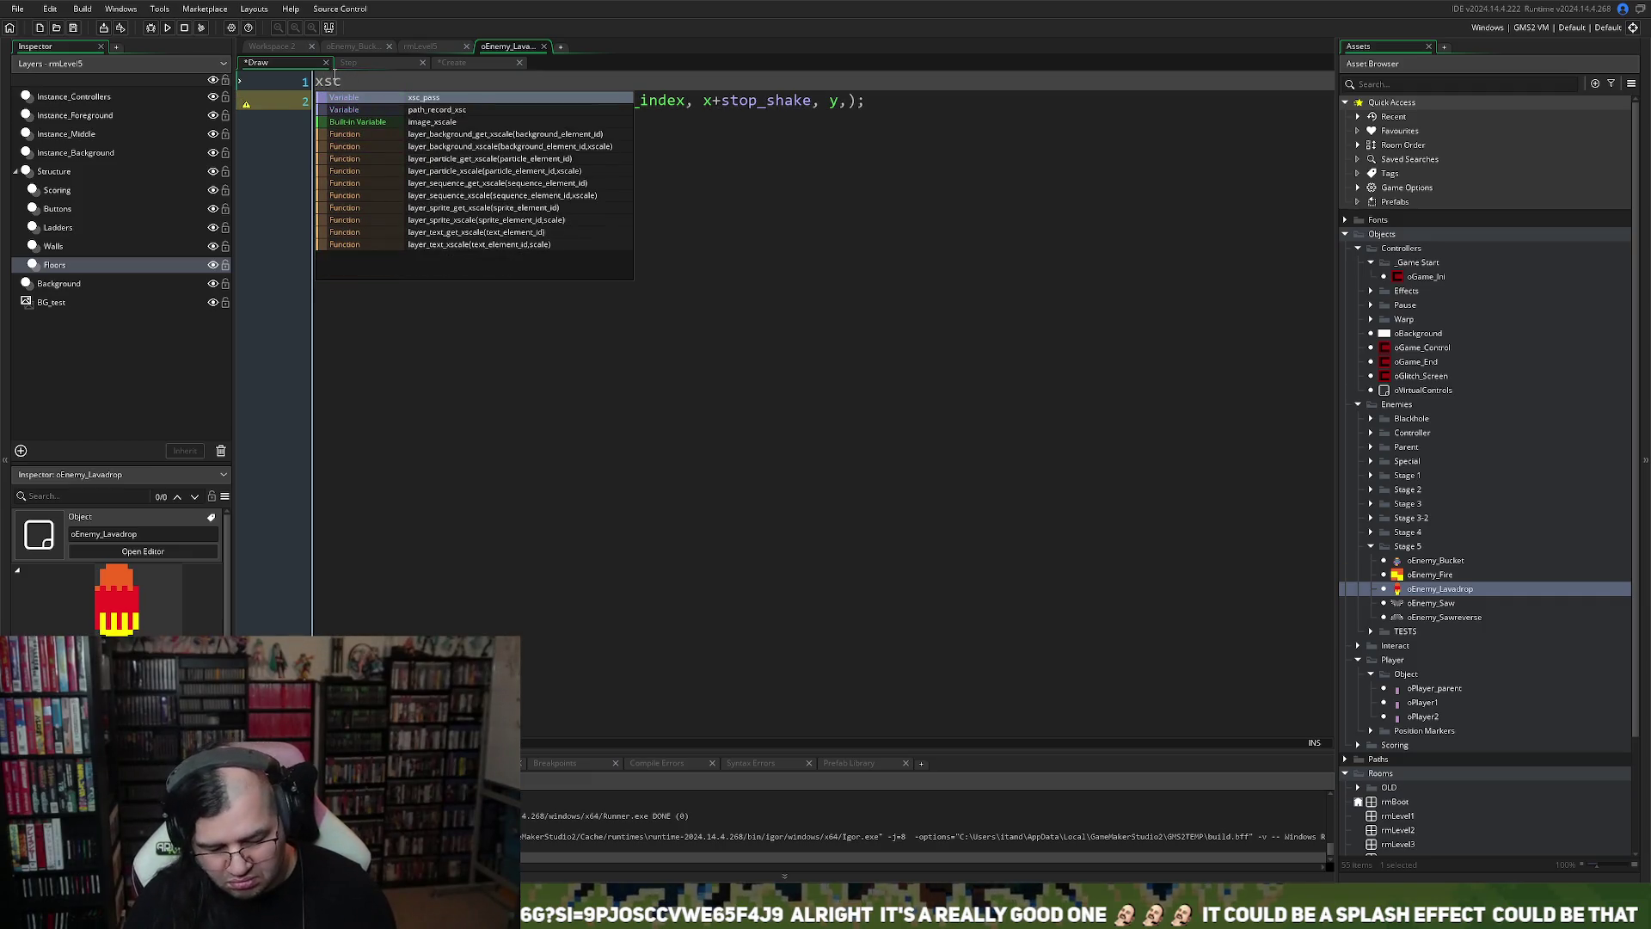
text(o)
text(e)
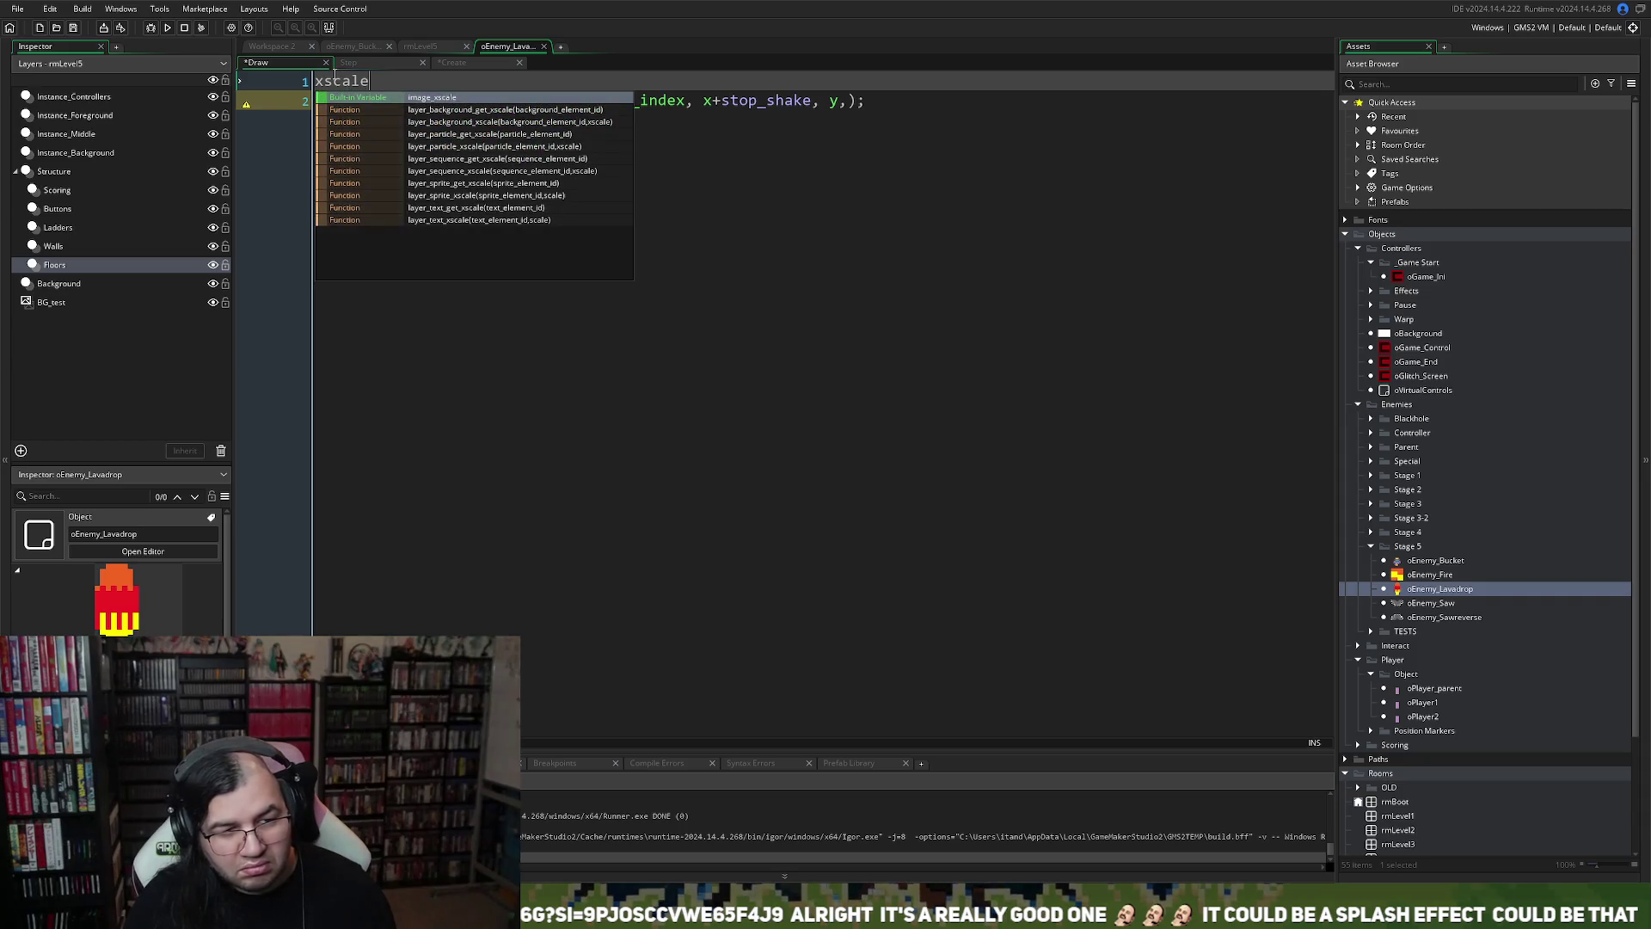
key(BackSpace)
key(BackSpace)
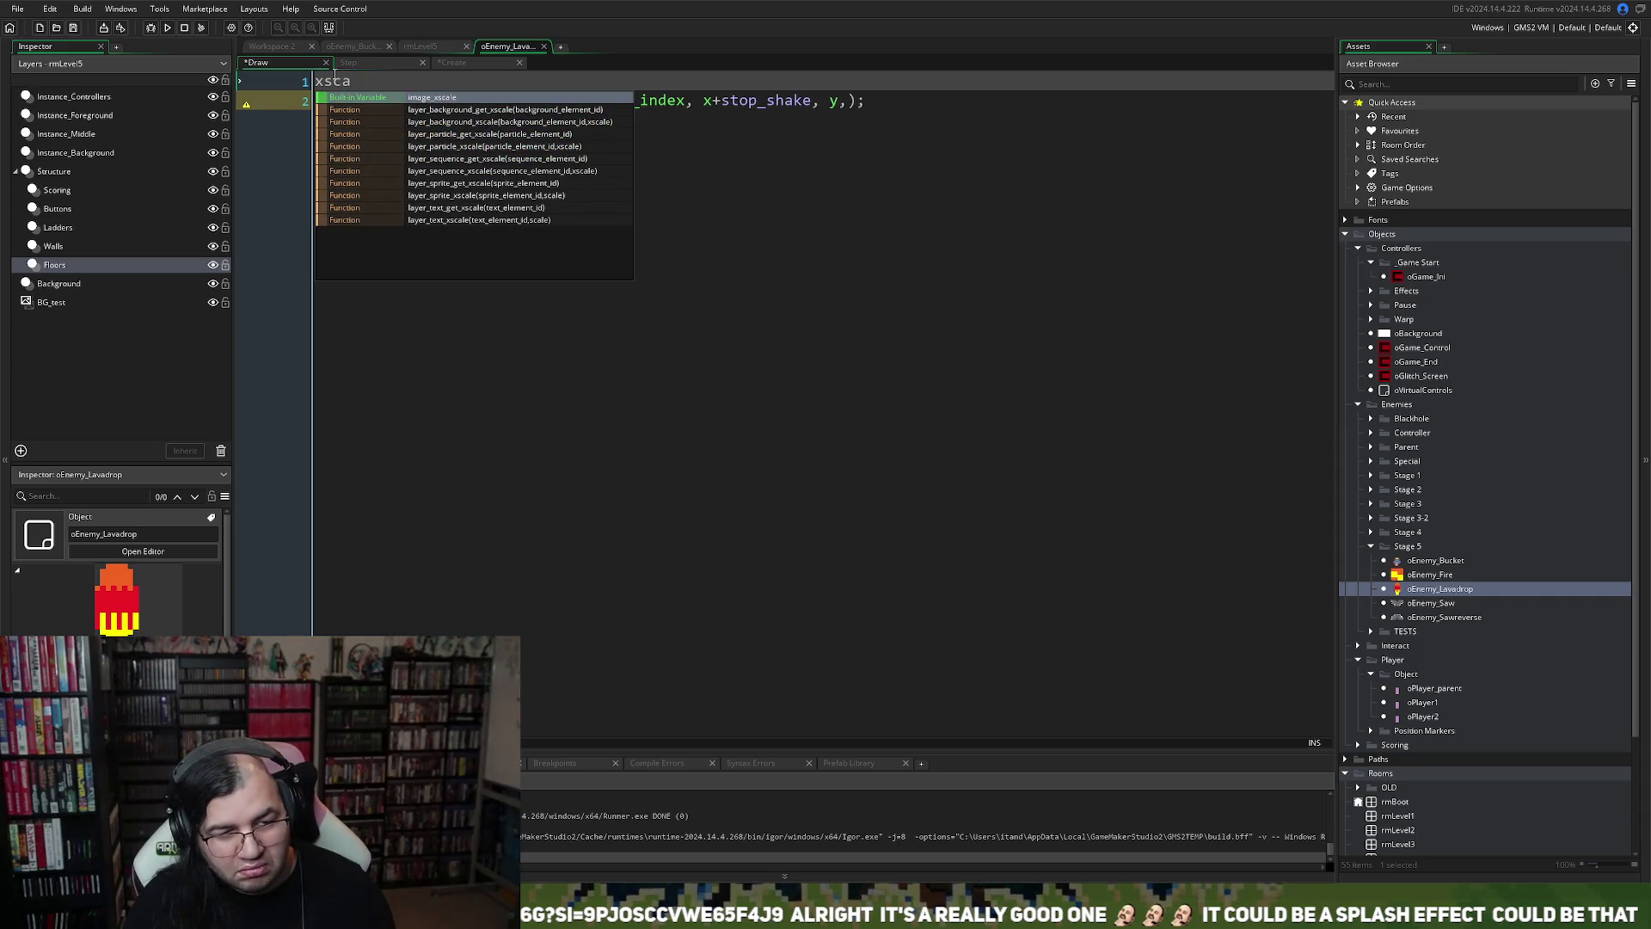
key(BackSpace)
key(BackSpace)
key(BackSpace)
text(i)
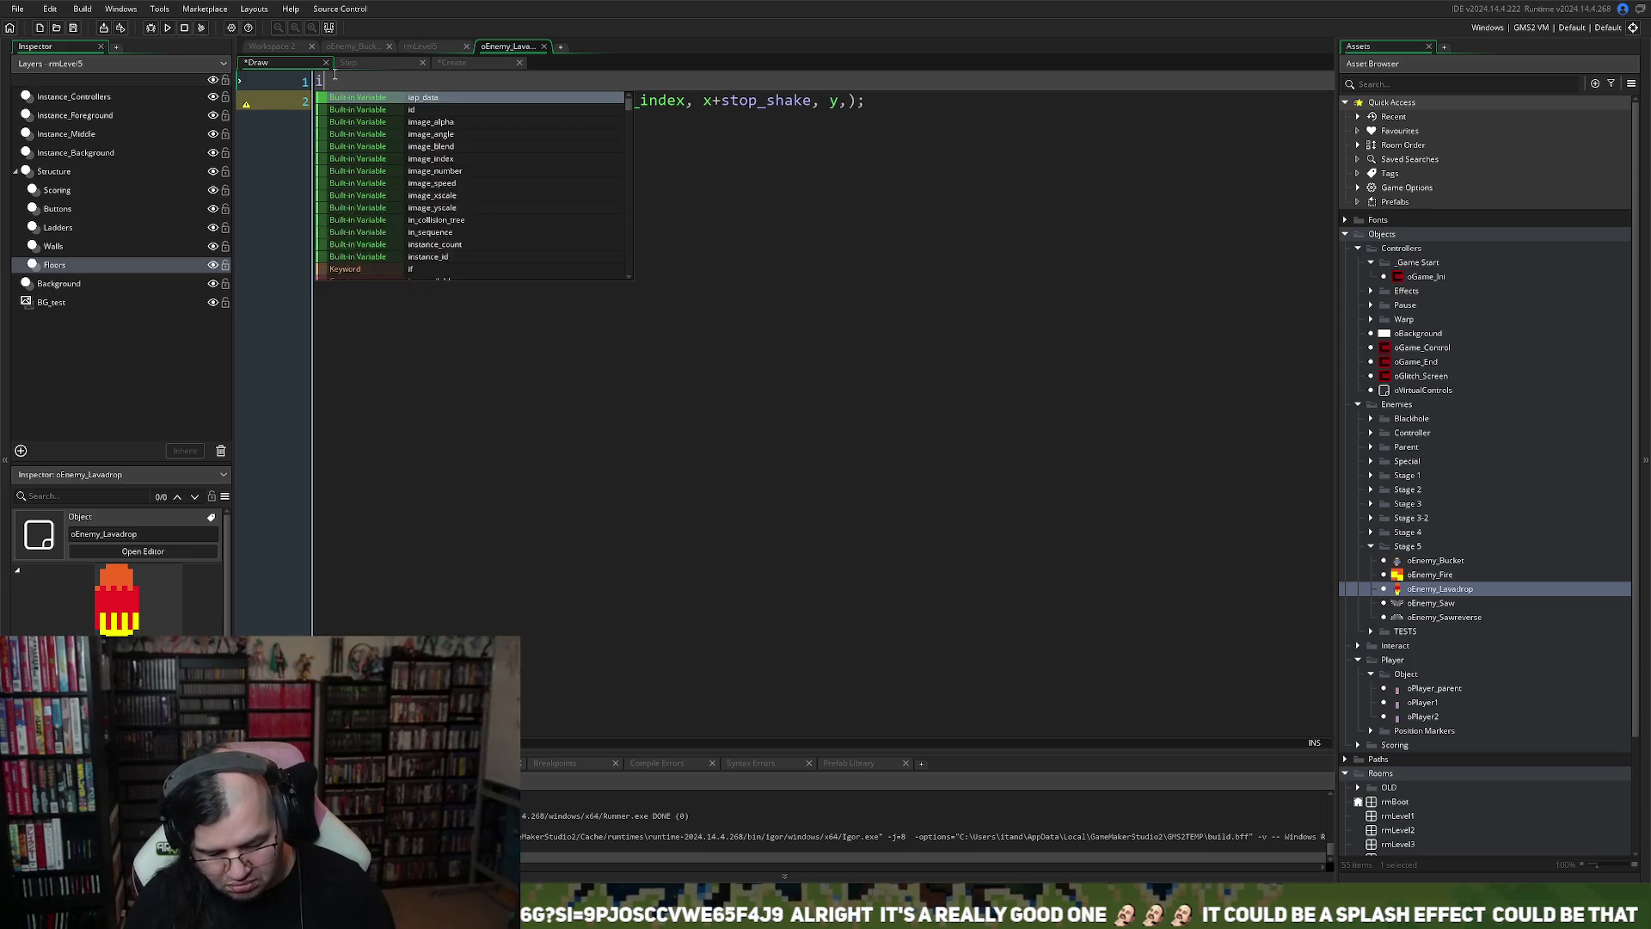
text(mage_x)
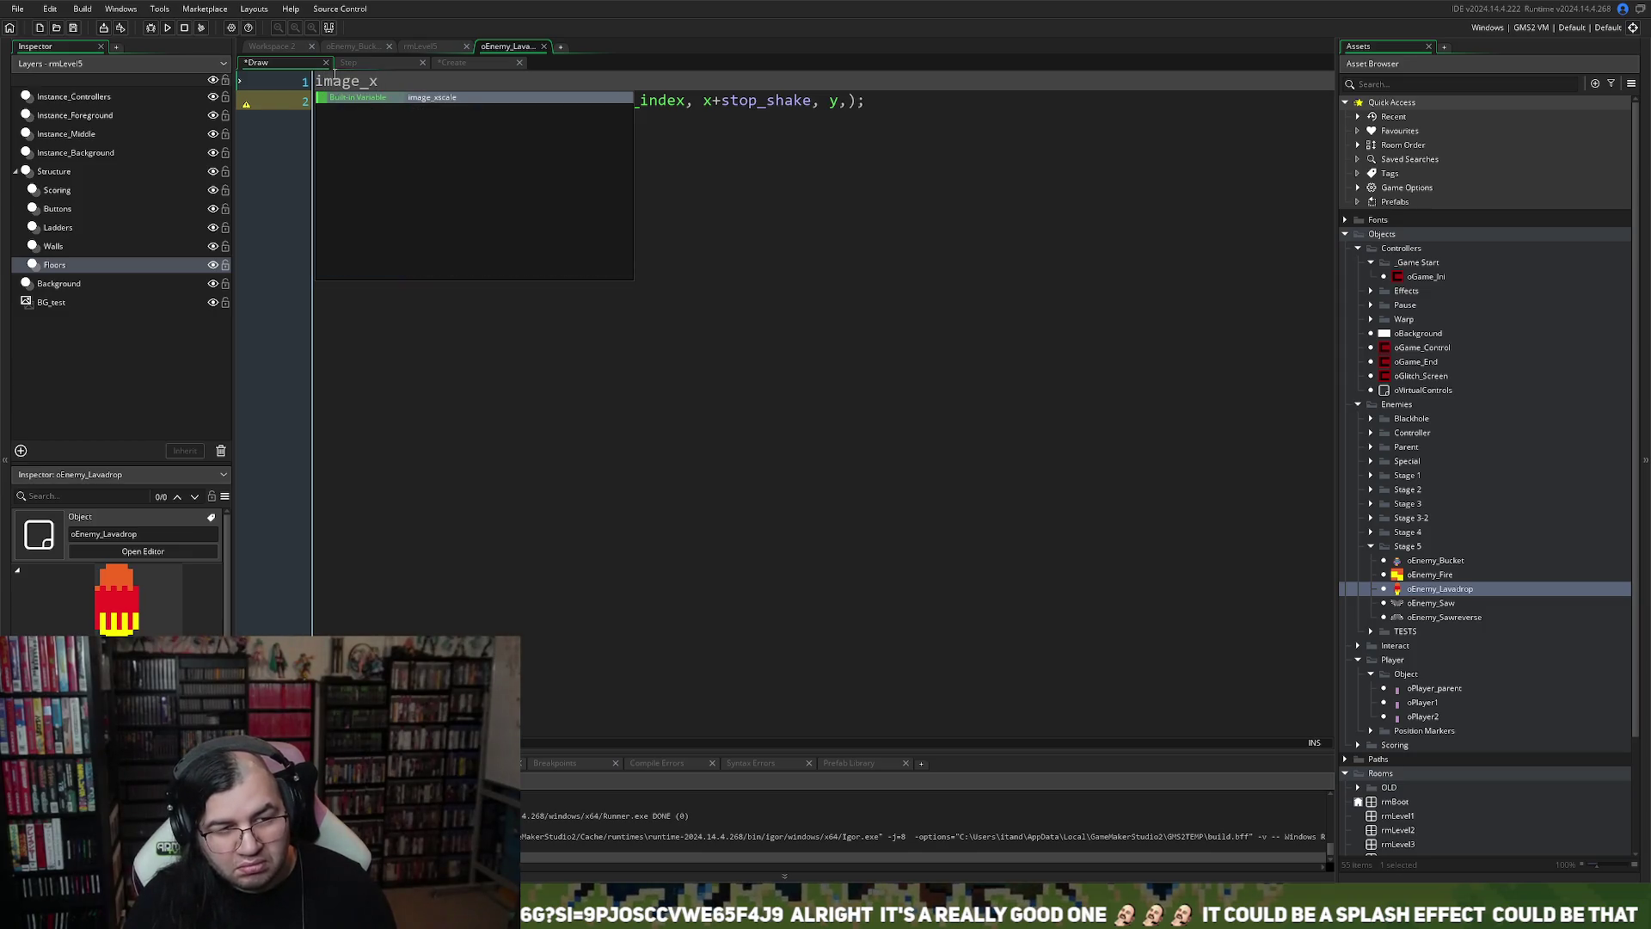
key(Return)
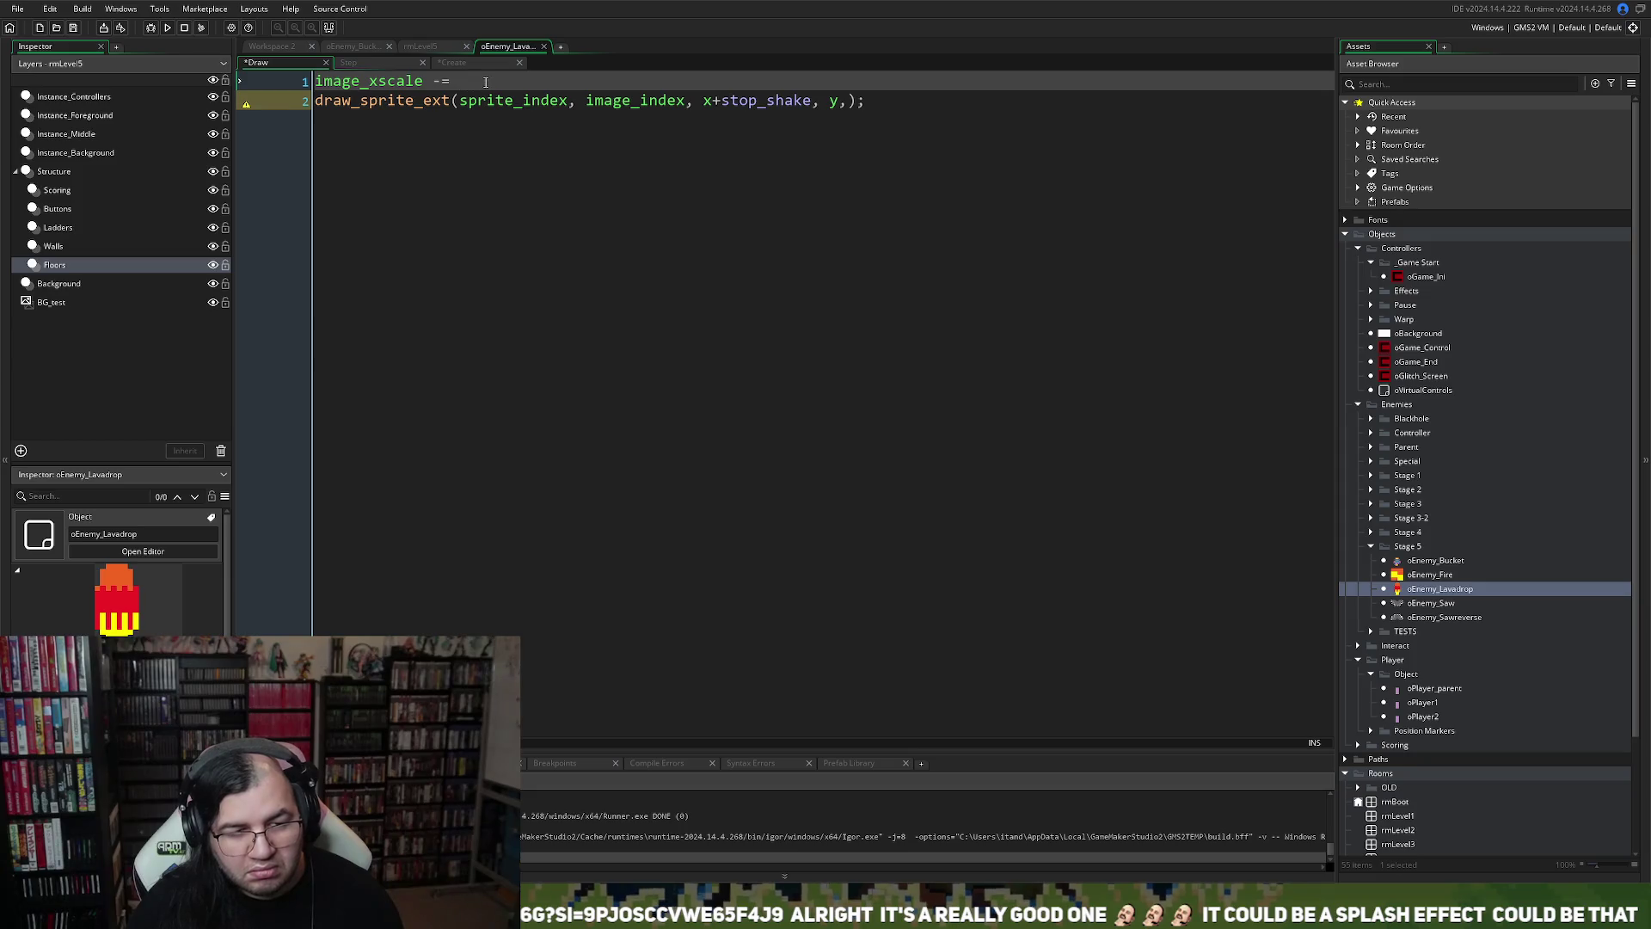
key(ctrl+z)
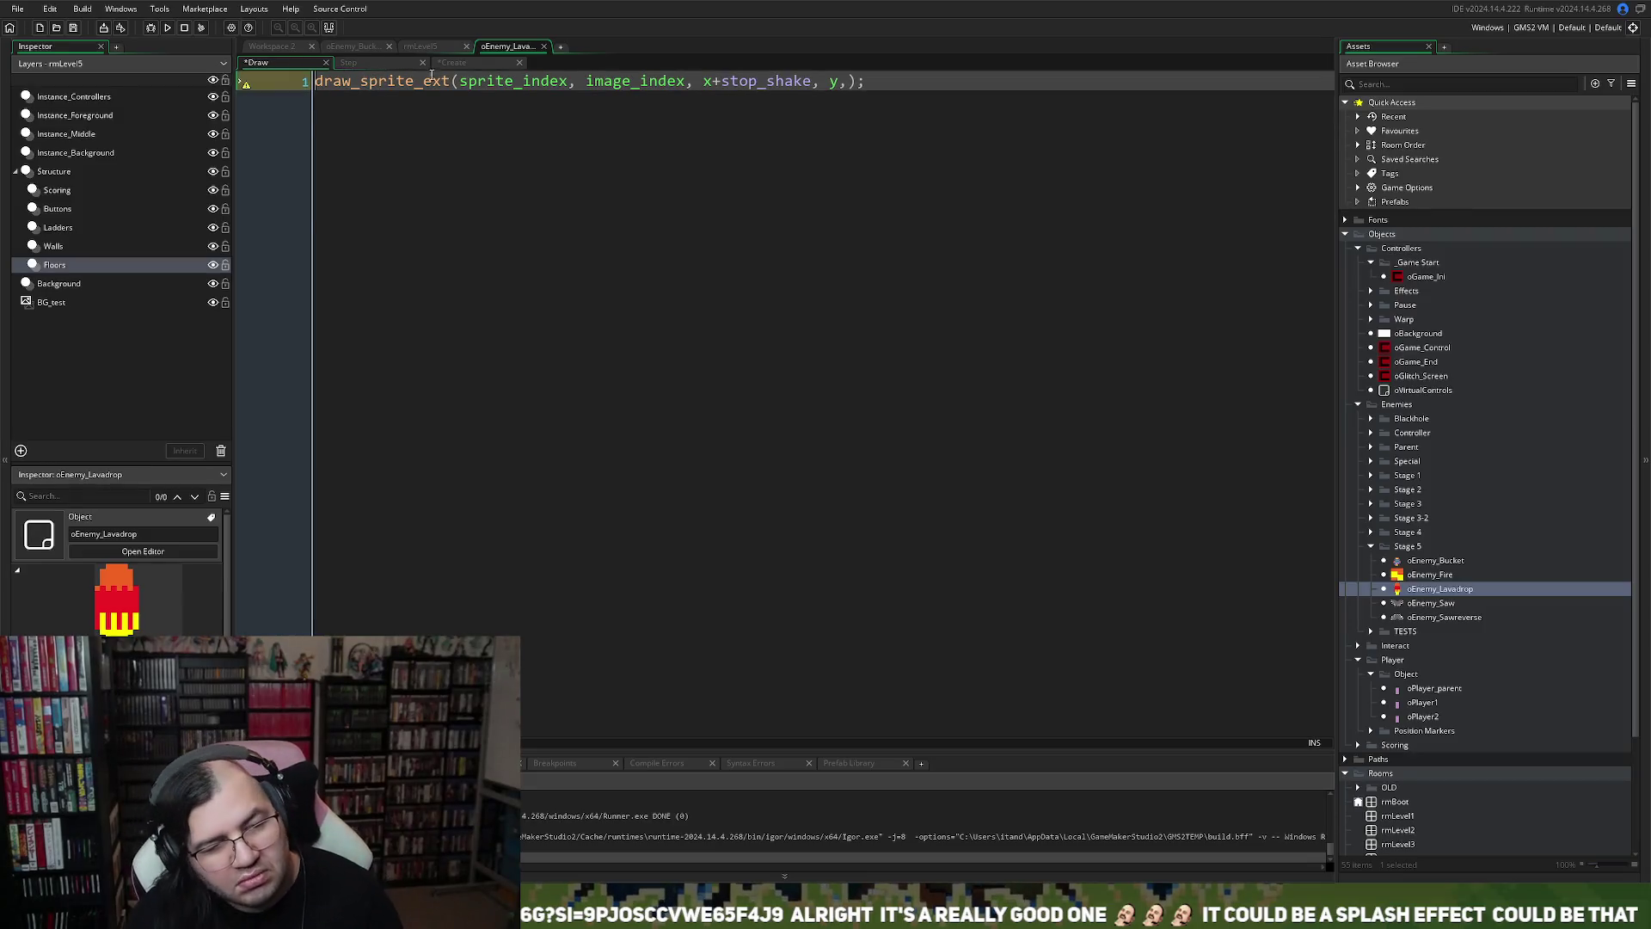
drag(413, 62, 346, 62)
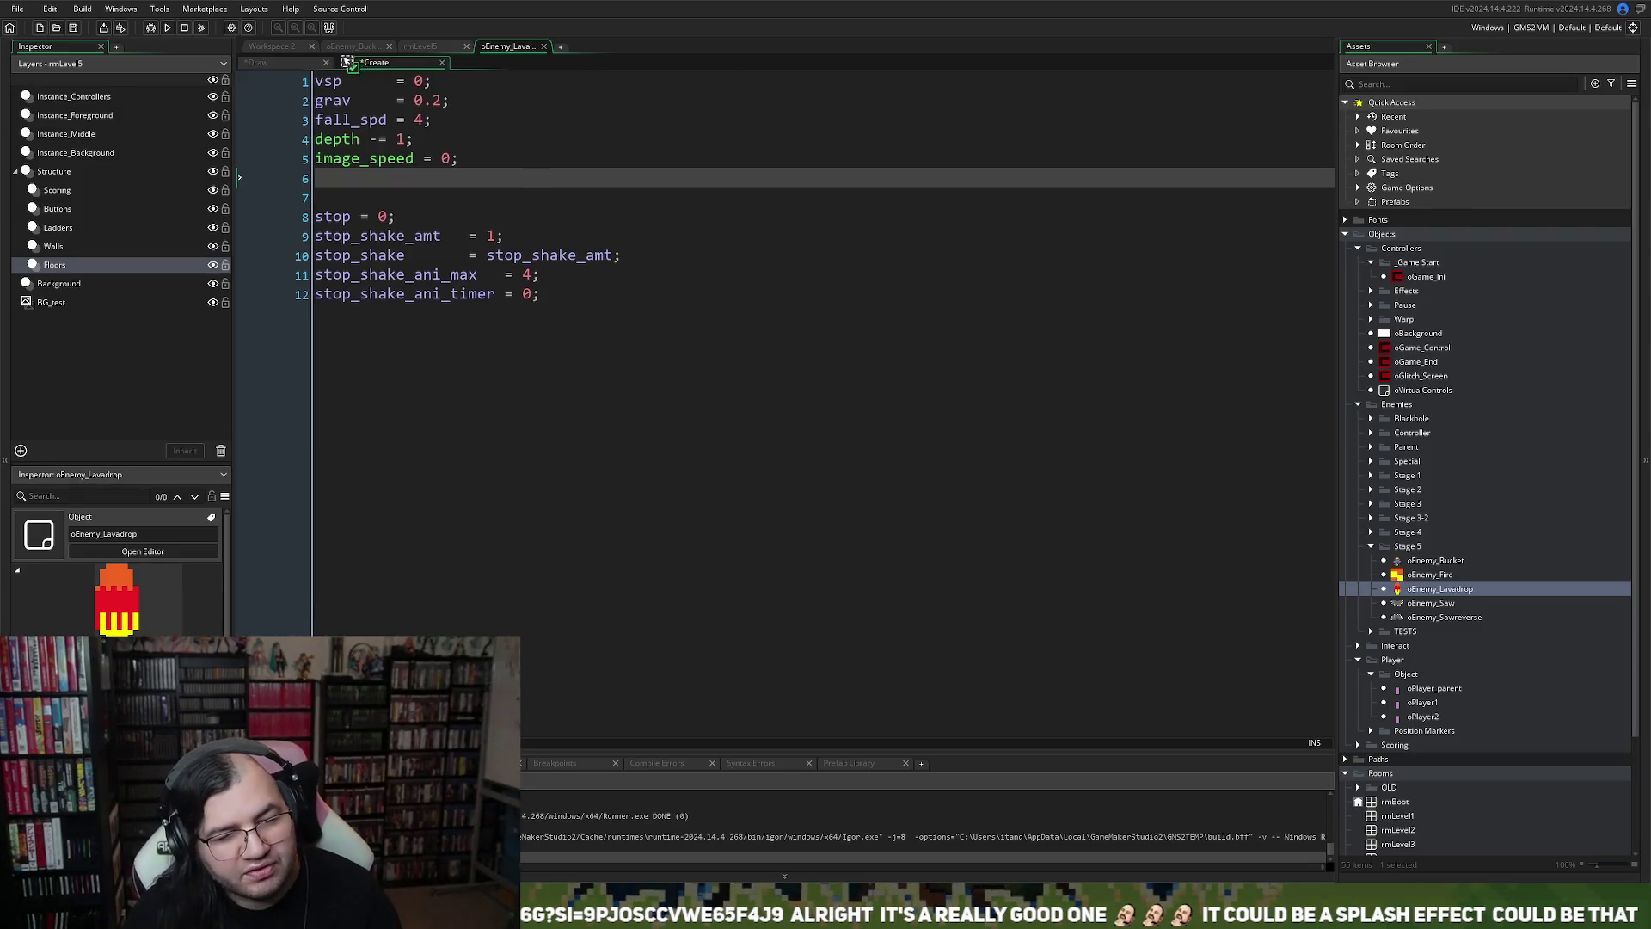
Add the line 'xscale = 1;' after image_speed = 0; in the Create event
click(473, 159)
key(Return)
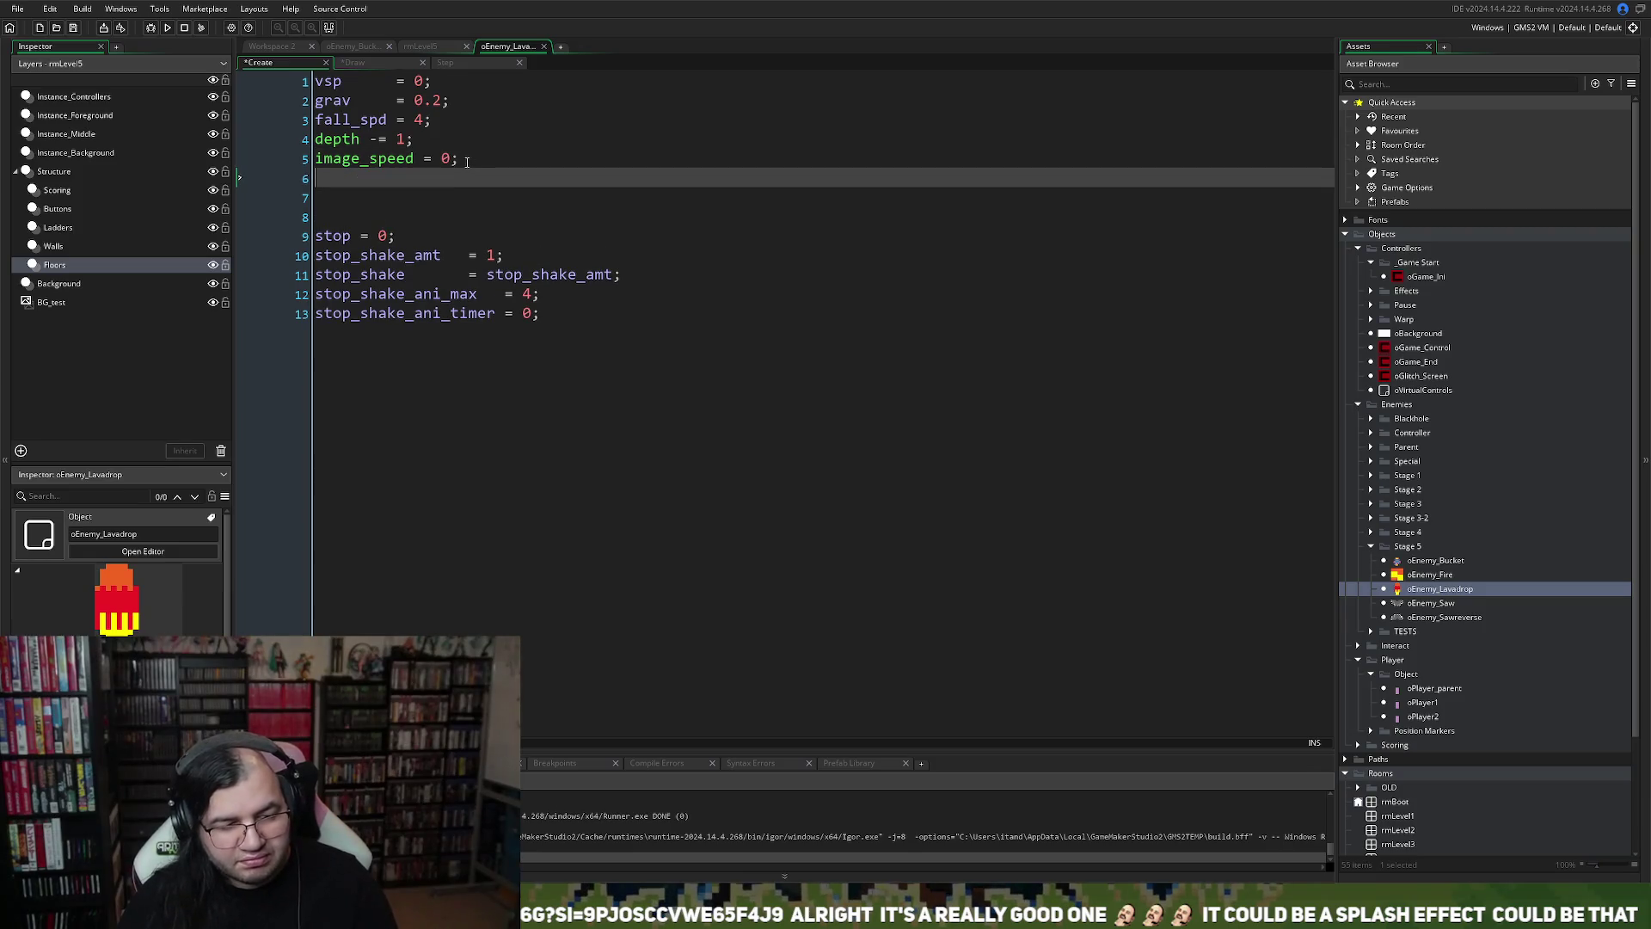
text(image_)
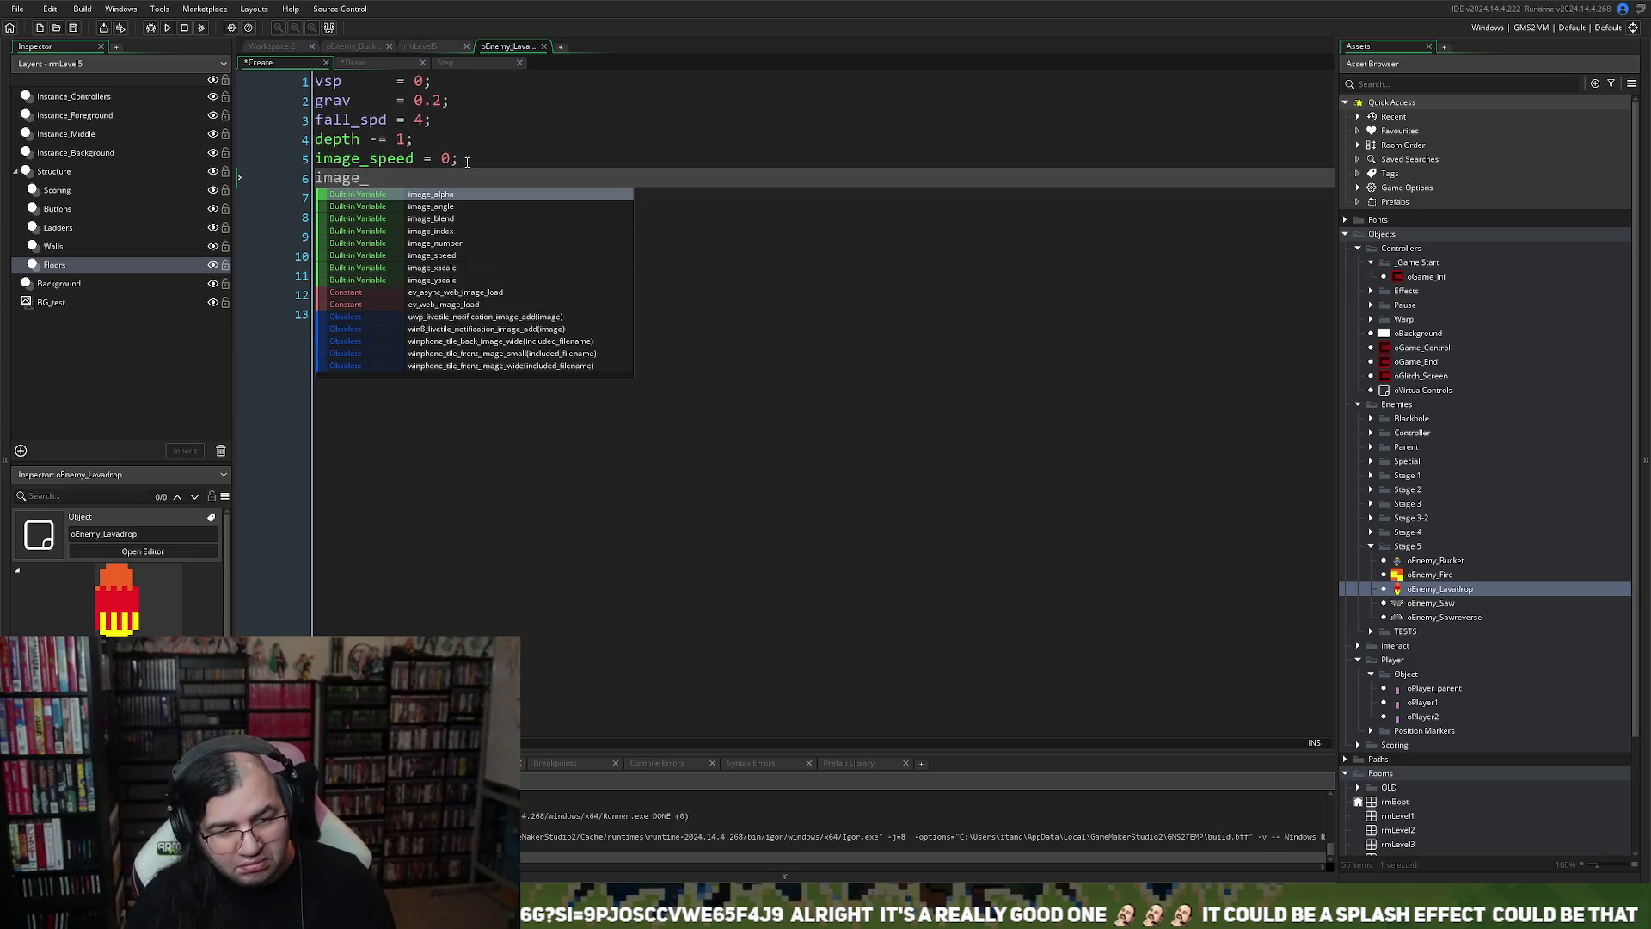
text(x)
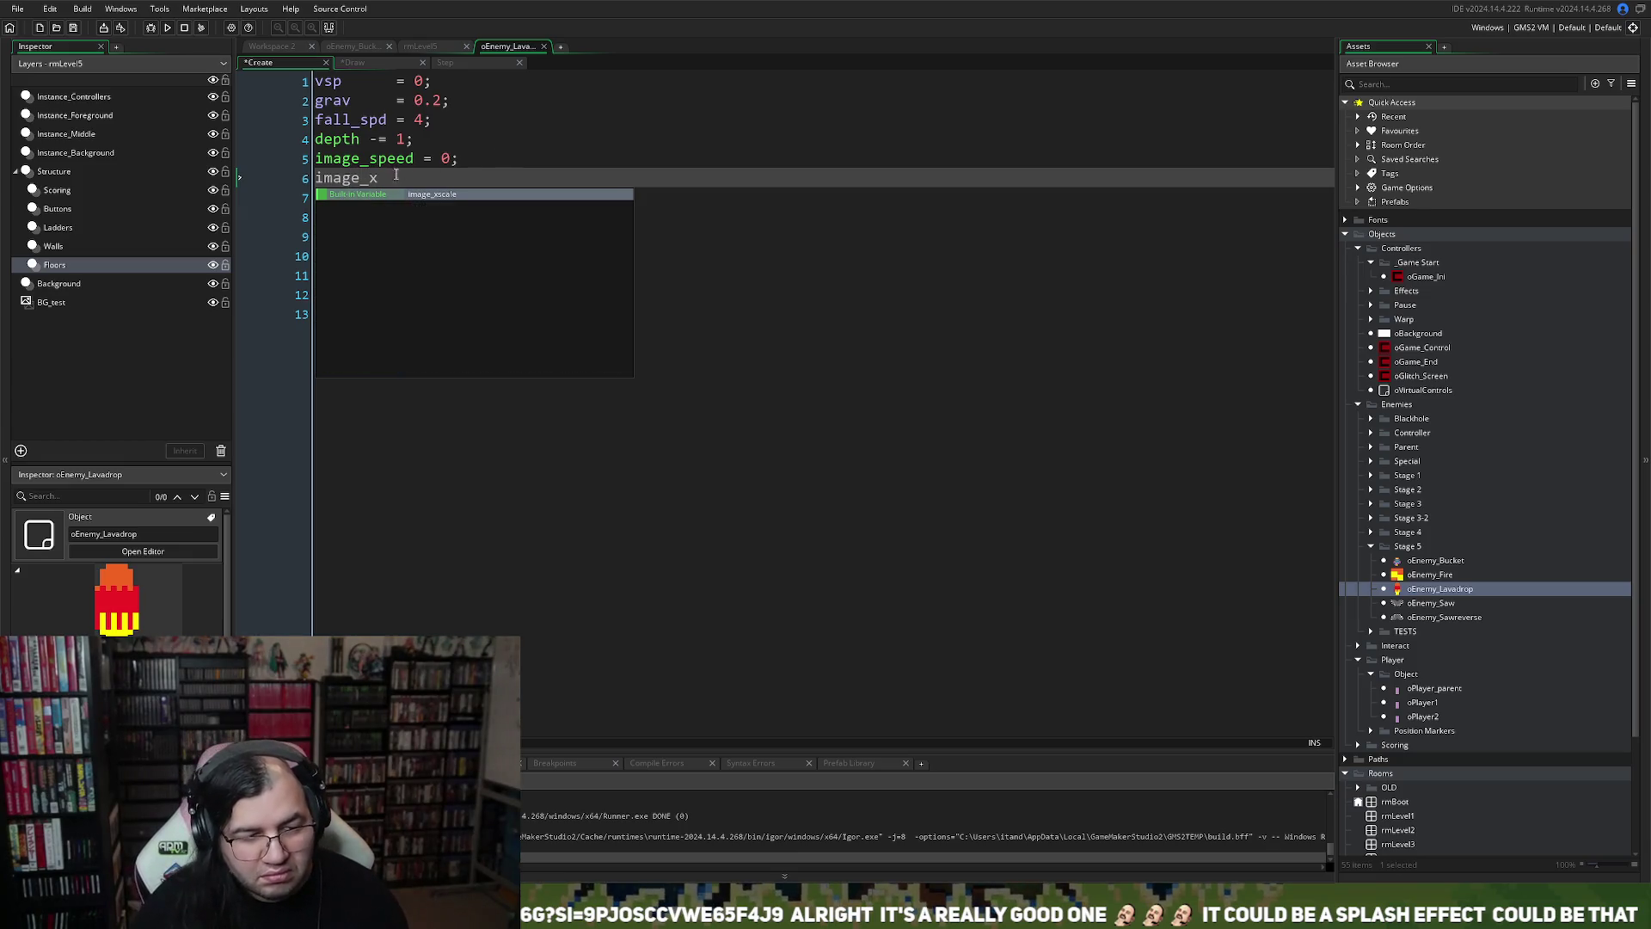
key(Escape)
text(xsca)
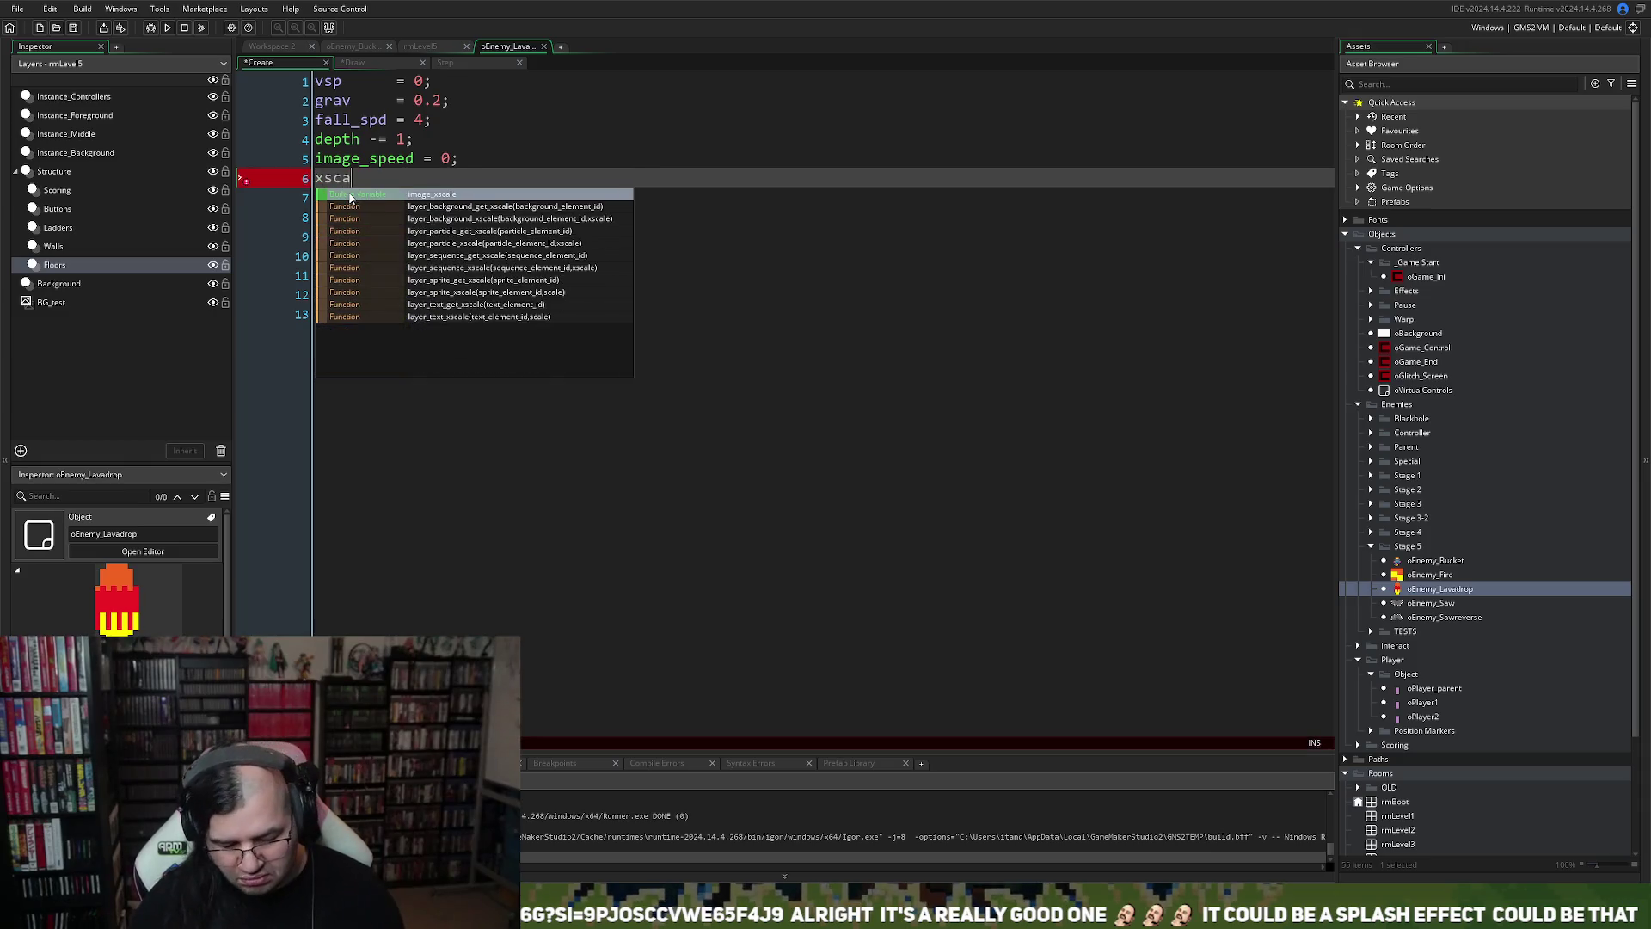
text(le = 1;)
Open oEnemy_Lavadrop's object editor and its sprFireball sprite for editing
double_click(345, 181)
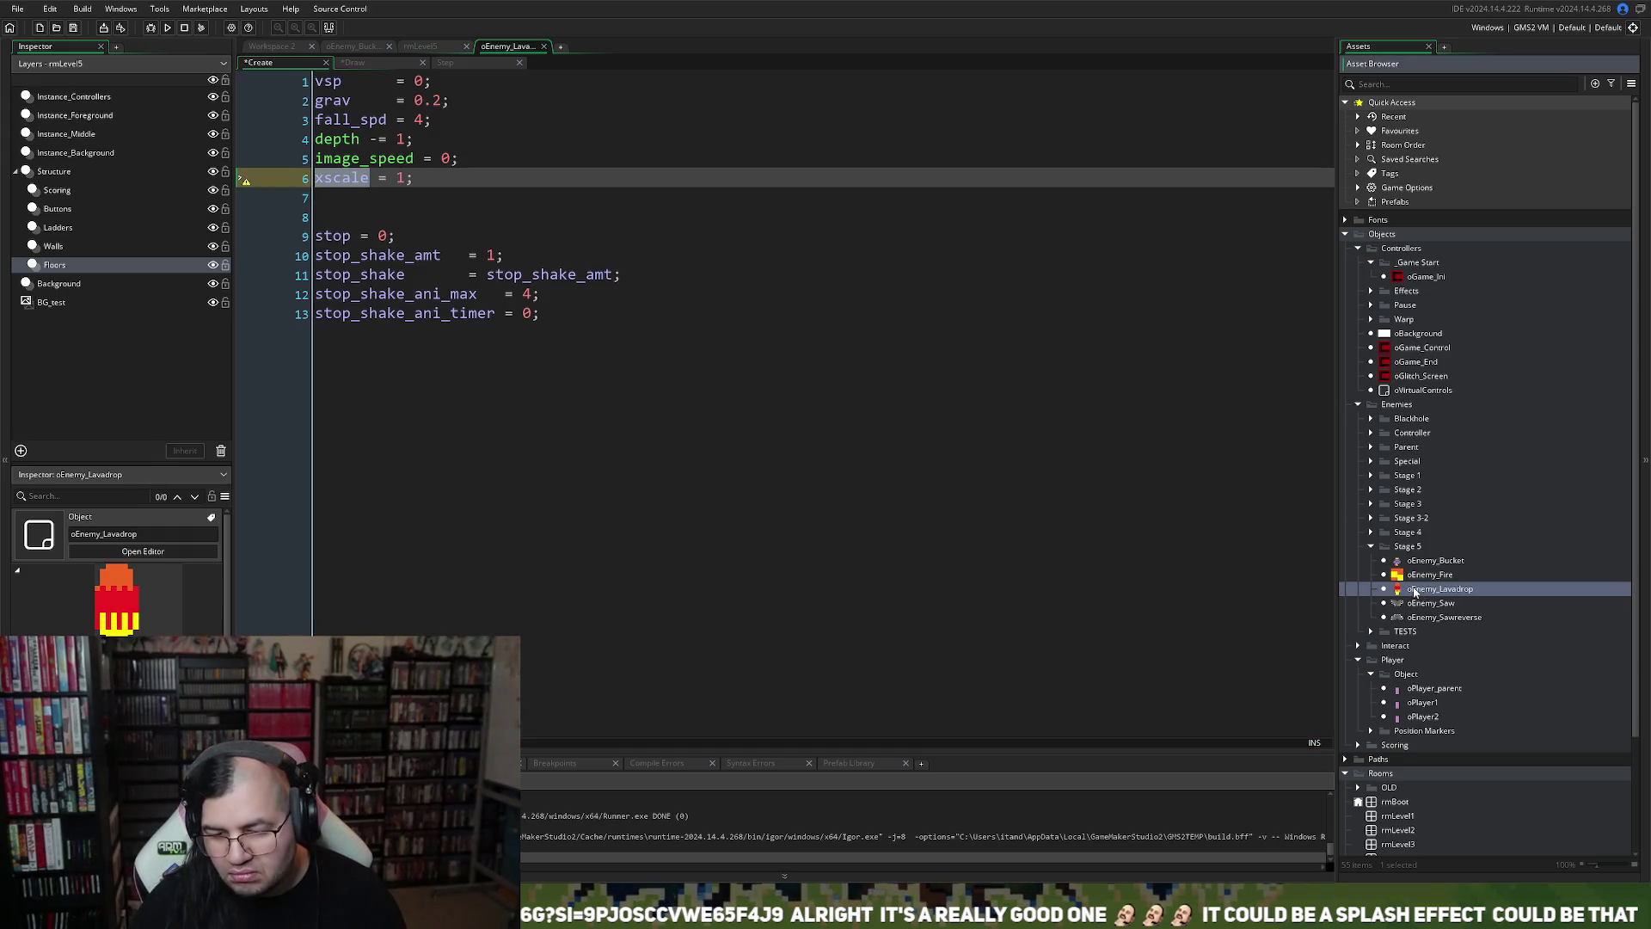
double_click(1416, 590)
click(403, 279)
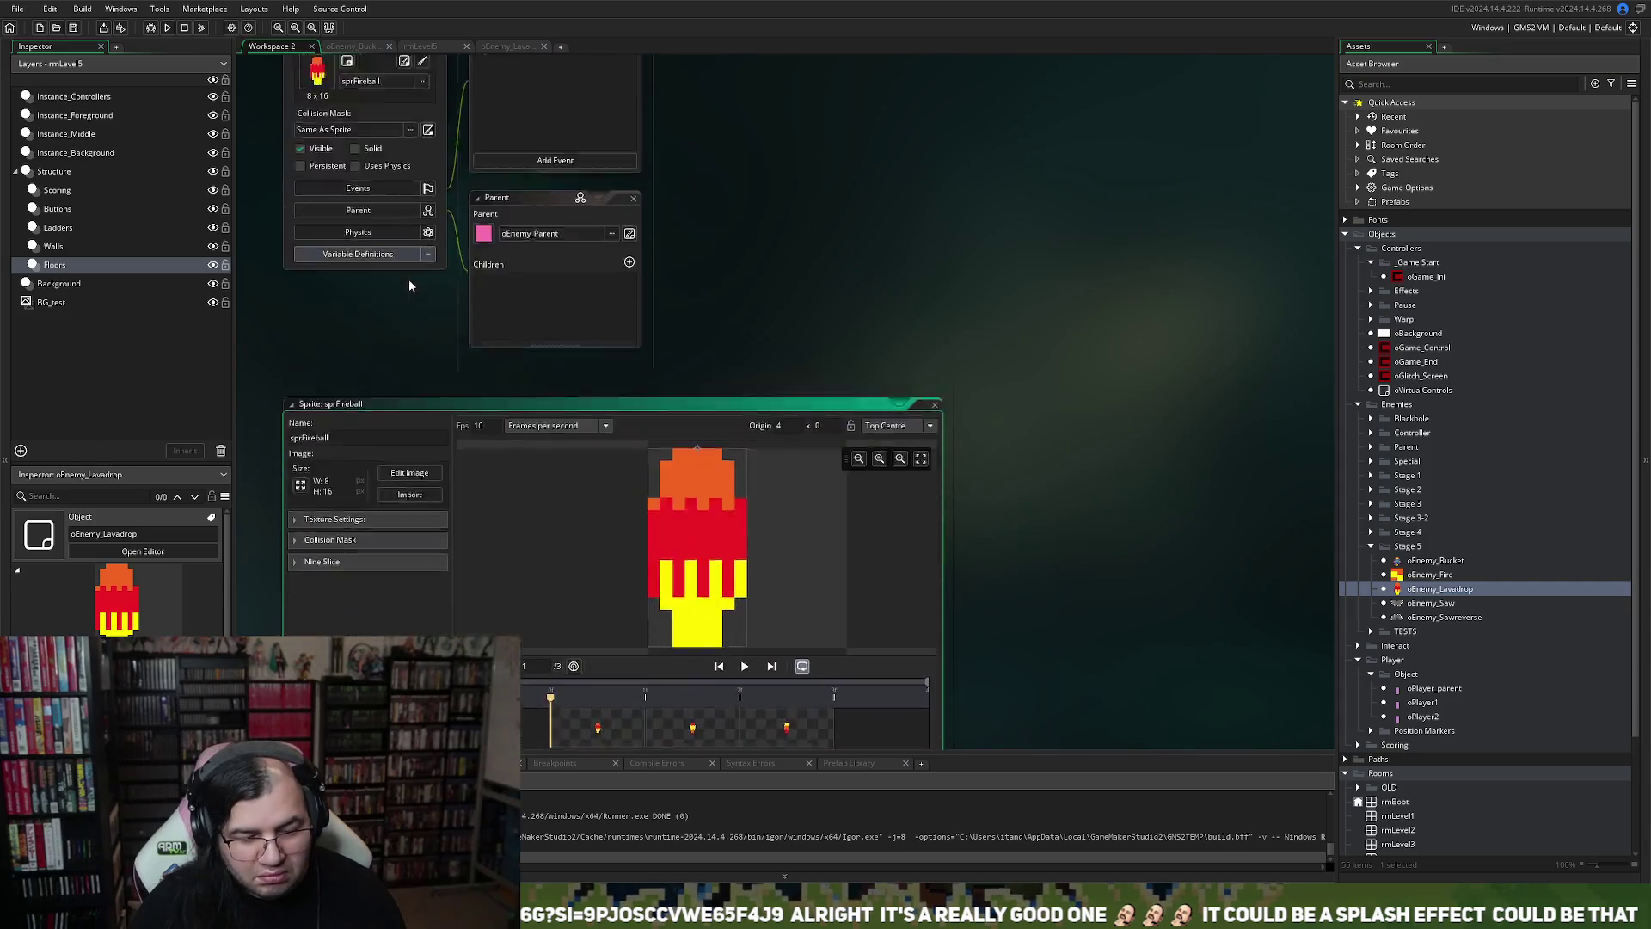
Resize sprFireball's collision mask to a manual rectangle L0 R7 T0 B15, then close the sprite
click(312, 347)
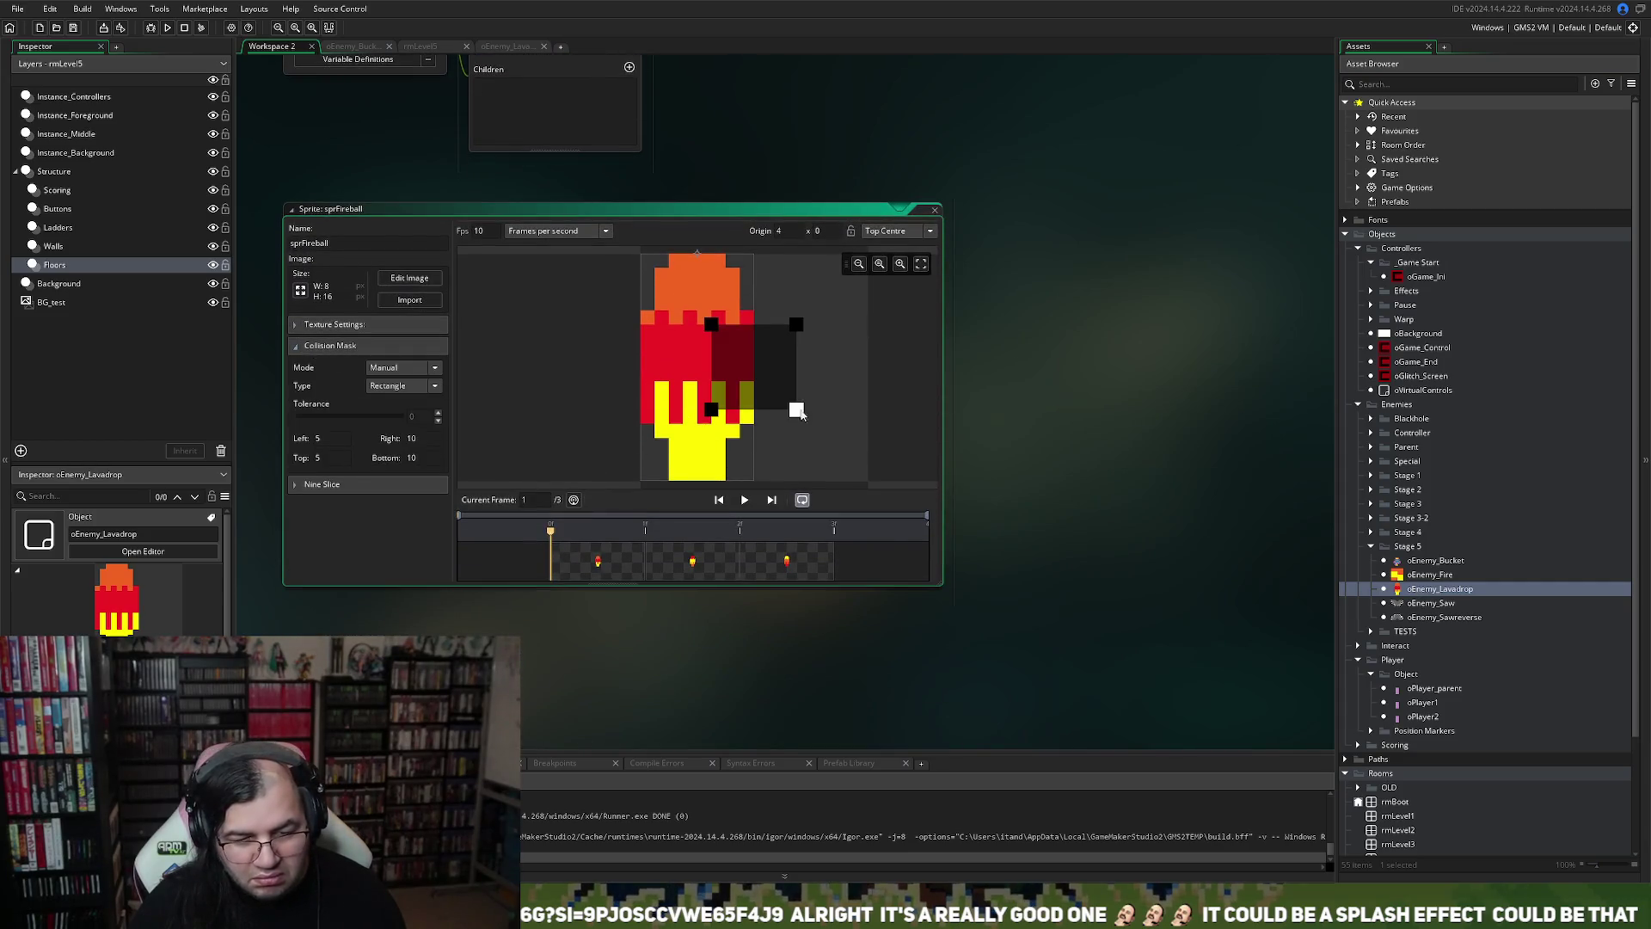
mouse_move(781, 389)
mouse_down()
mouse_move(714, 362)
mouse_move(716, 323)
mouse_move(748, 479)
mouse_move(641, 480)
mouse_move(753, 481)
mouse_up()
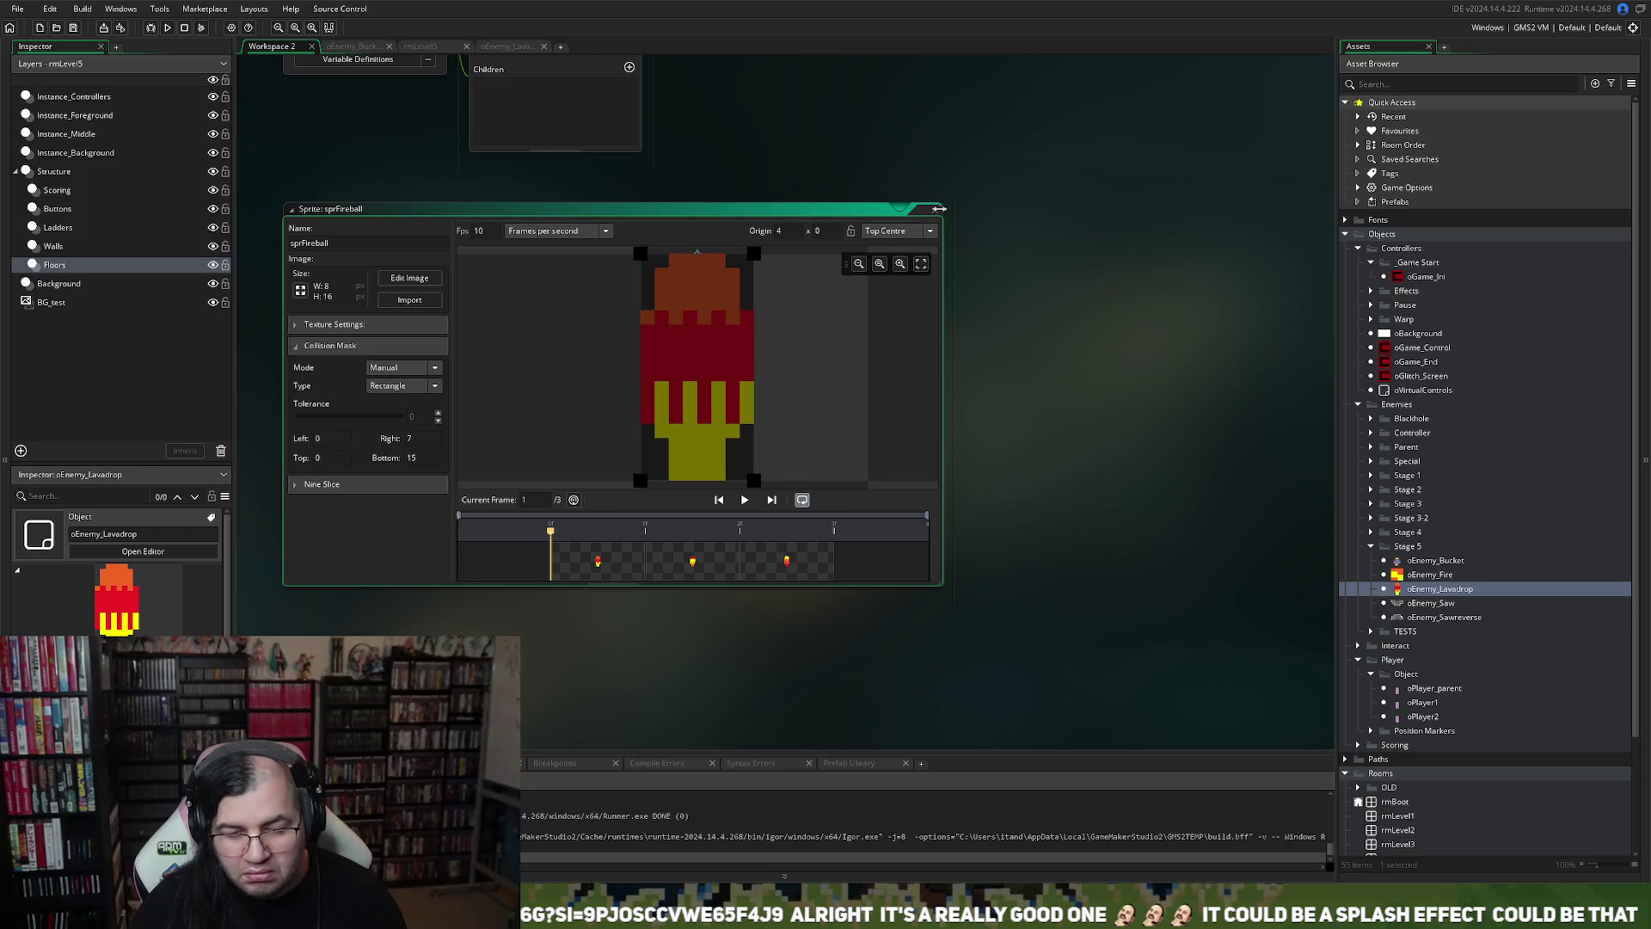
click(935, 211)
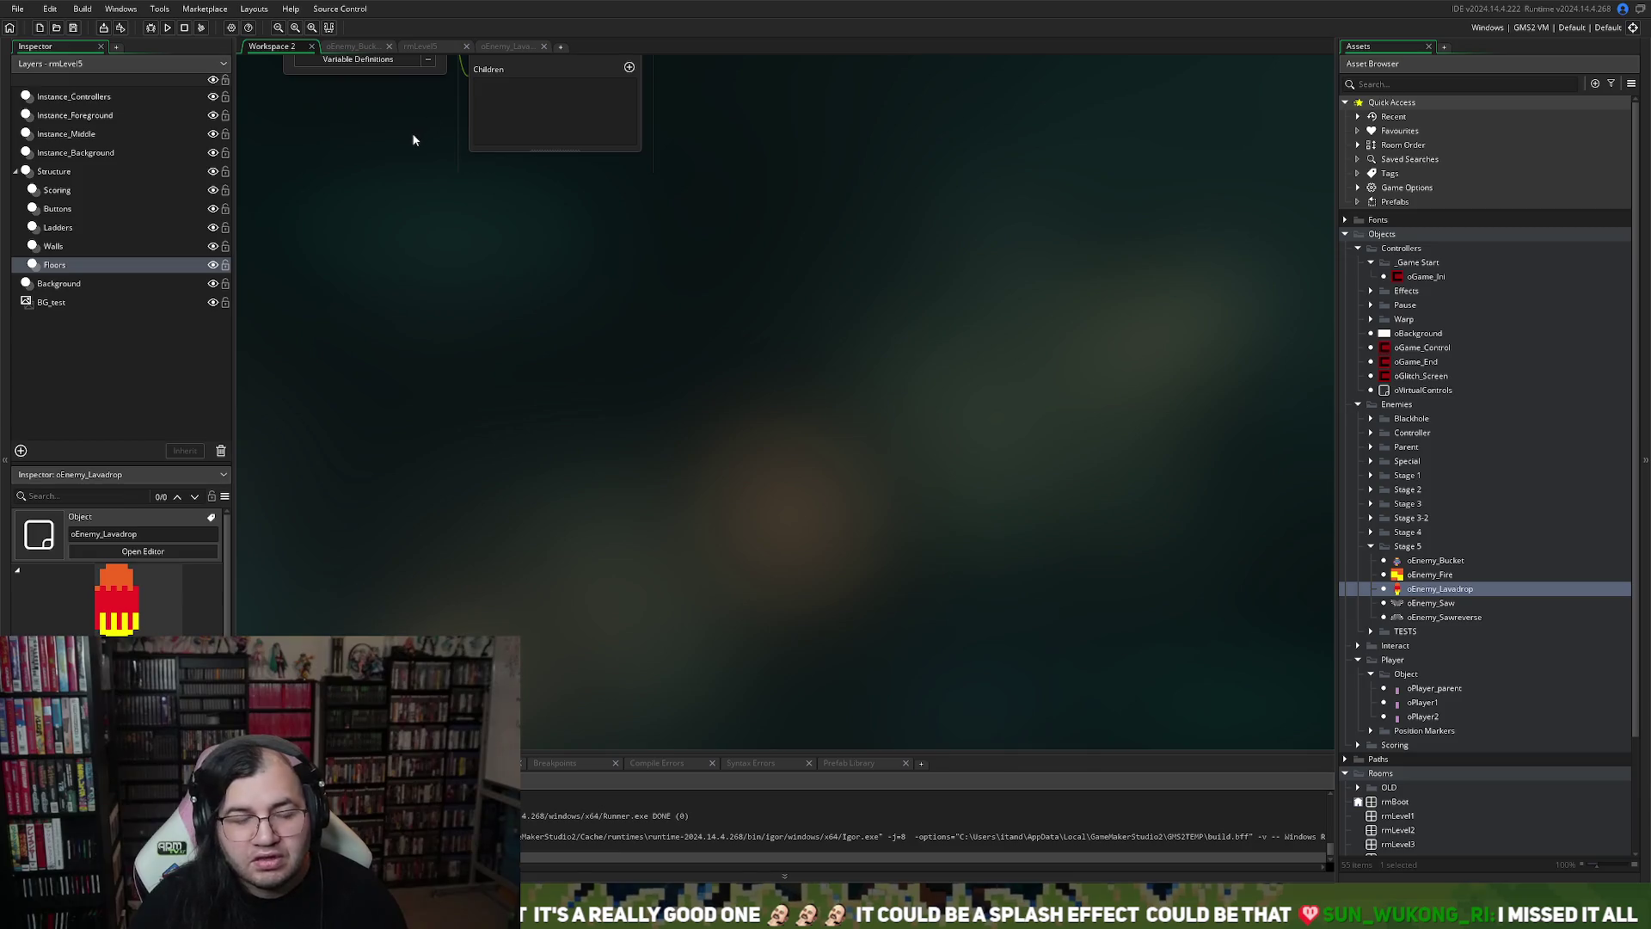
Glance at the oEnemy_Bucket code and rmLevel5 room, then return to oEnemy_Lavadrop's Draw code
click(362, 50)
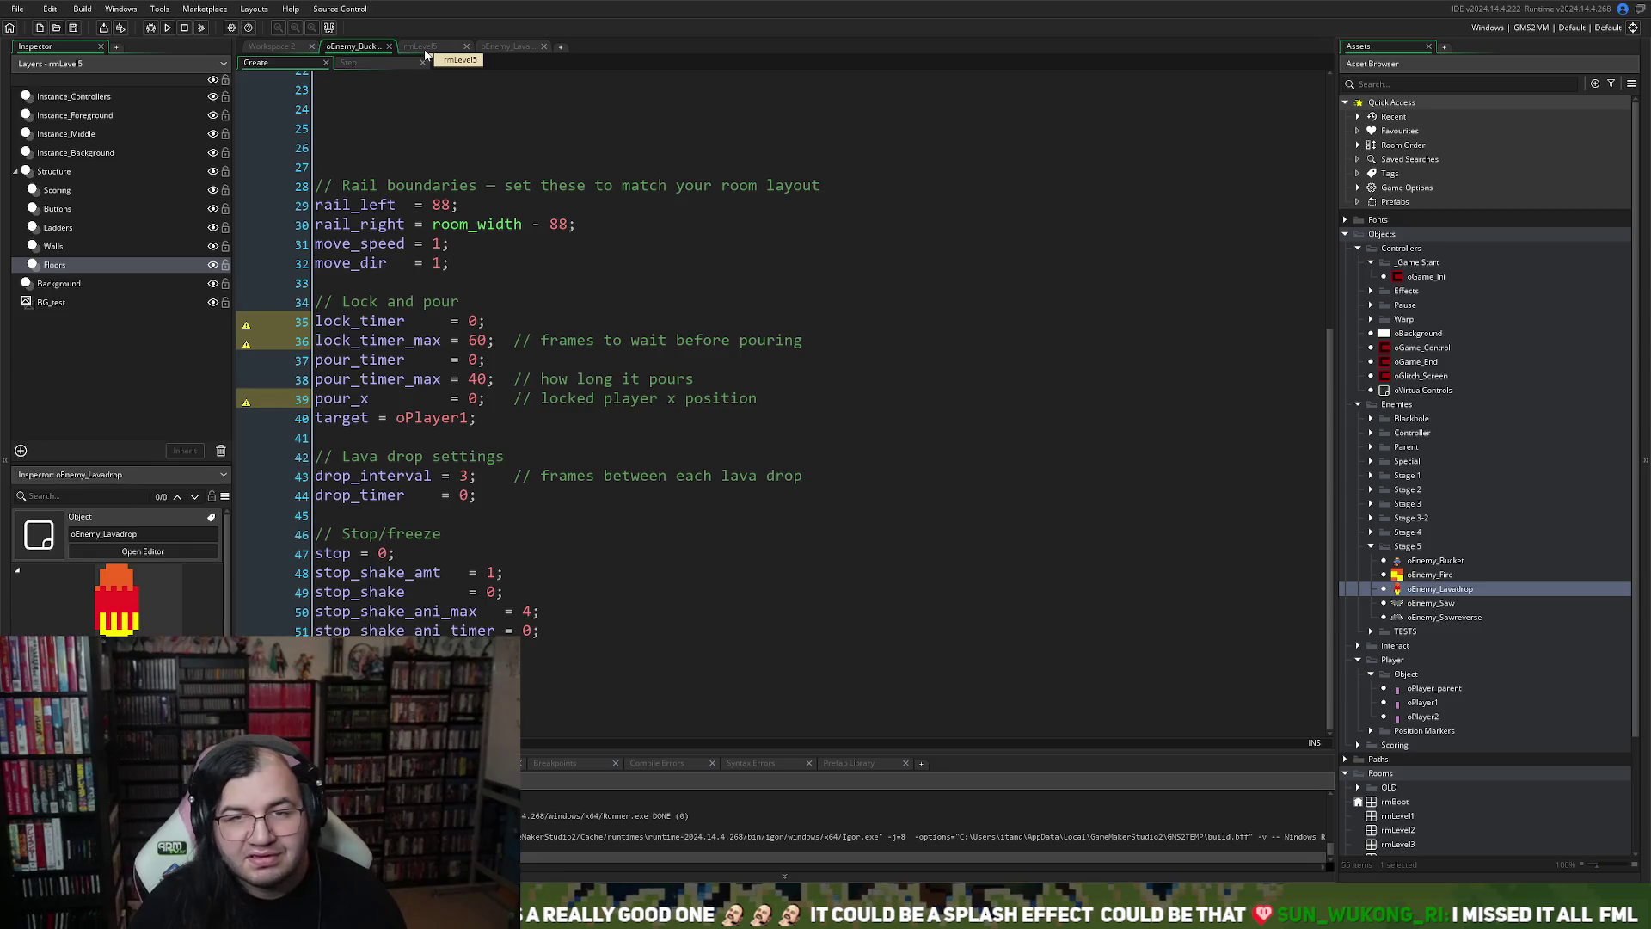
click(425, 54)
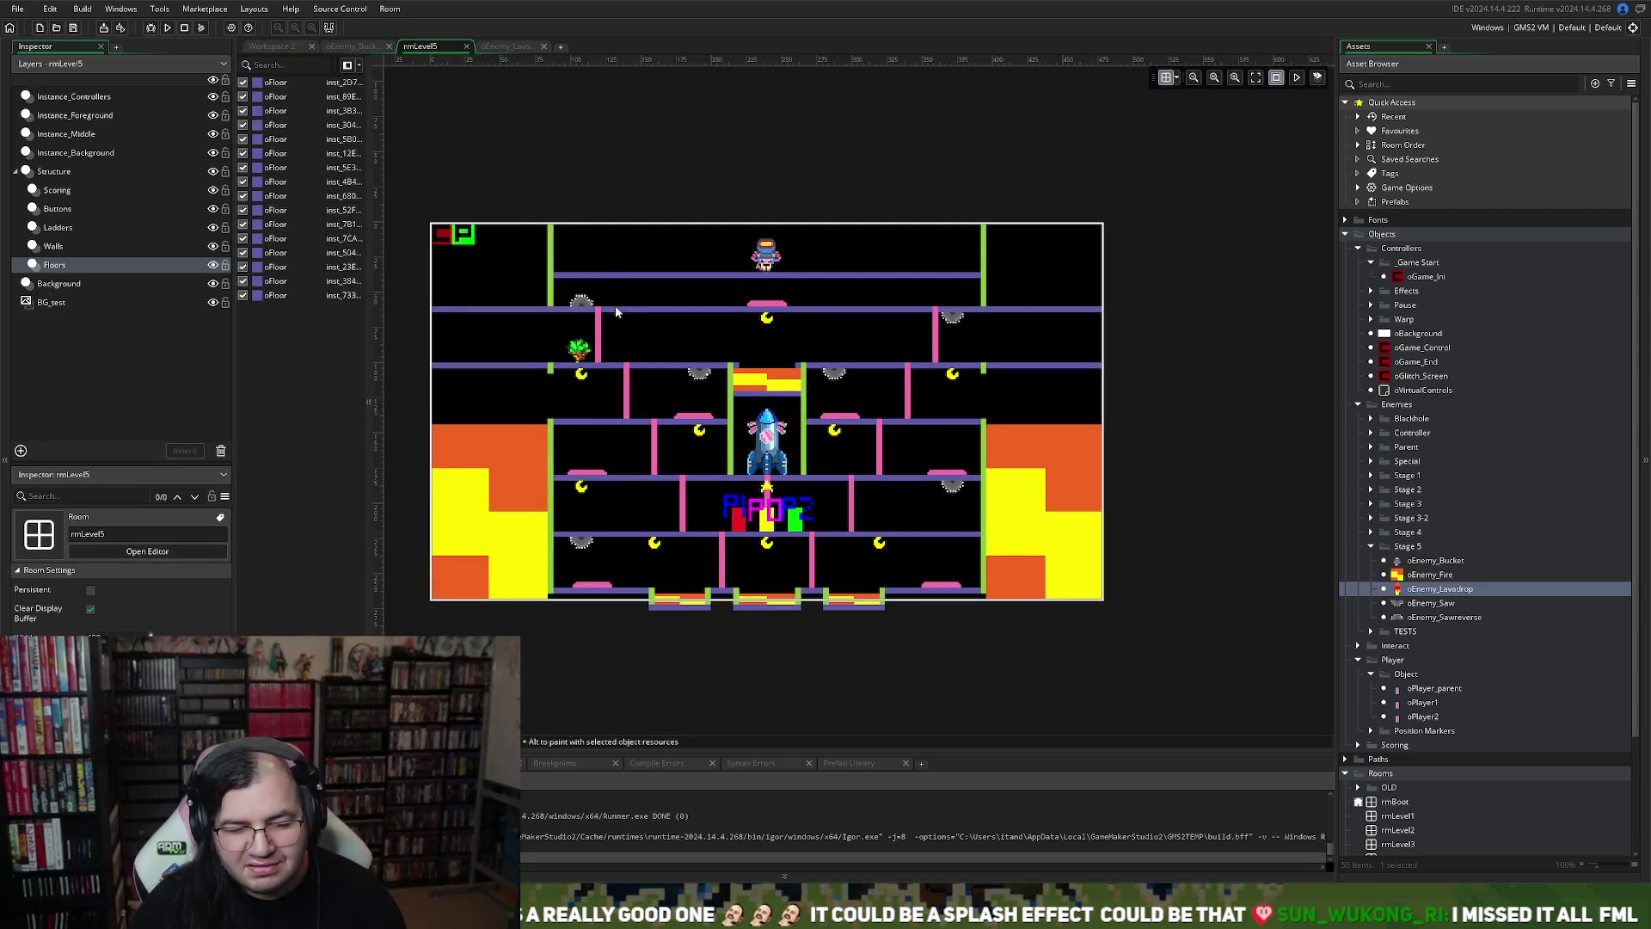
click(514, 47)
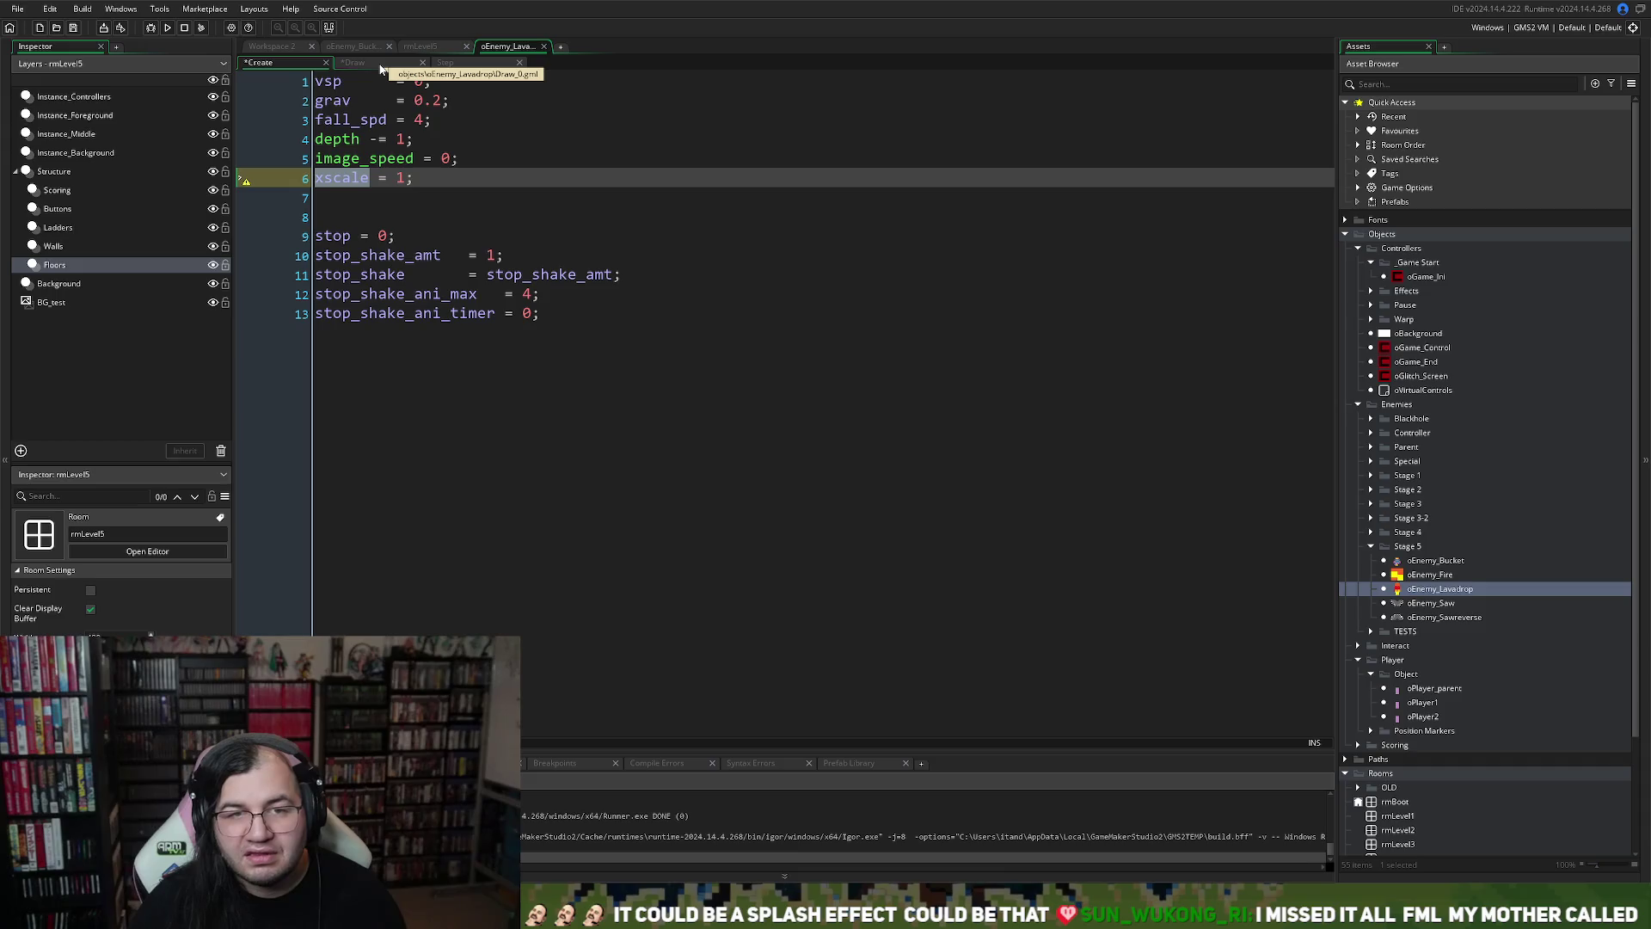
click(381, 69)
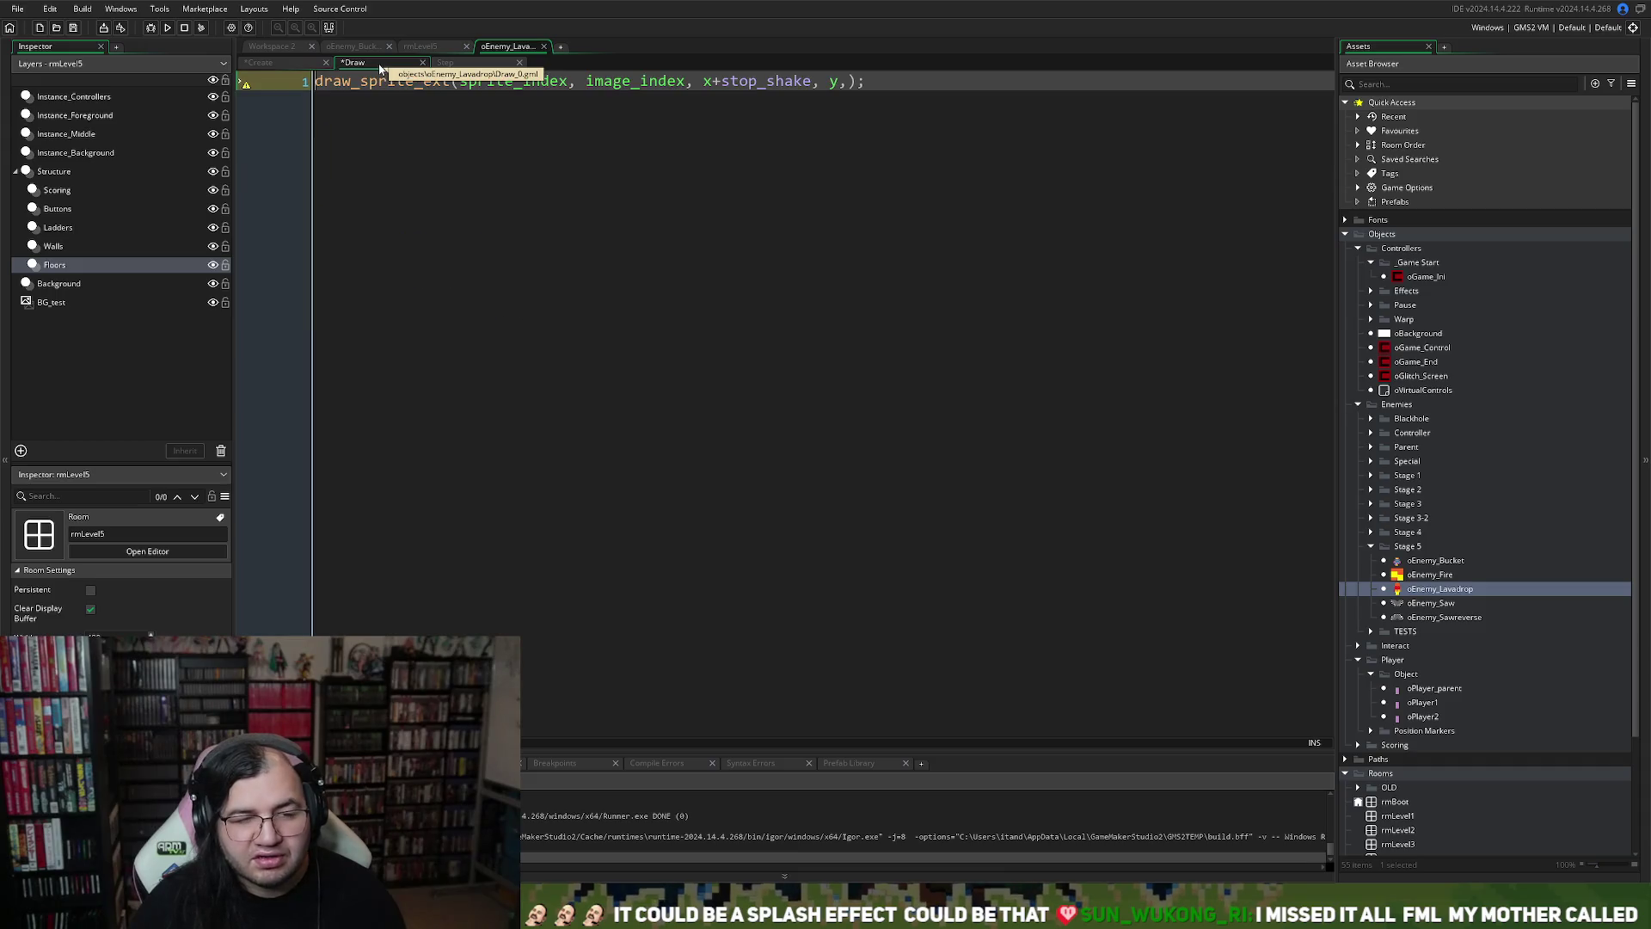
Order events as Create, Step, Draw and add 'xscale, 1, 0, c_white, 1' to draw_sprite_ext
click(463, 68)
drag(462, 69, 372, 69)
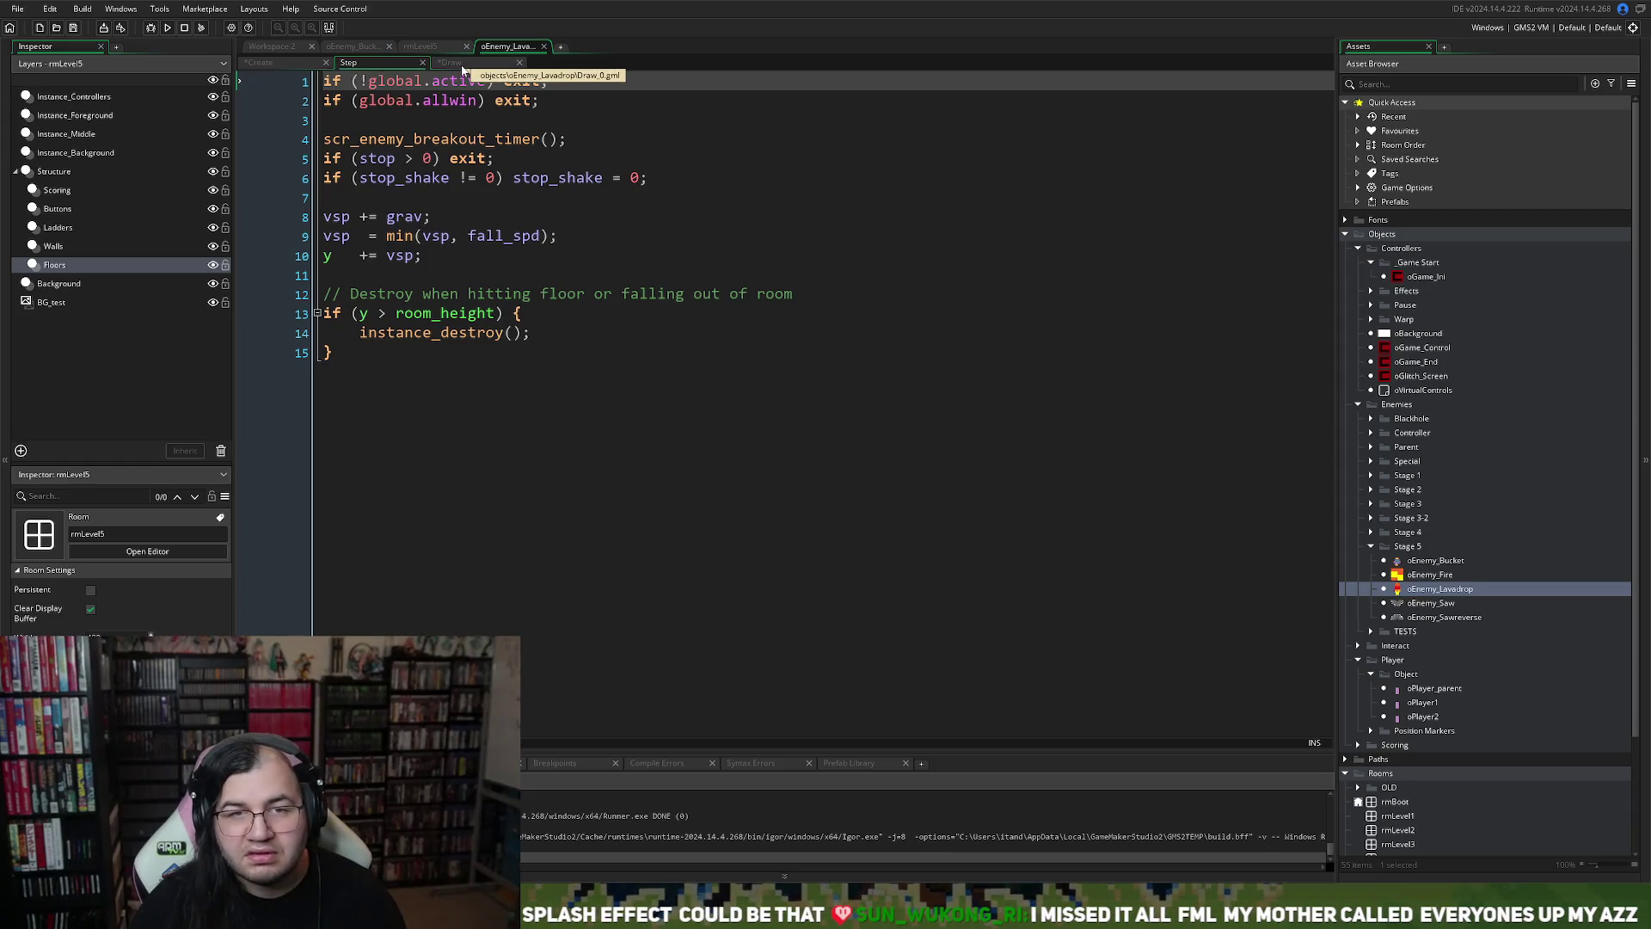
click(462, 69)
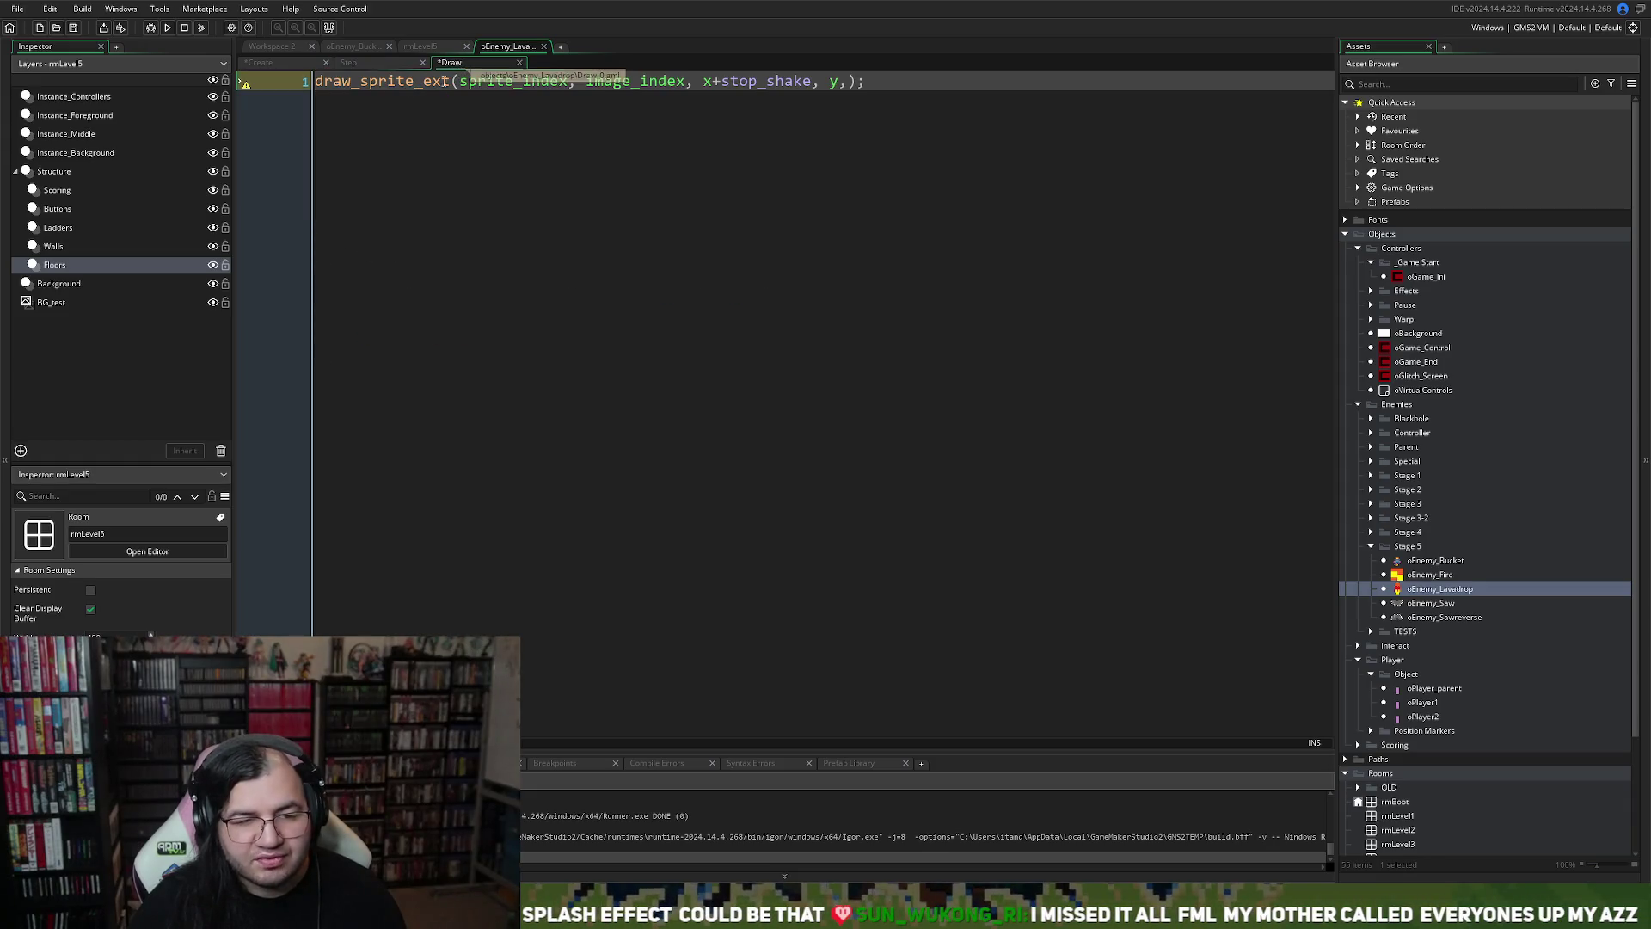
click(850, 81)
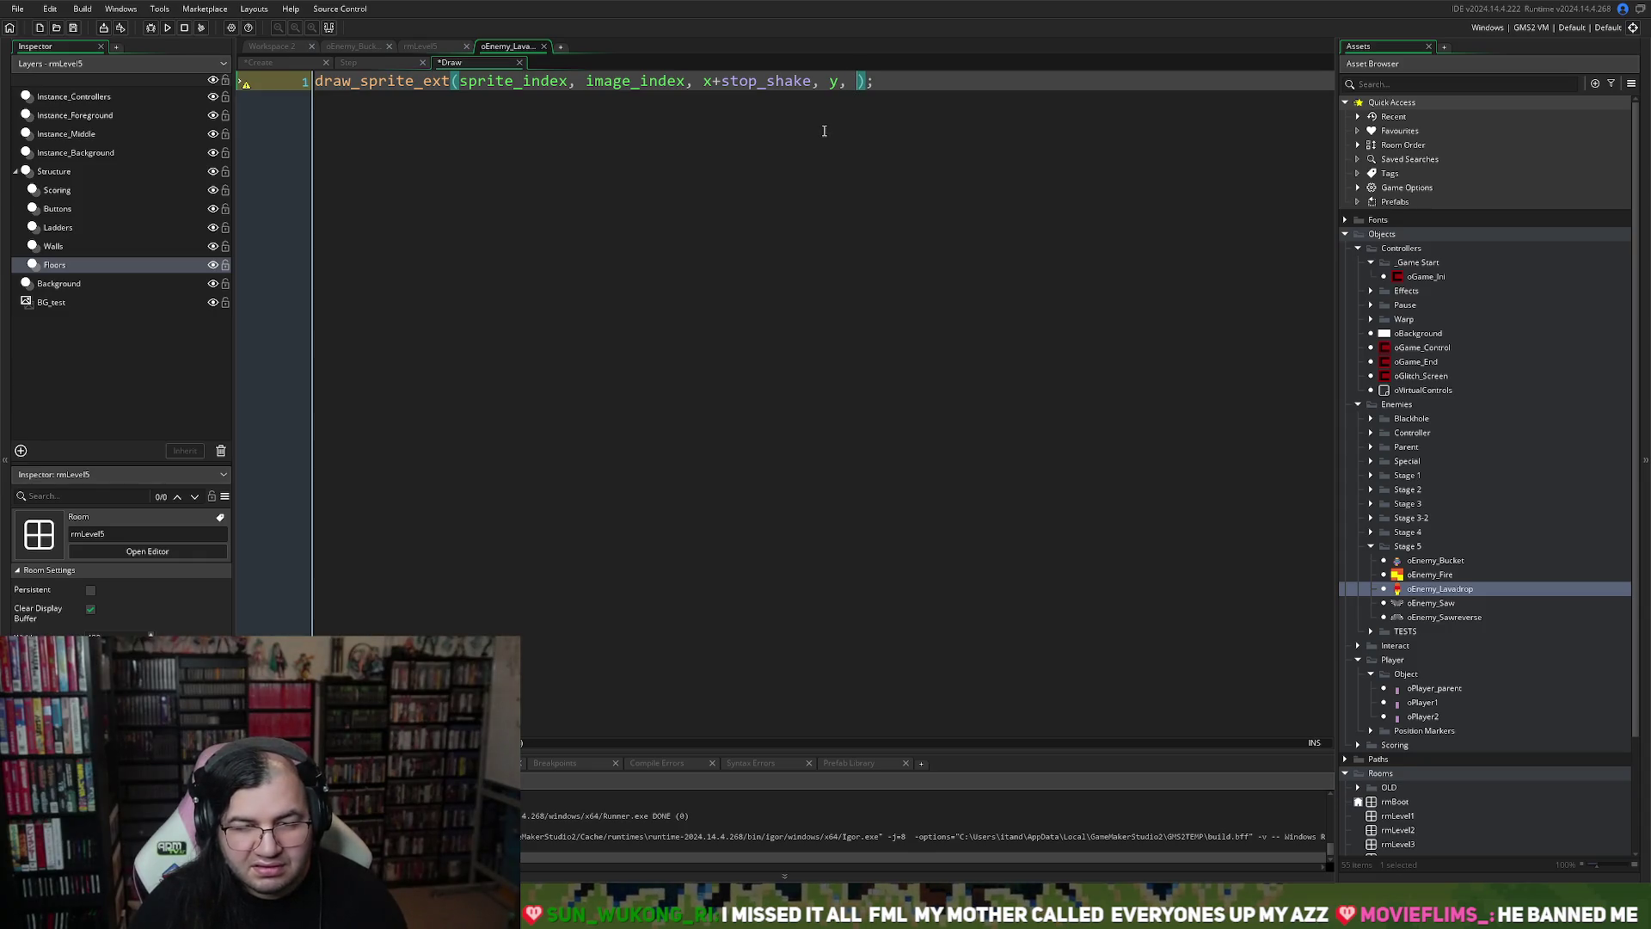
text(xscale)
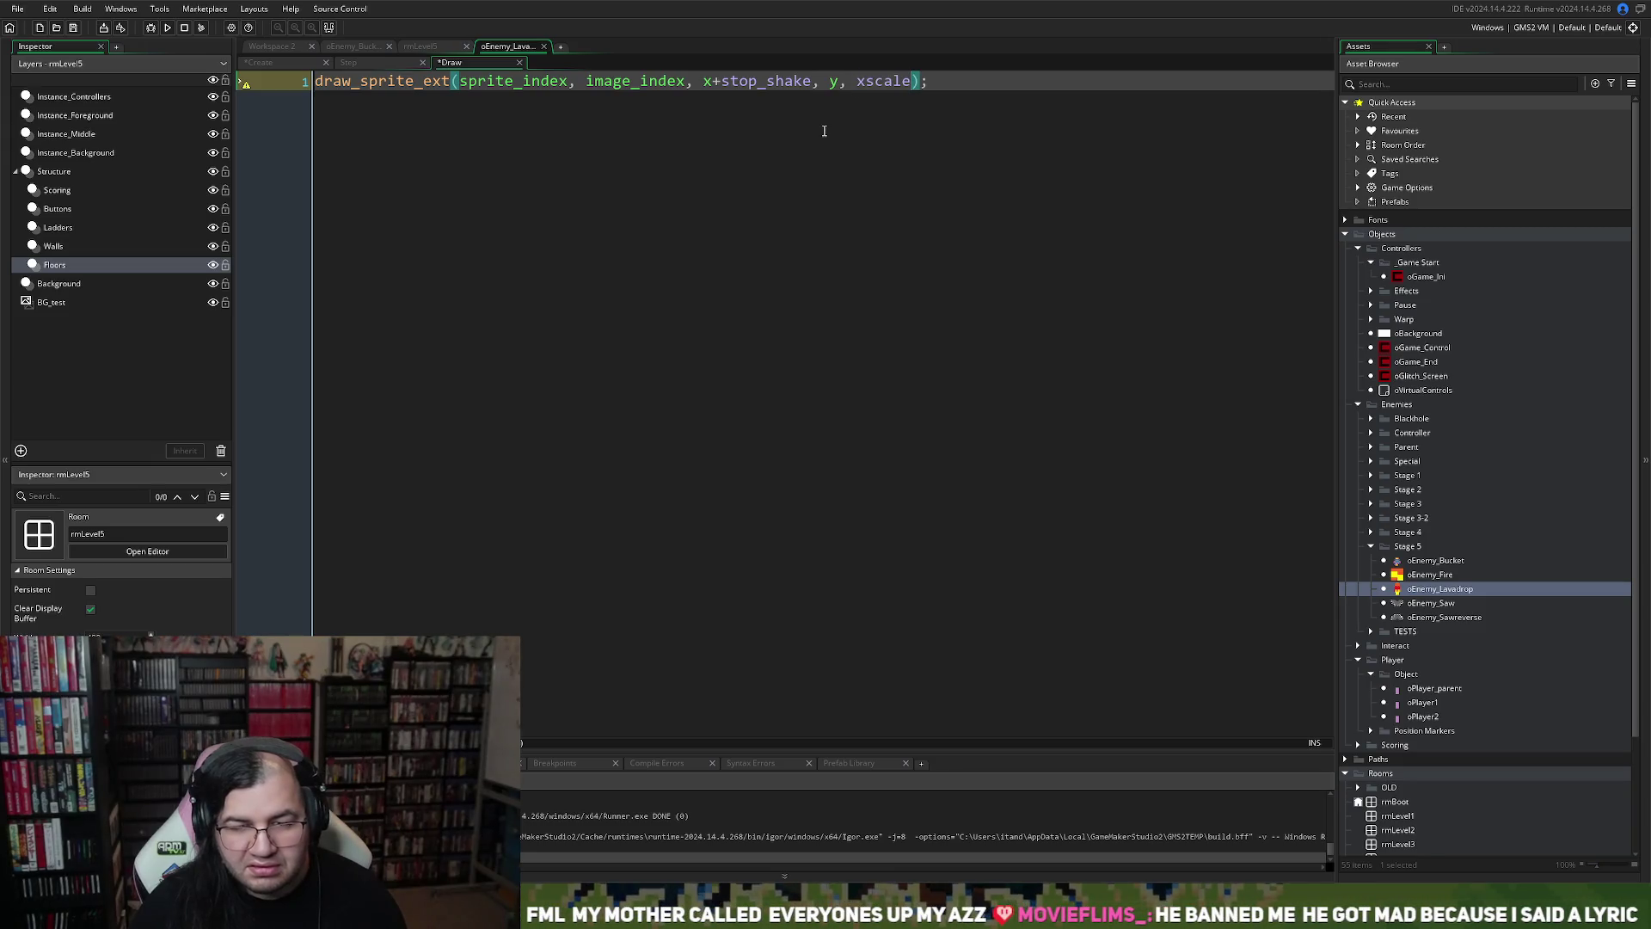
text(, 1,)
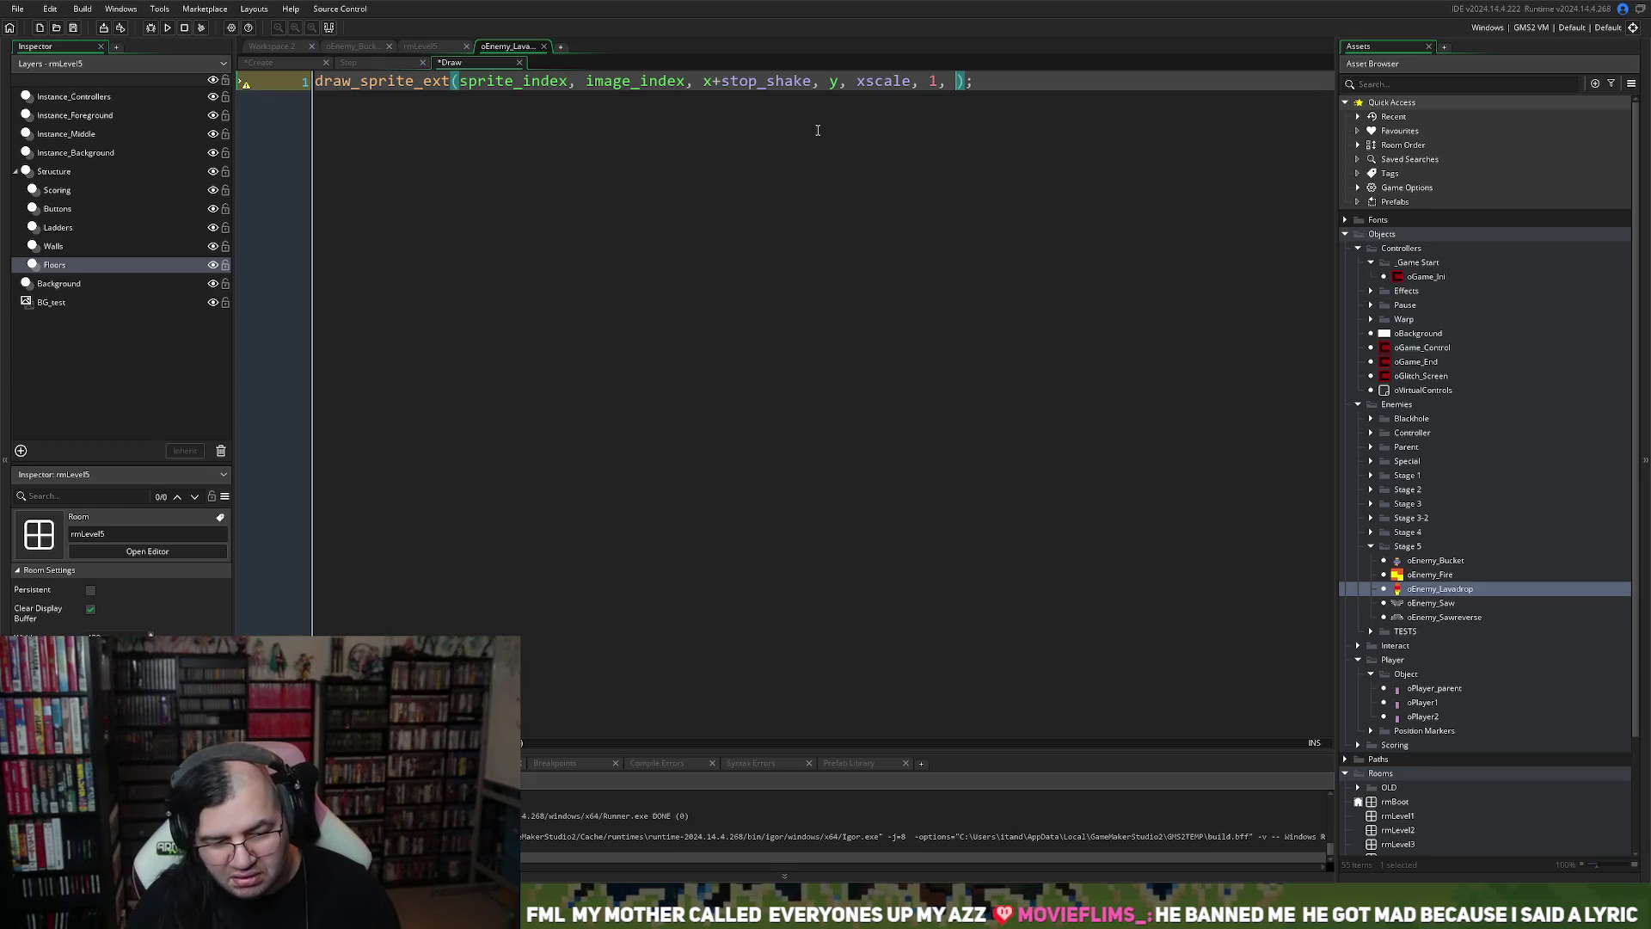
text( 0,)
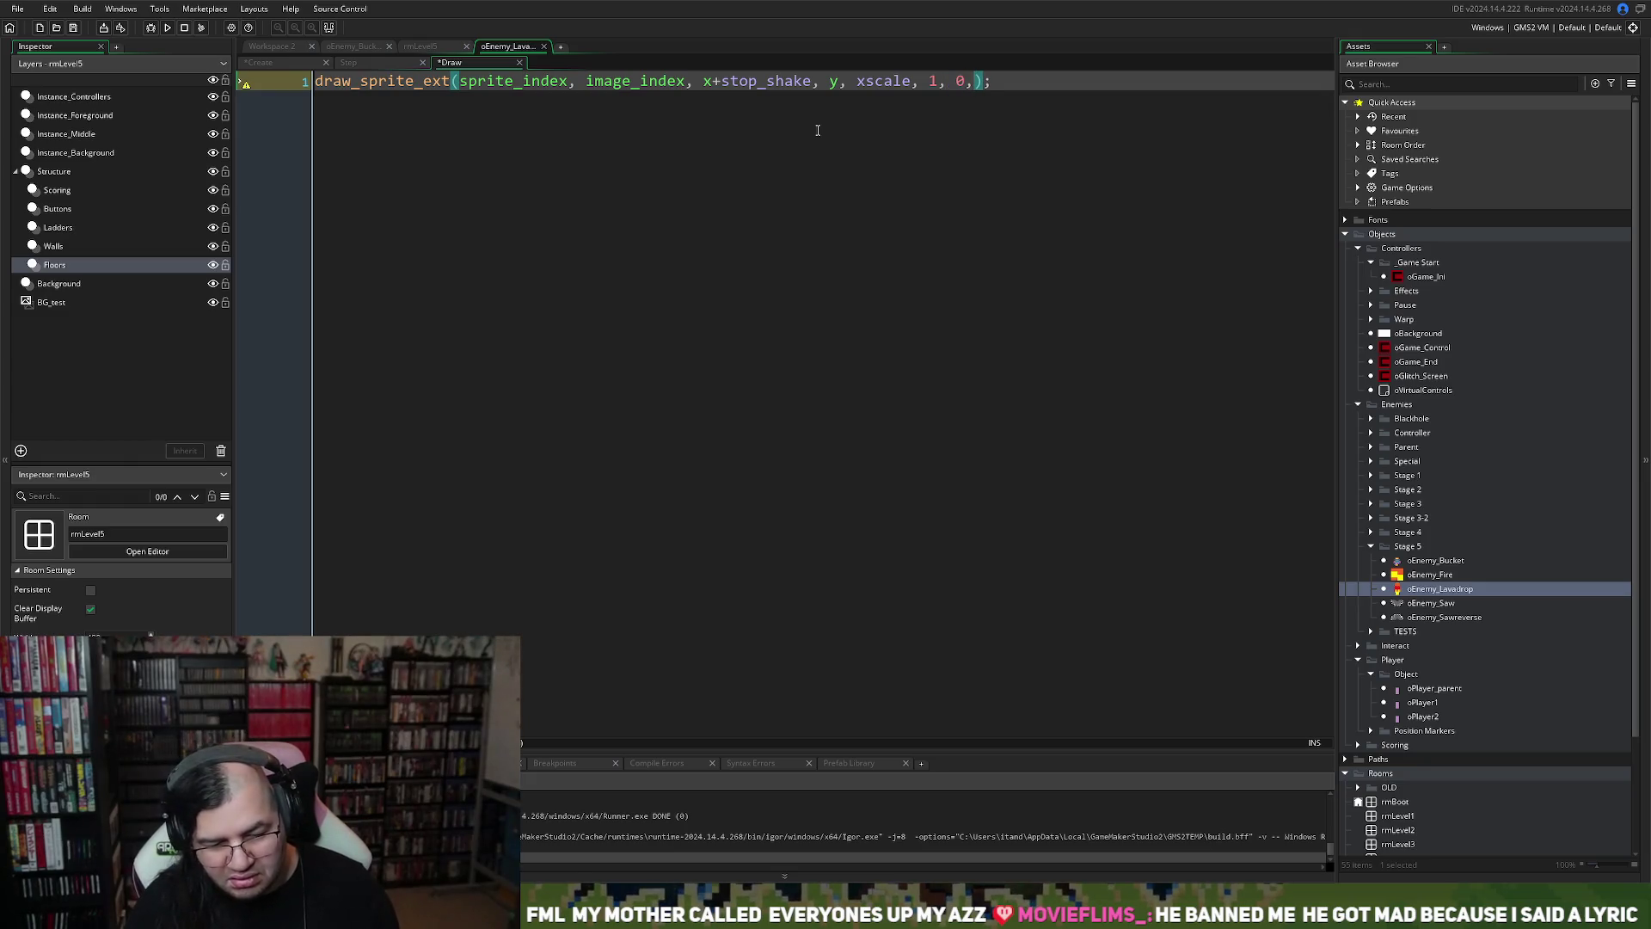
text( C-wh)
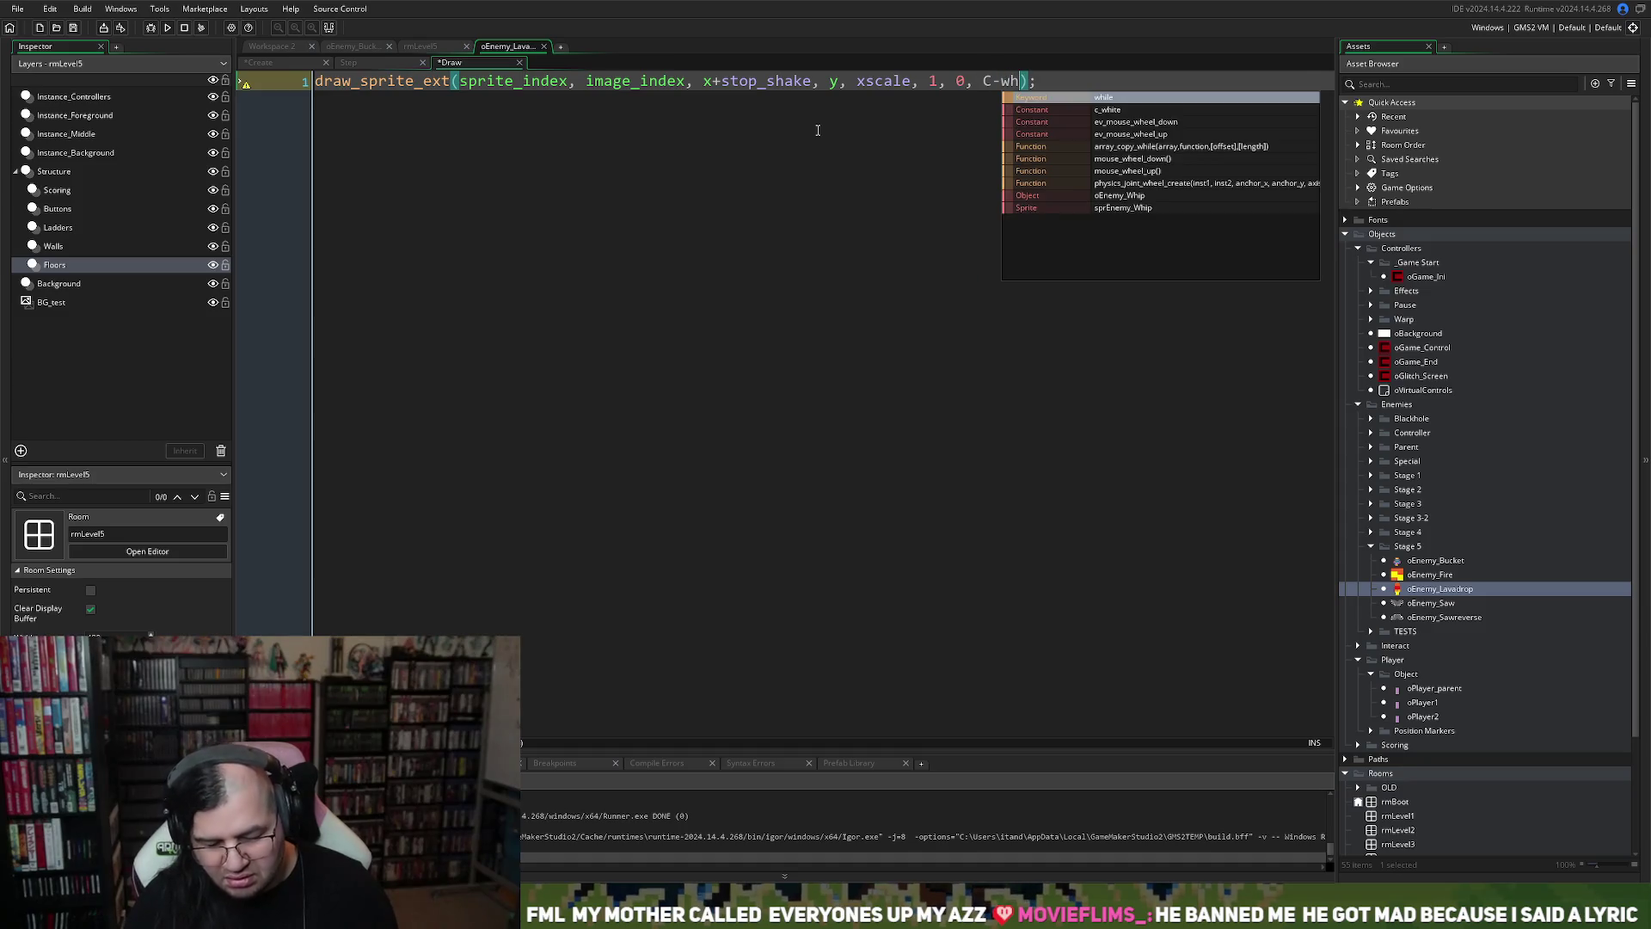
key(BackSpace)
key(BackSpace)
key(BackSpace)
text(c_w)
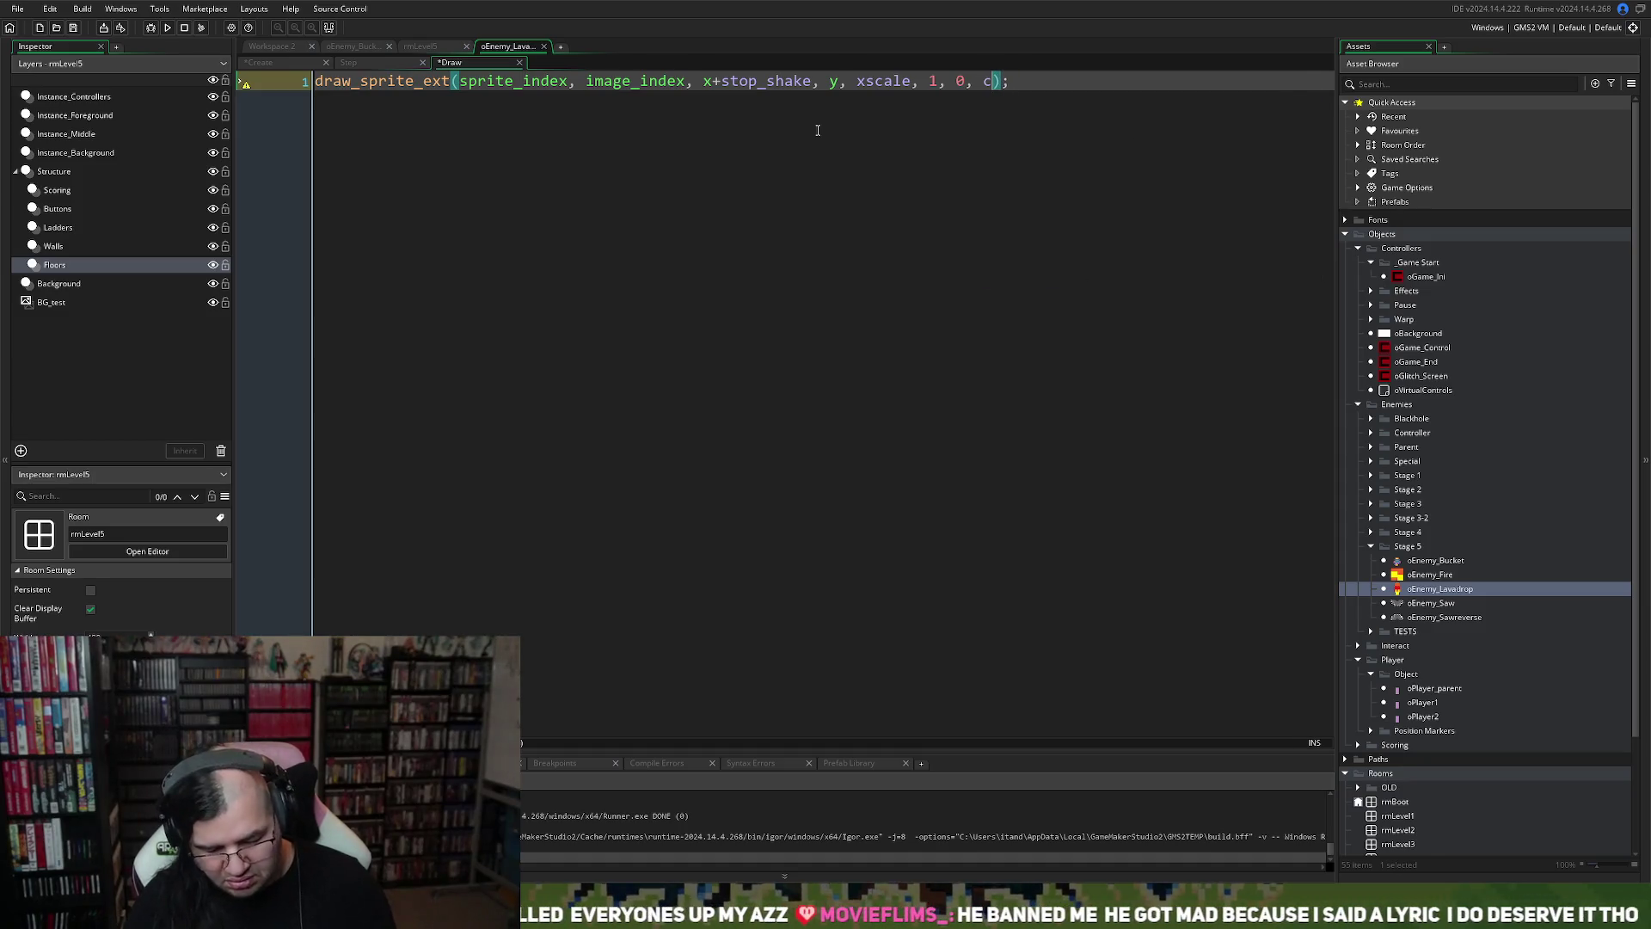
text(hite)
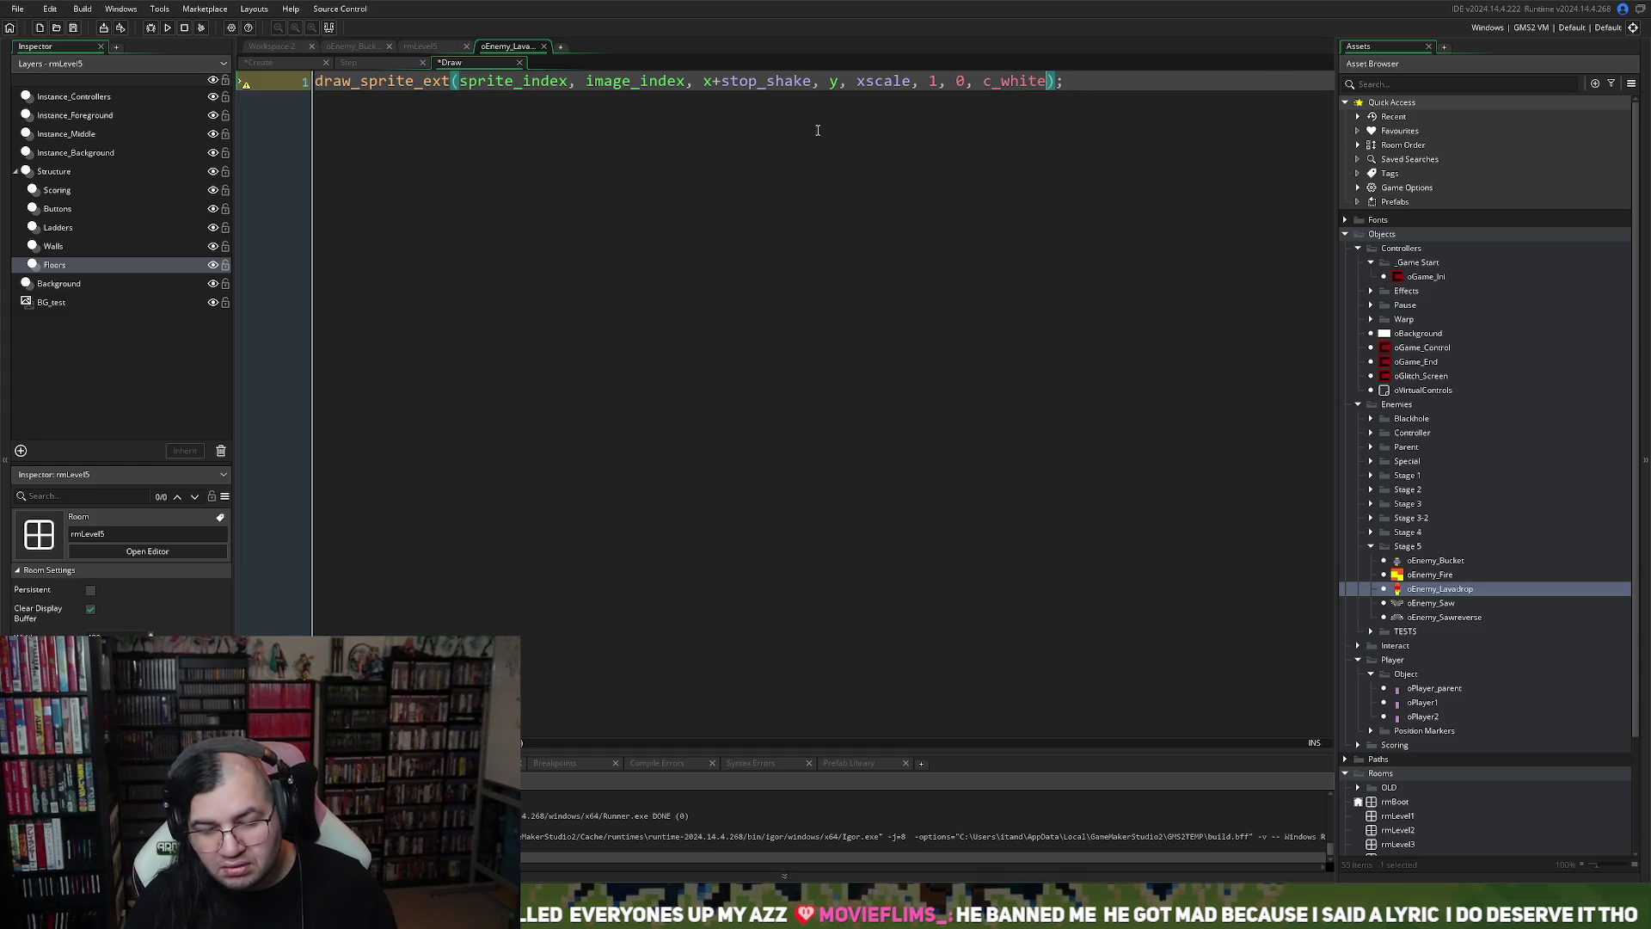
text(, 1)
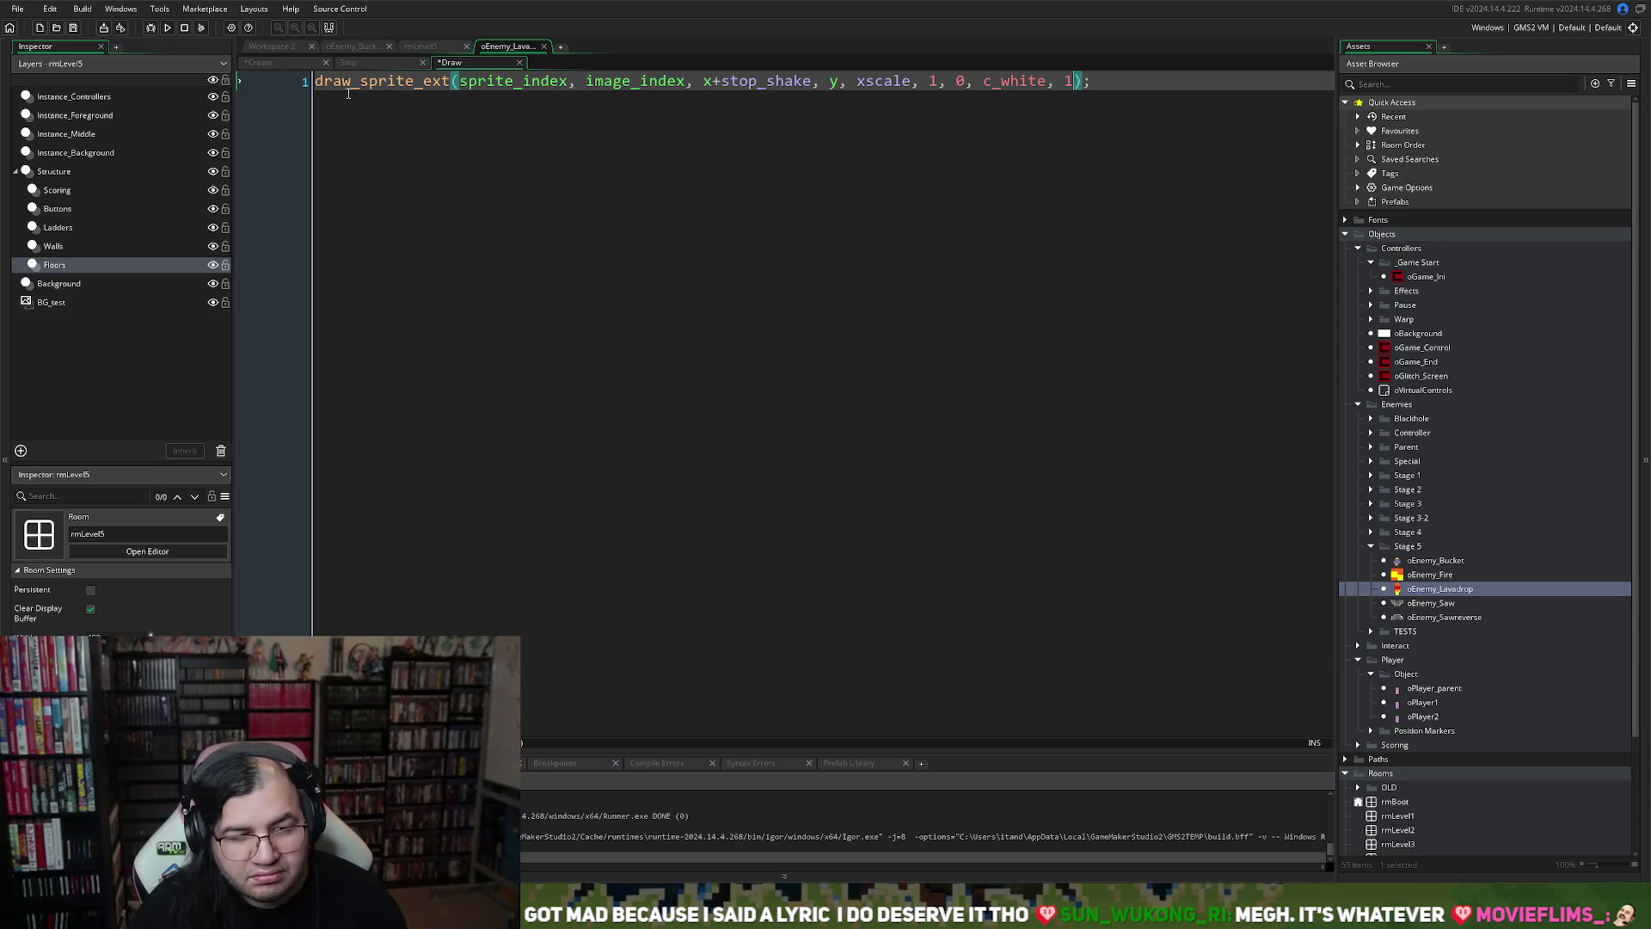
Insert a new first line in the Draw code and paste xscale onto it
key(Home)
key(Return)
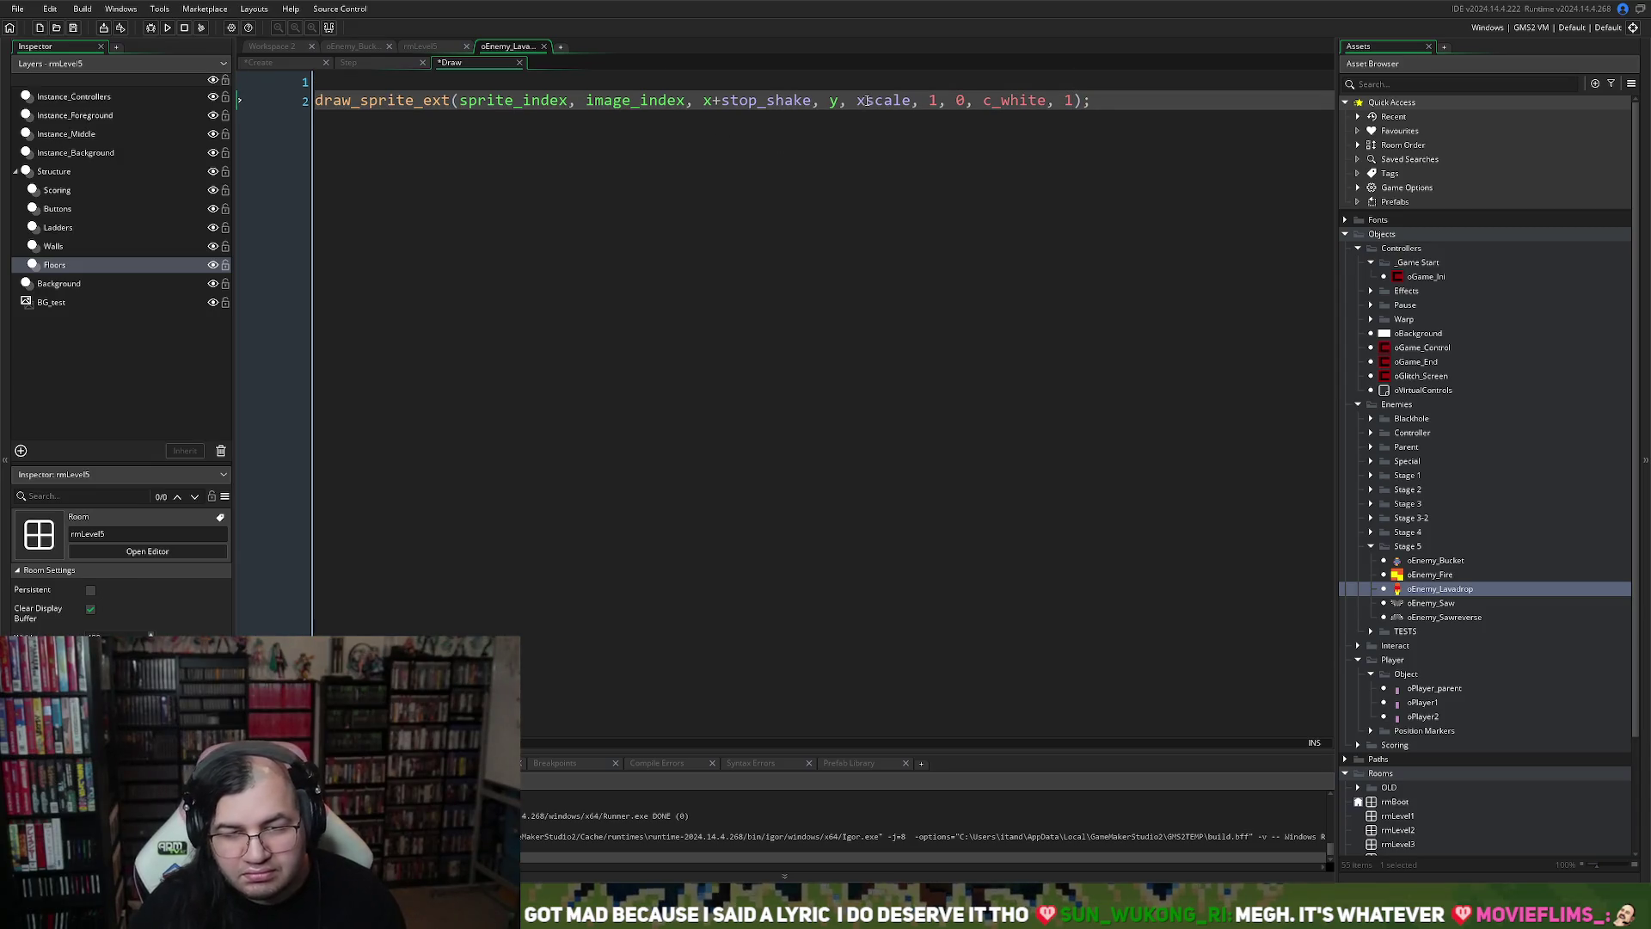
double_click(868, 101)
key(ctrl+c)
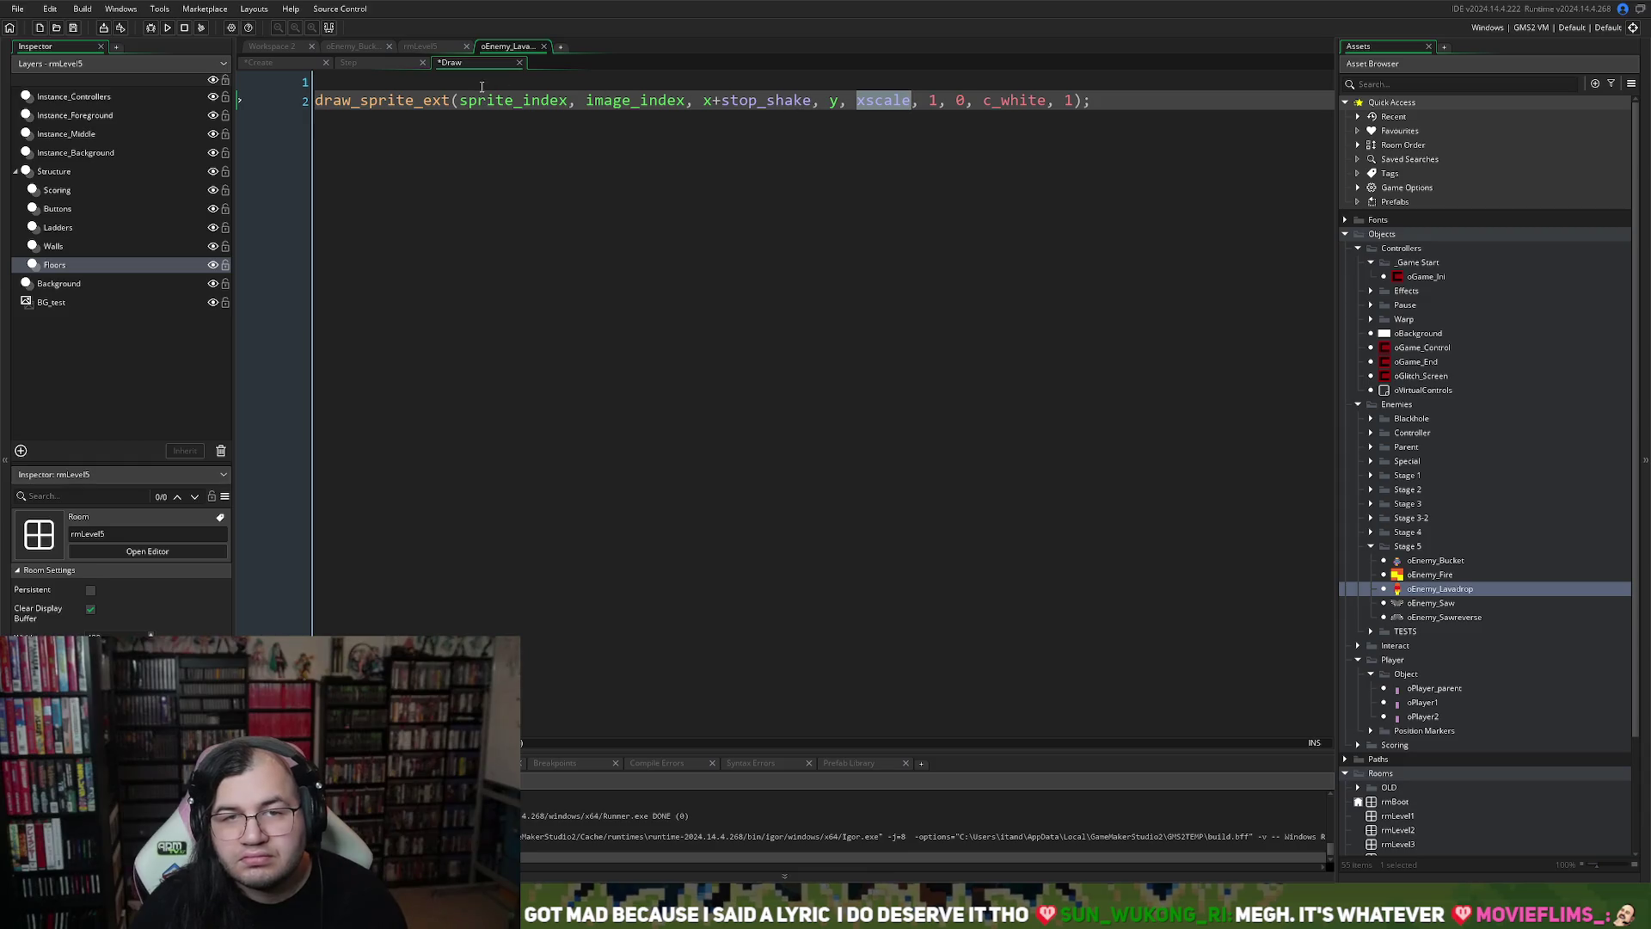
click(395, 84)
key(ctrl+v)
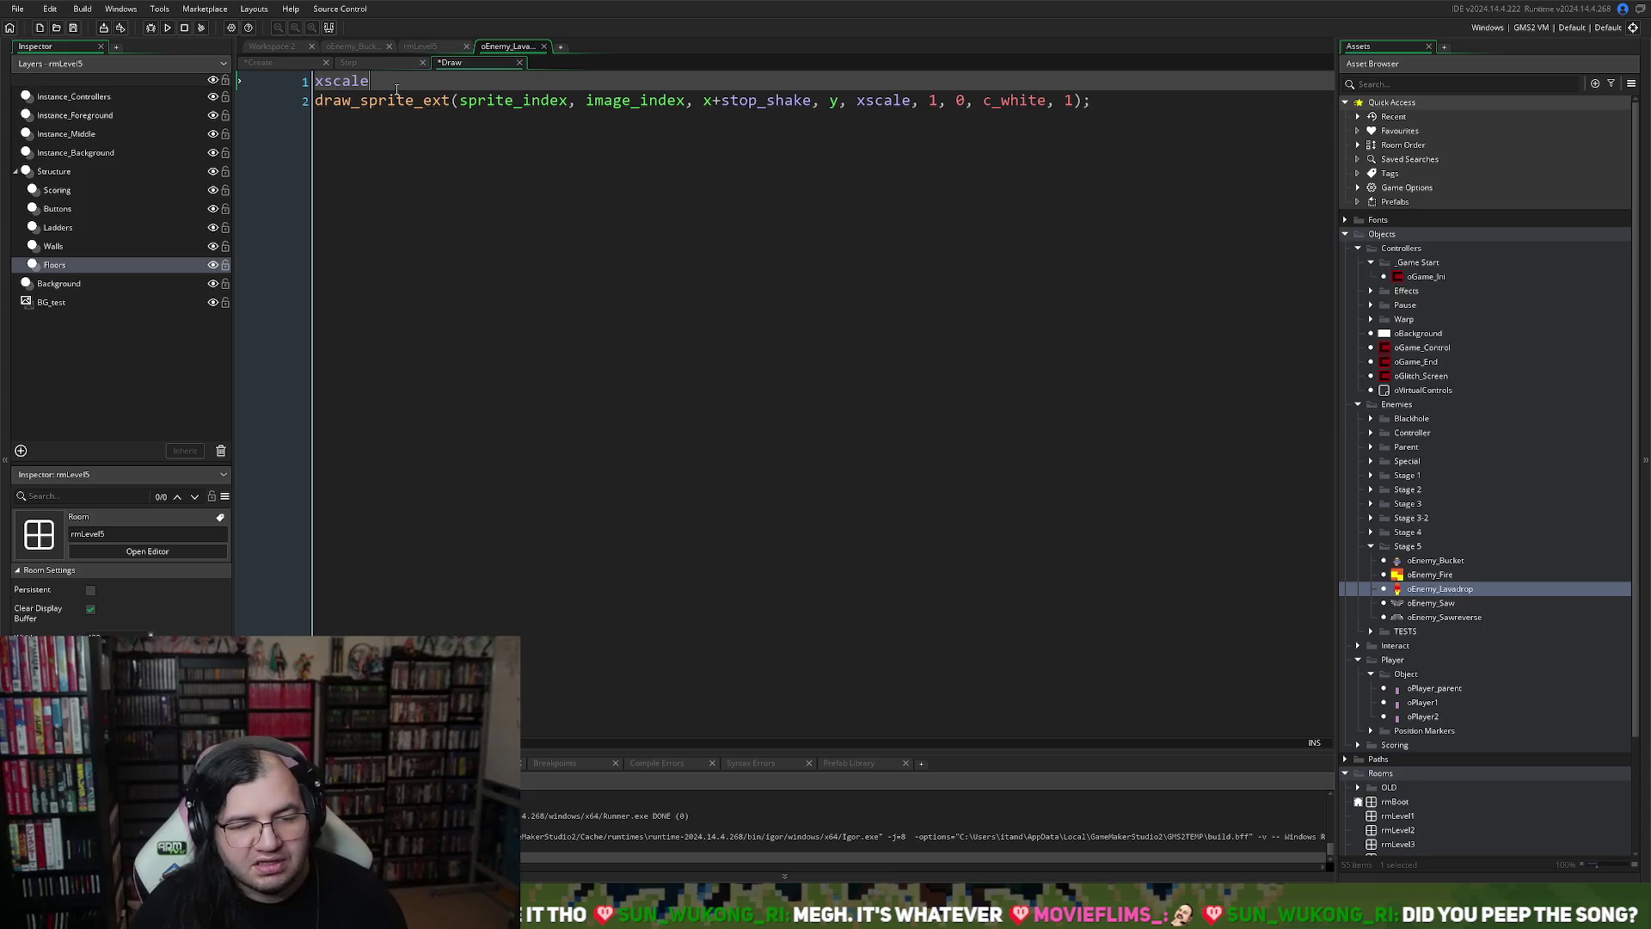
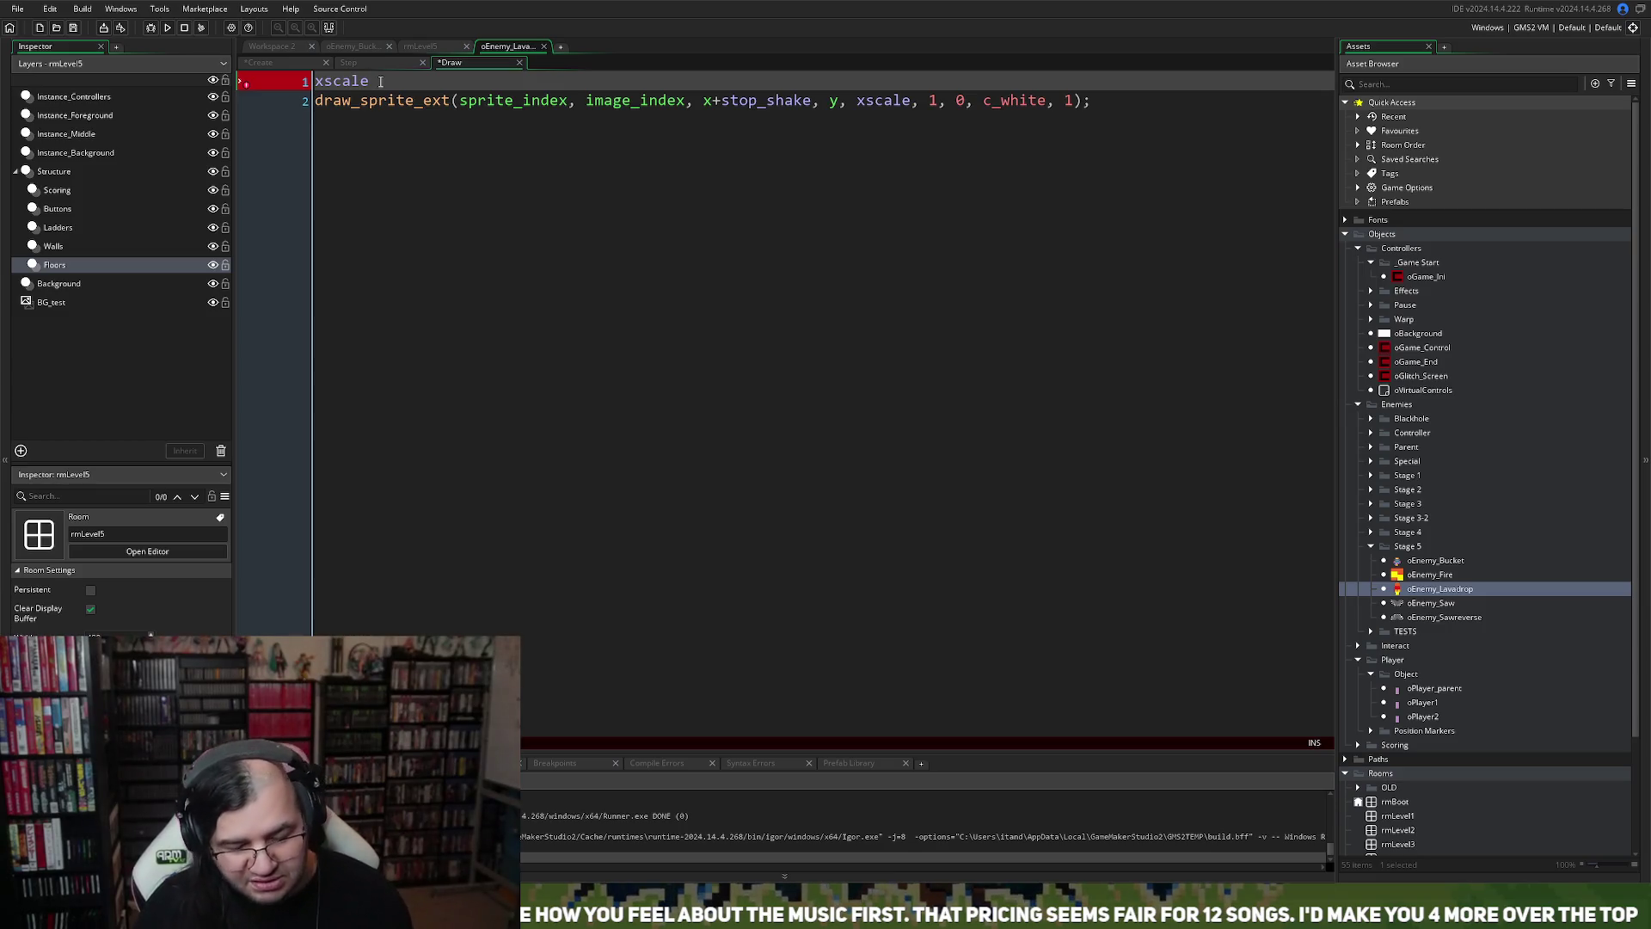
Change line 1 of the oEnemy_Lavadrop Draw event to read xscale -= 0.01;
text(= -)
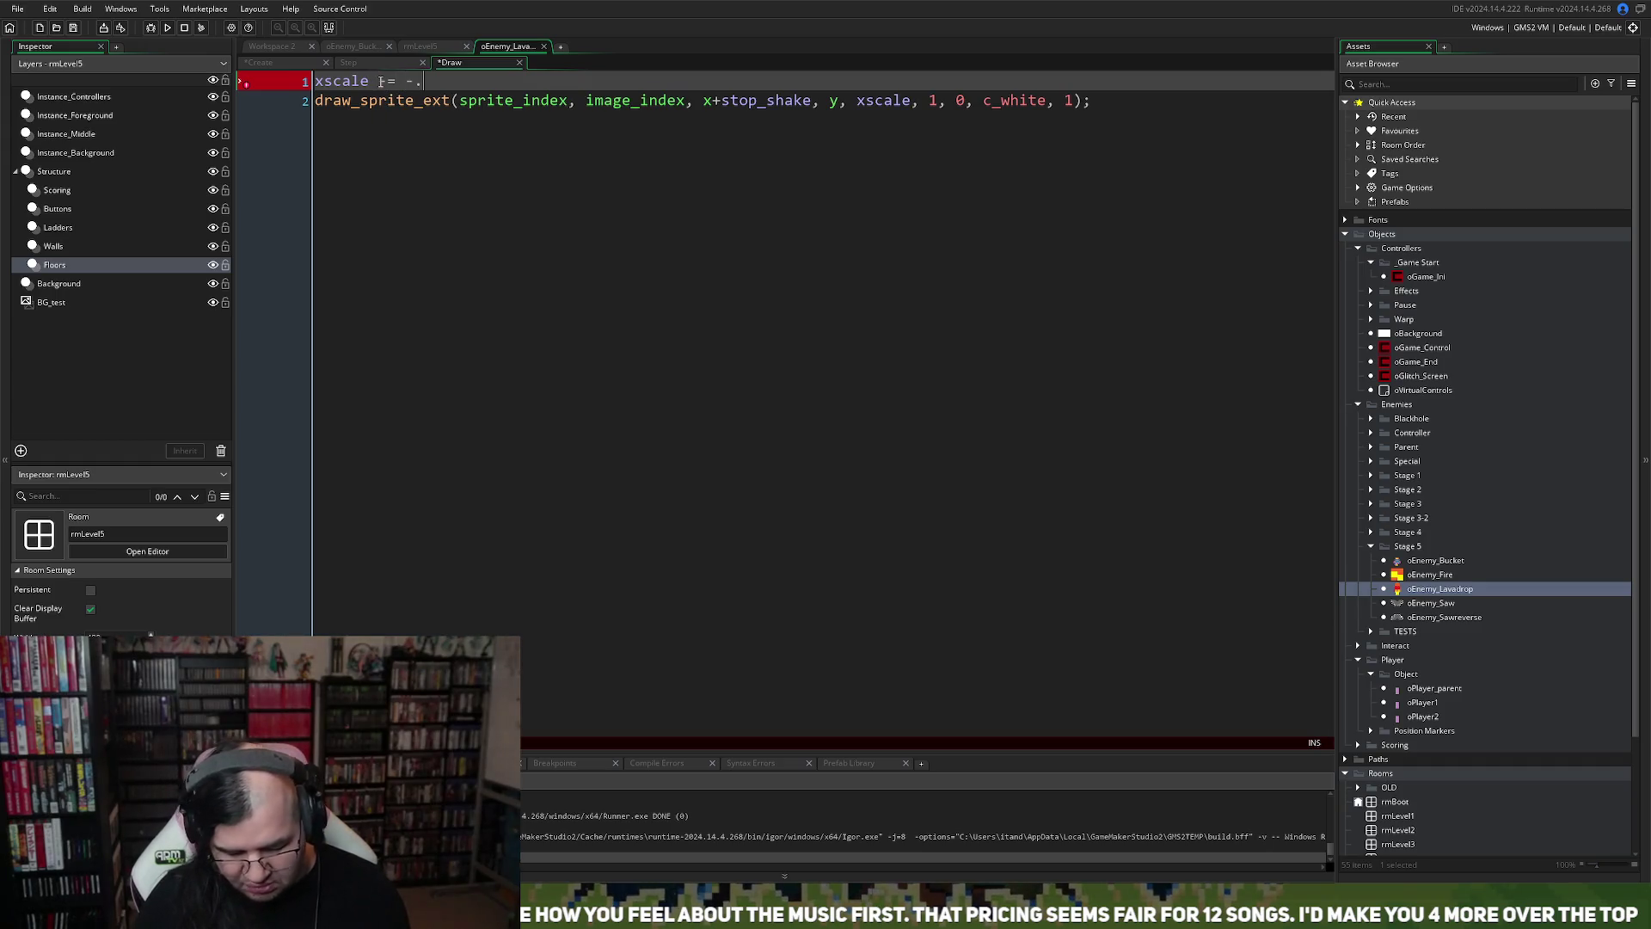
key(BackSpace)
text(0.01)
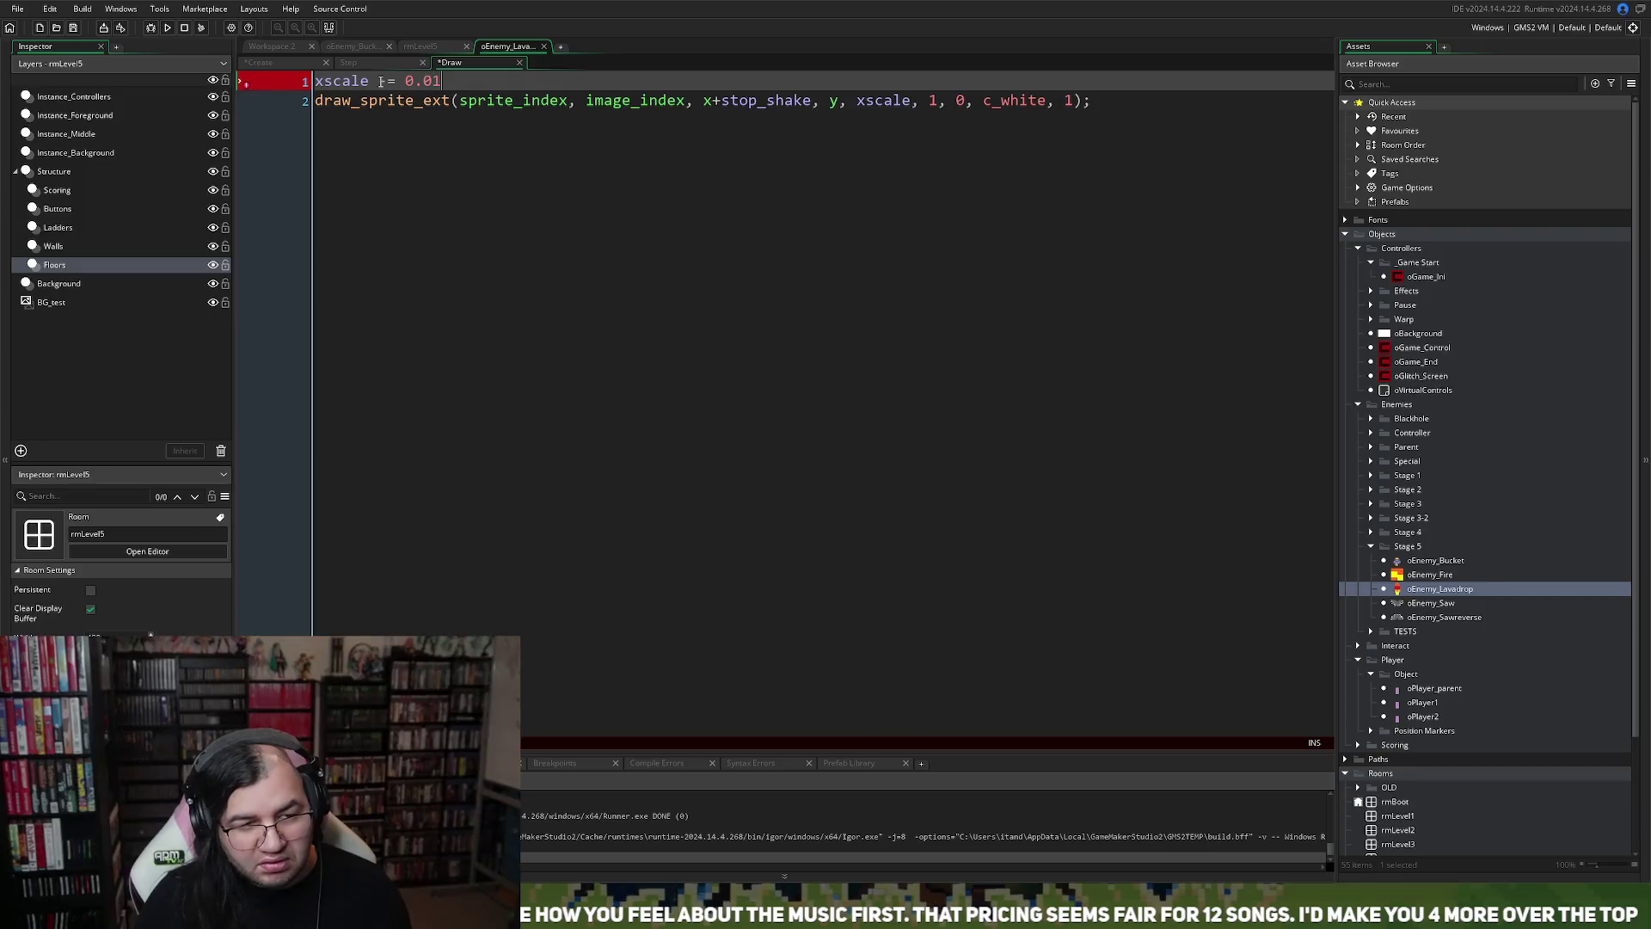
text(;)
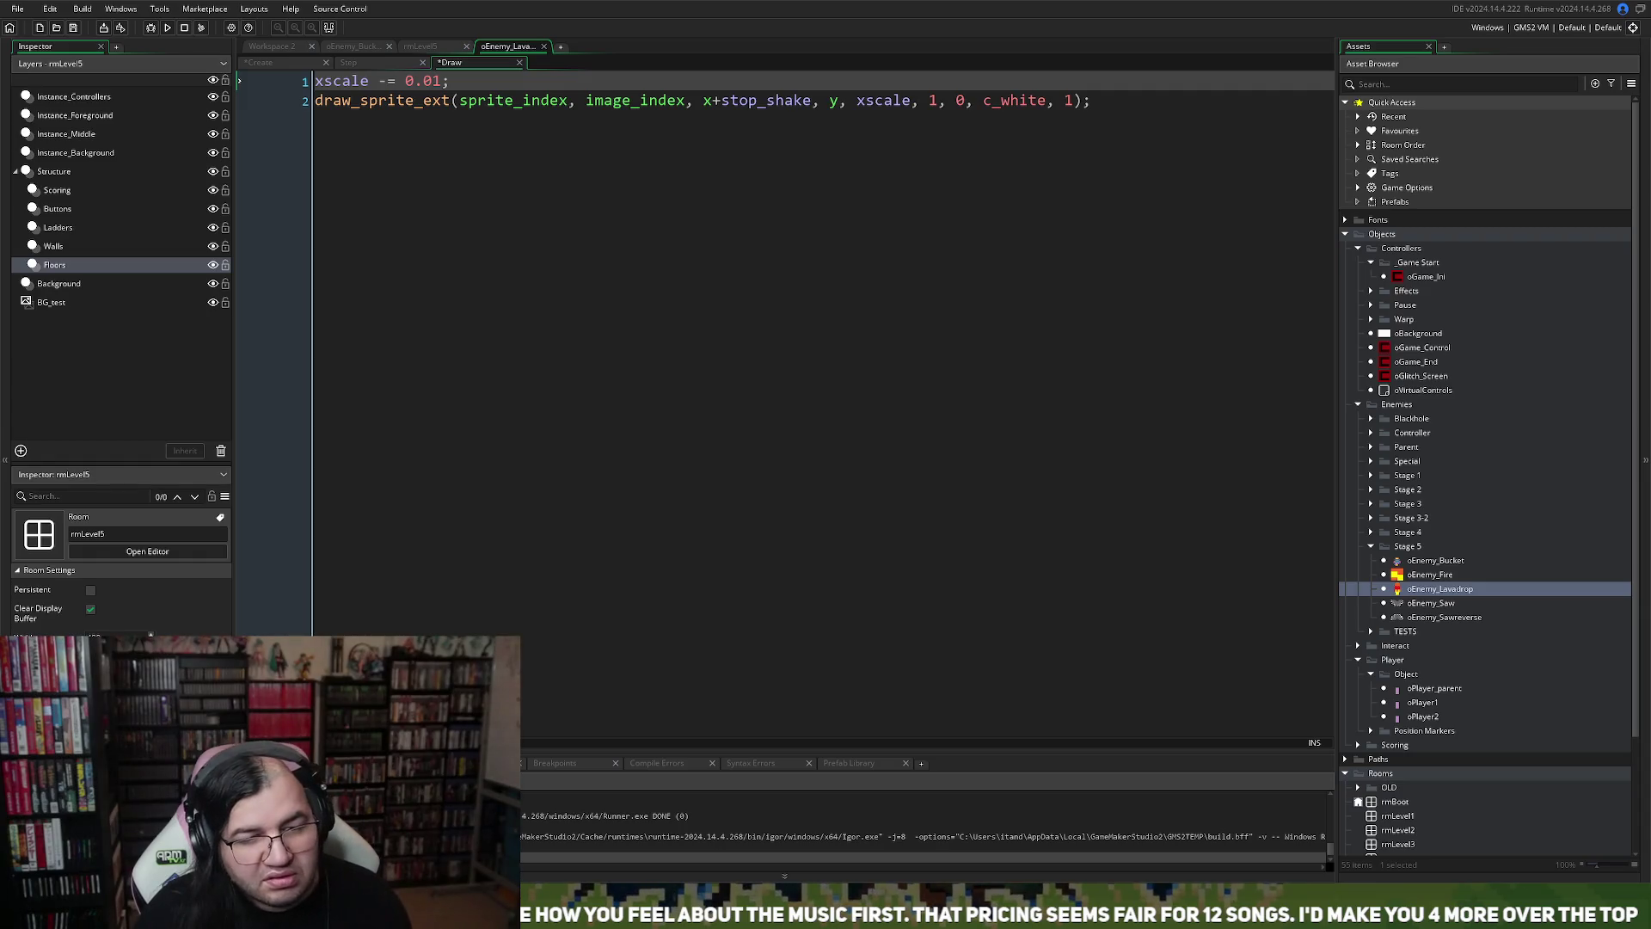
Save and test-run the game, quit it, then bring the YouTube visualizer video forward
click(167, 27)
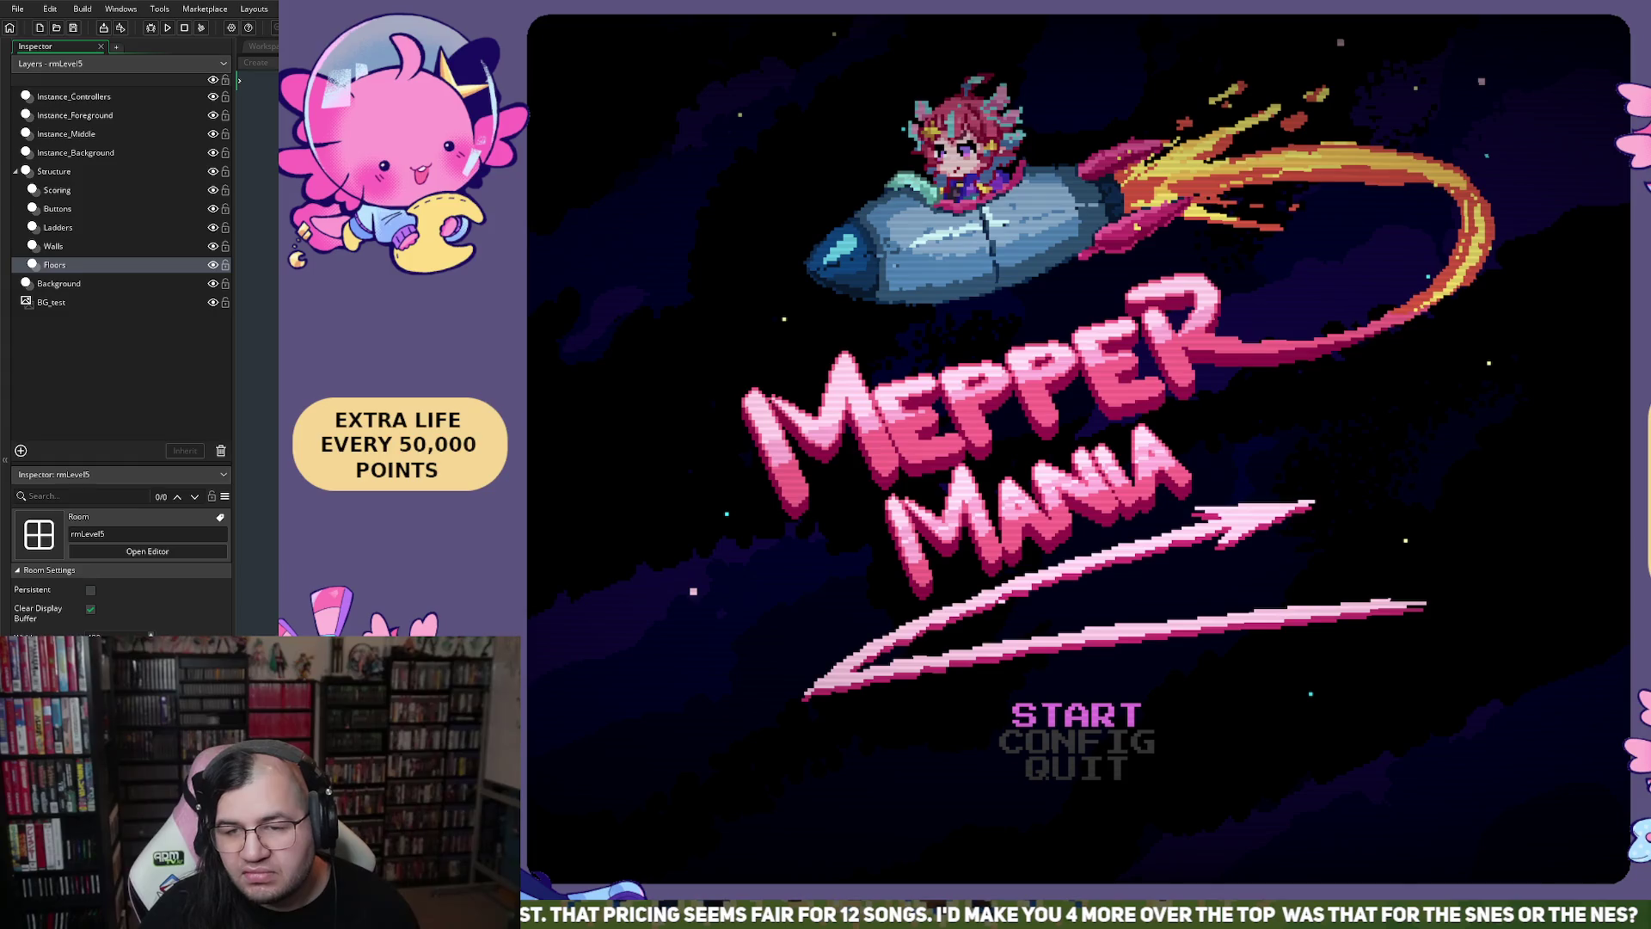
key(Escape)
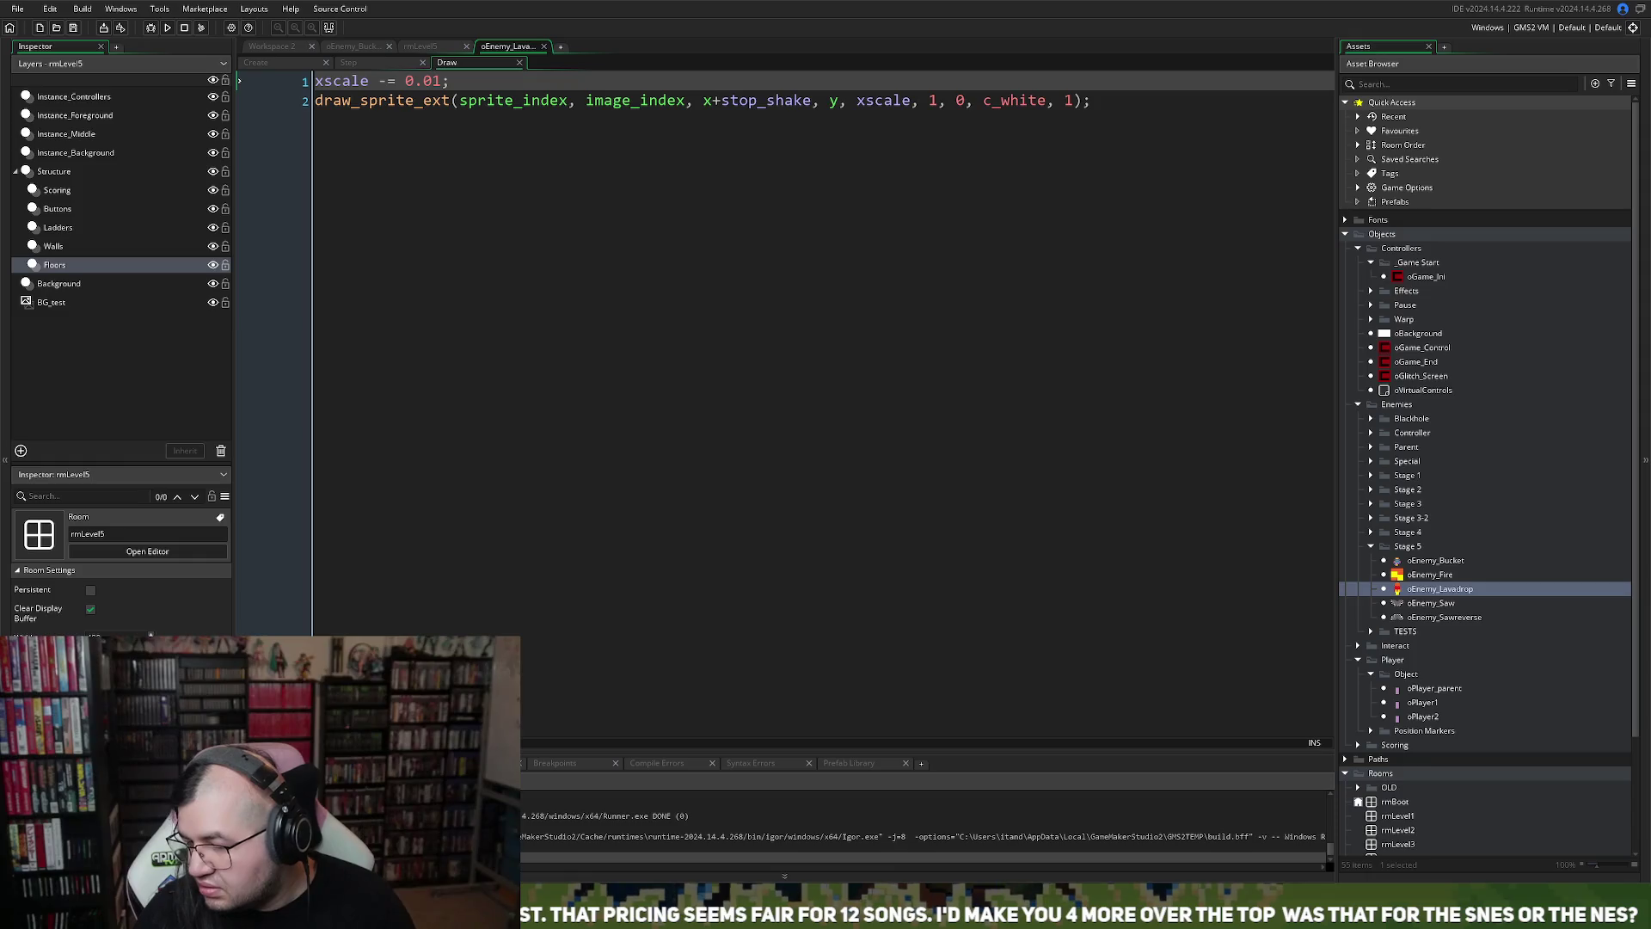
key(alt+Tab)
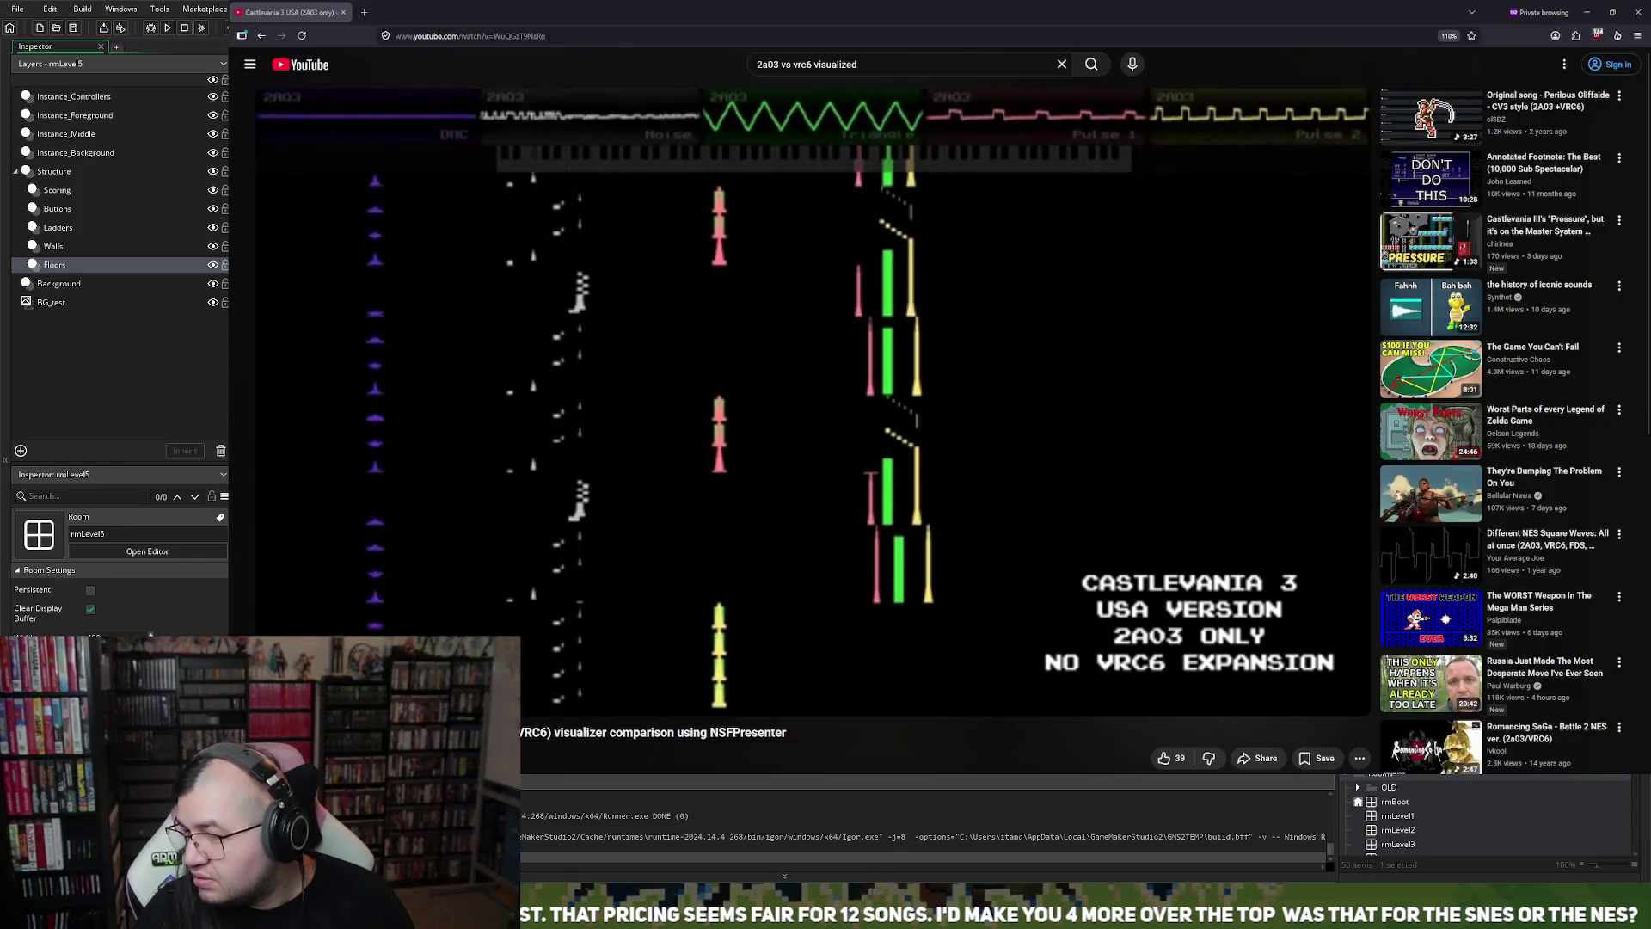
Play the Castlevania 3 2A03 vs VRC6 visualizer video in full screen
click(1347, 700)
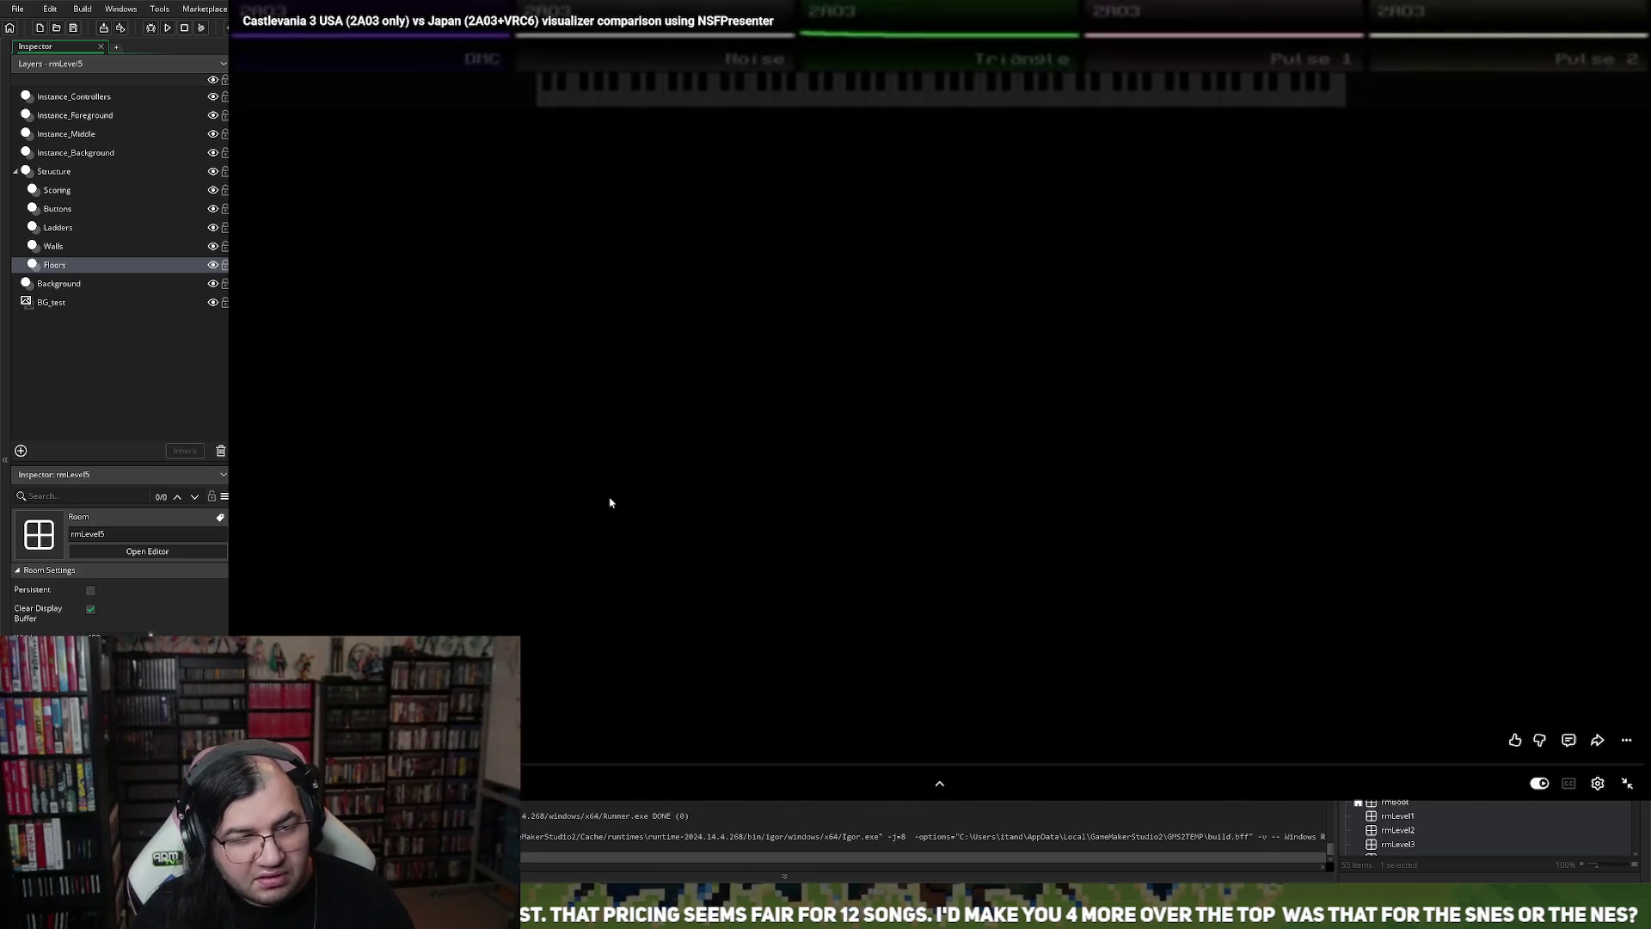
click(565, 496)
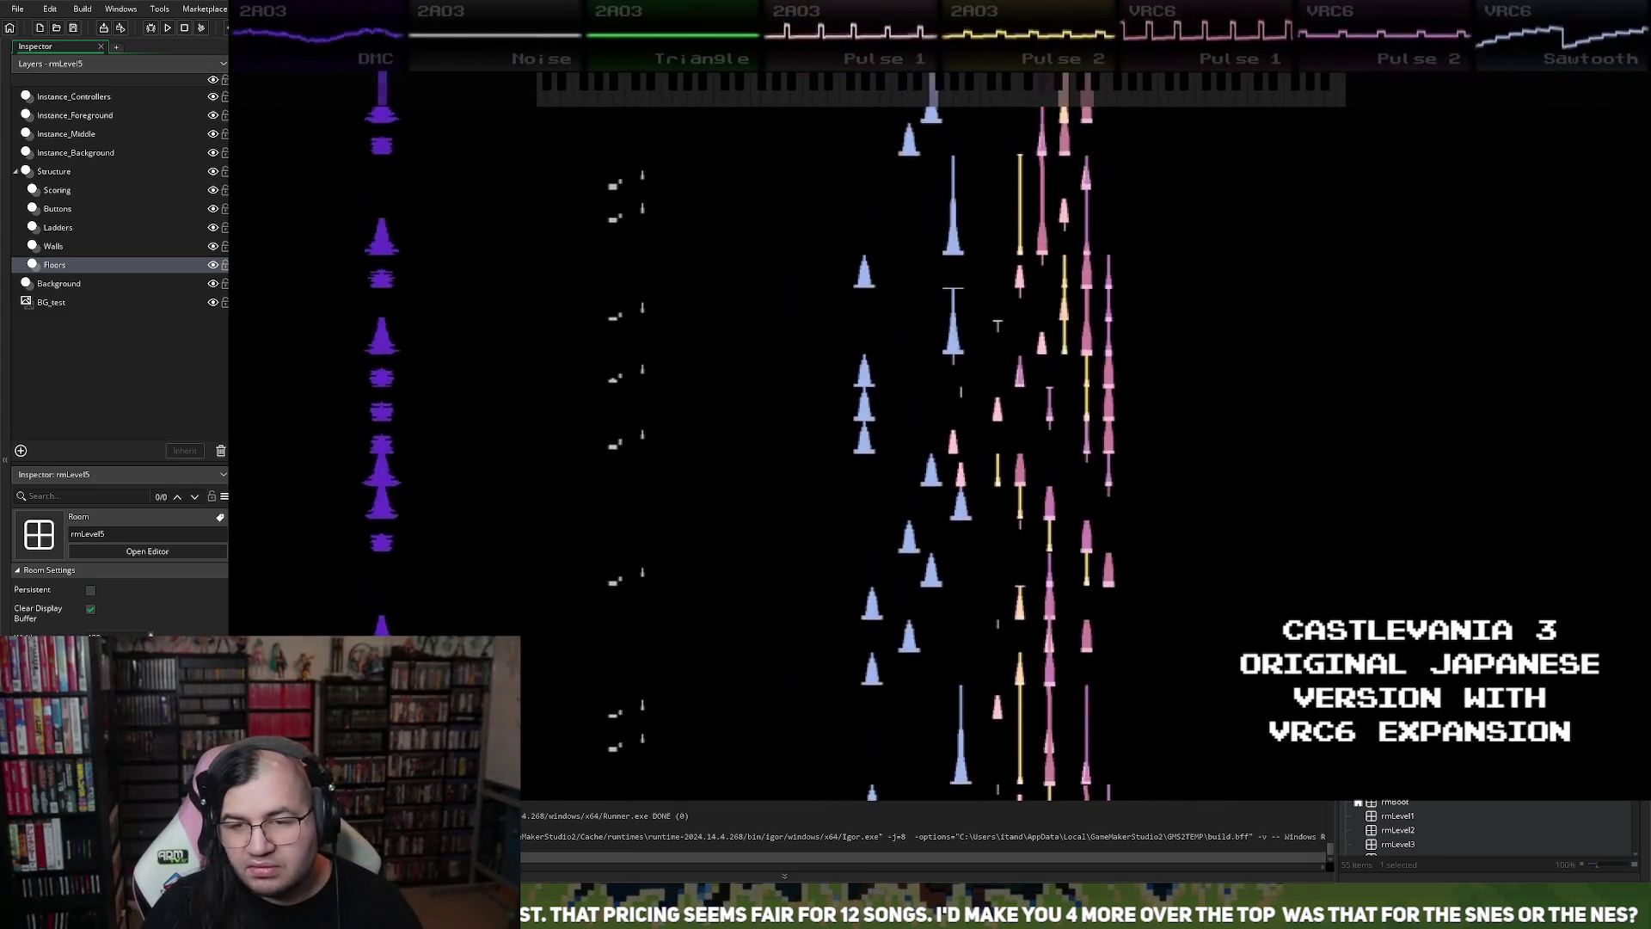
mouse_move(939, 756)
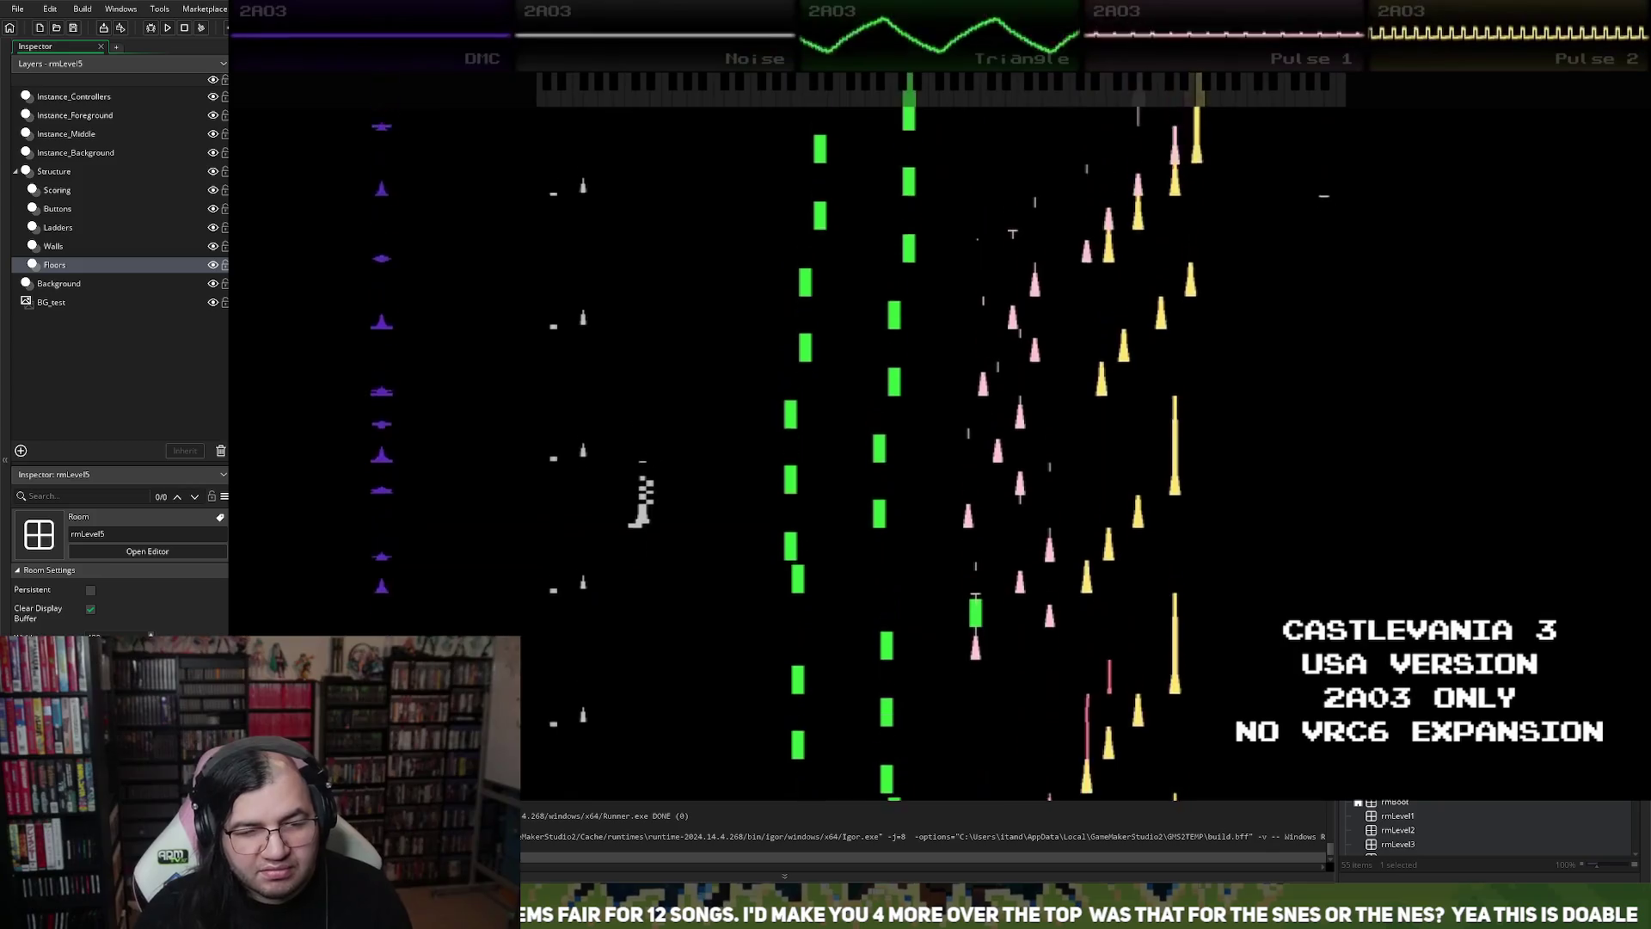
Pause the video, leave full screen, and close the browser window
click(920, 397)
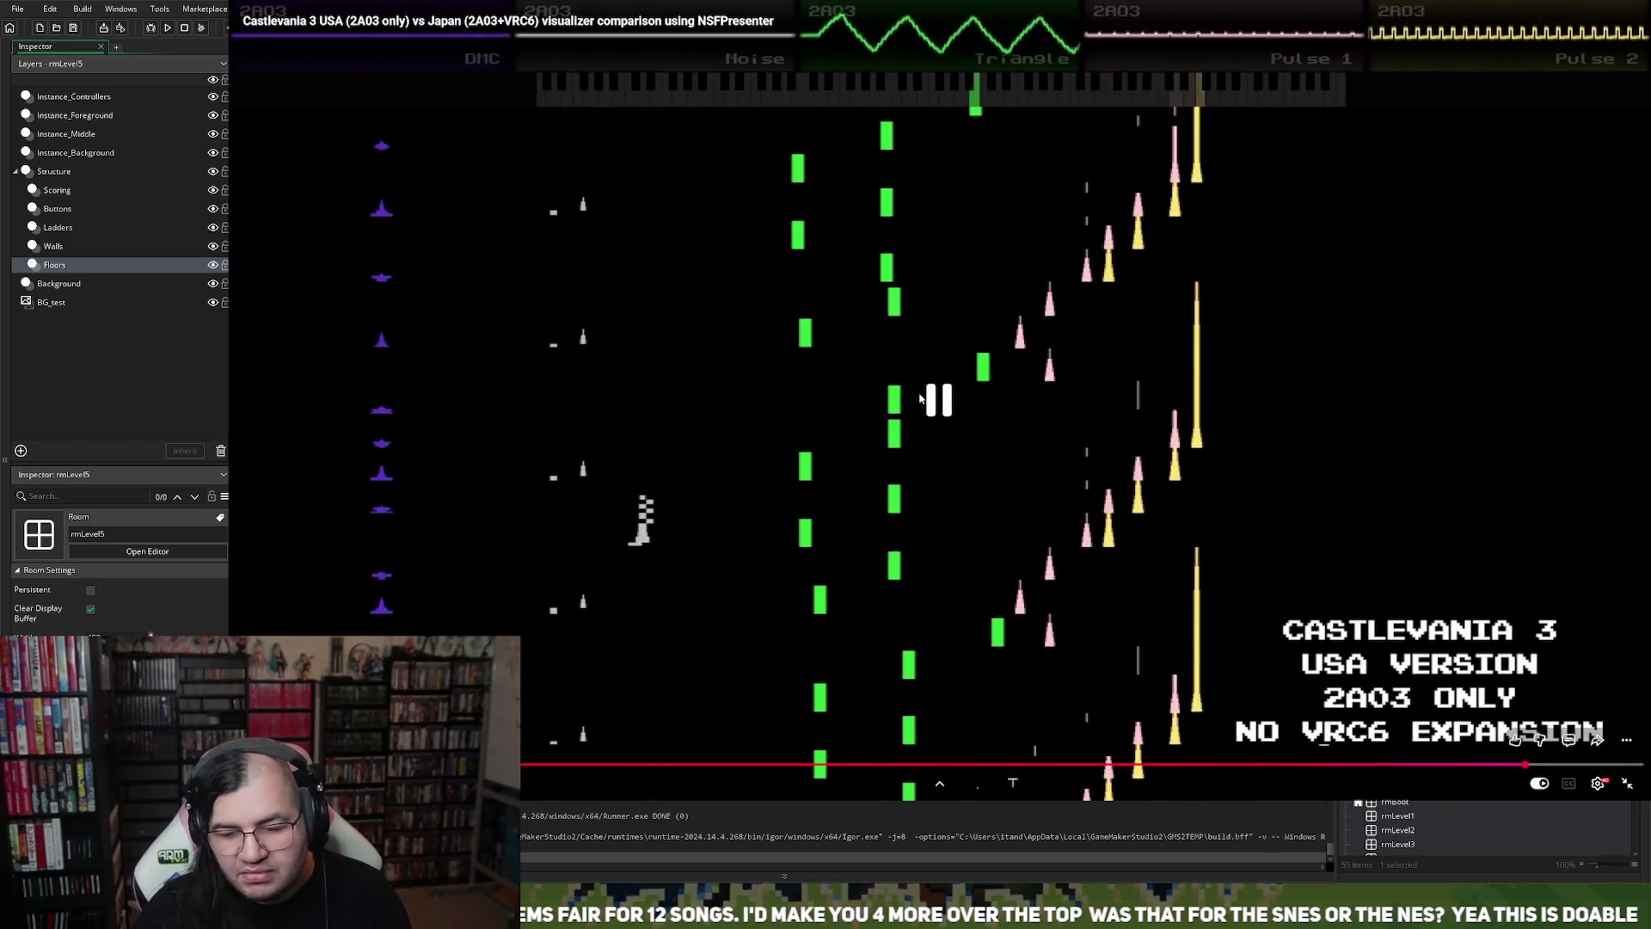
click(1626, 789)
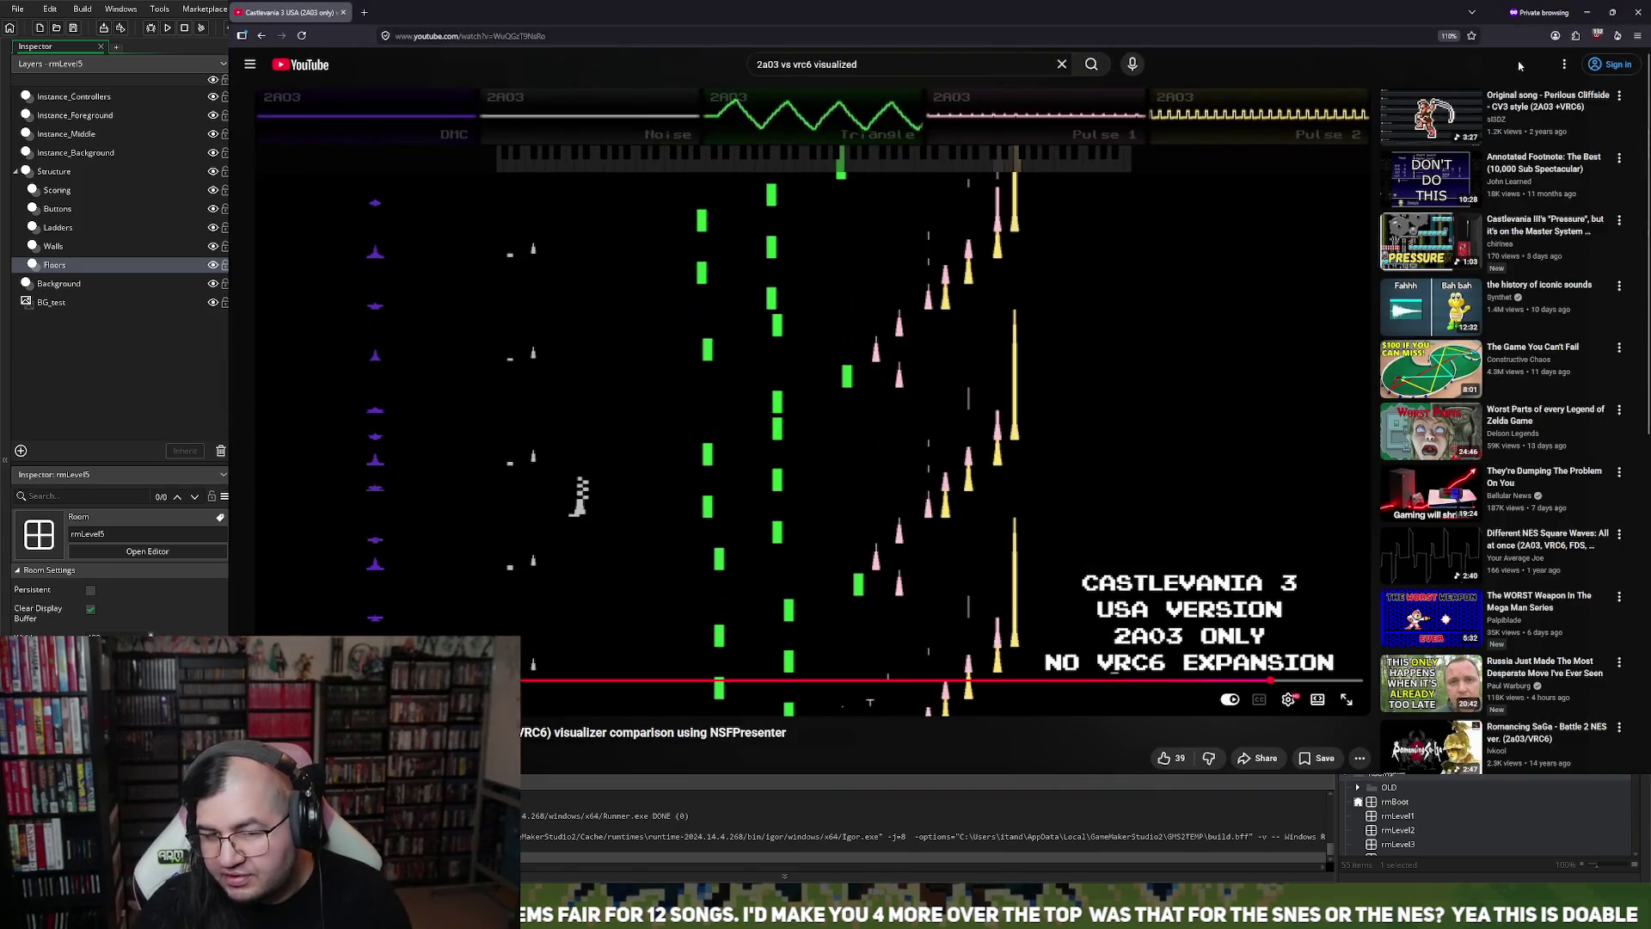
click(1637, 13)
key(alt+Tab)
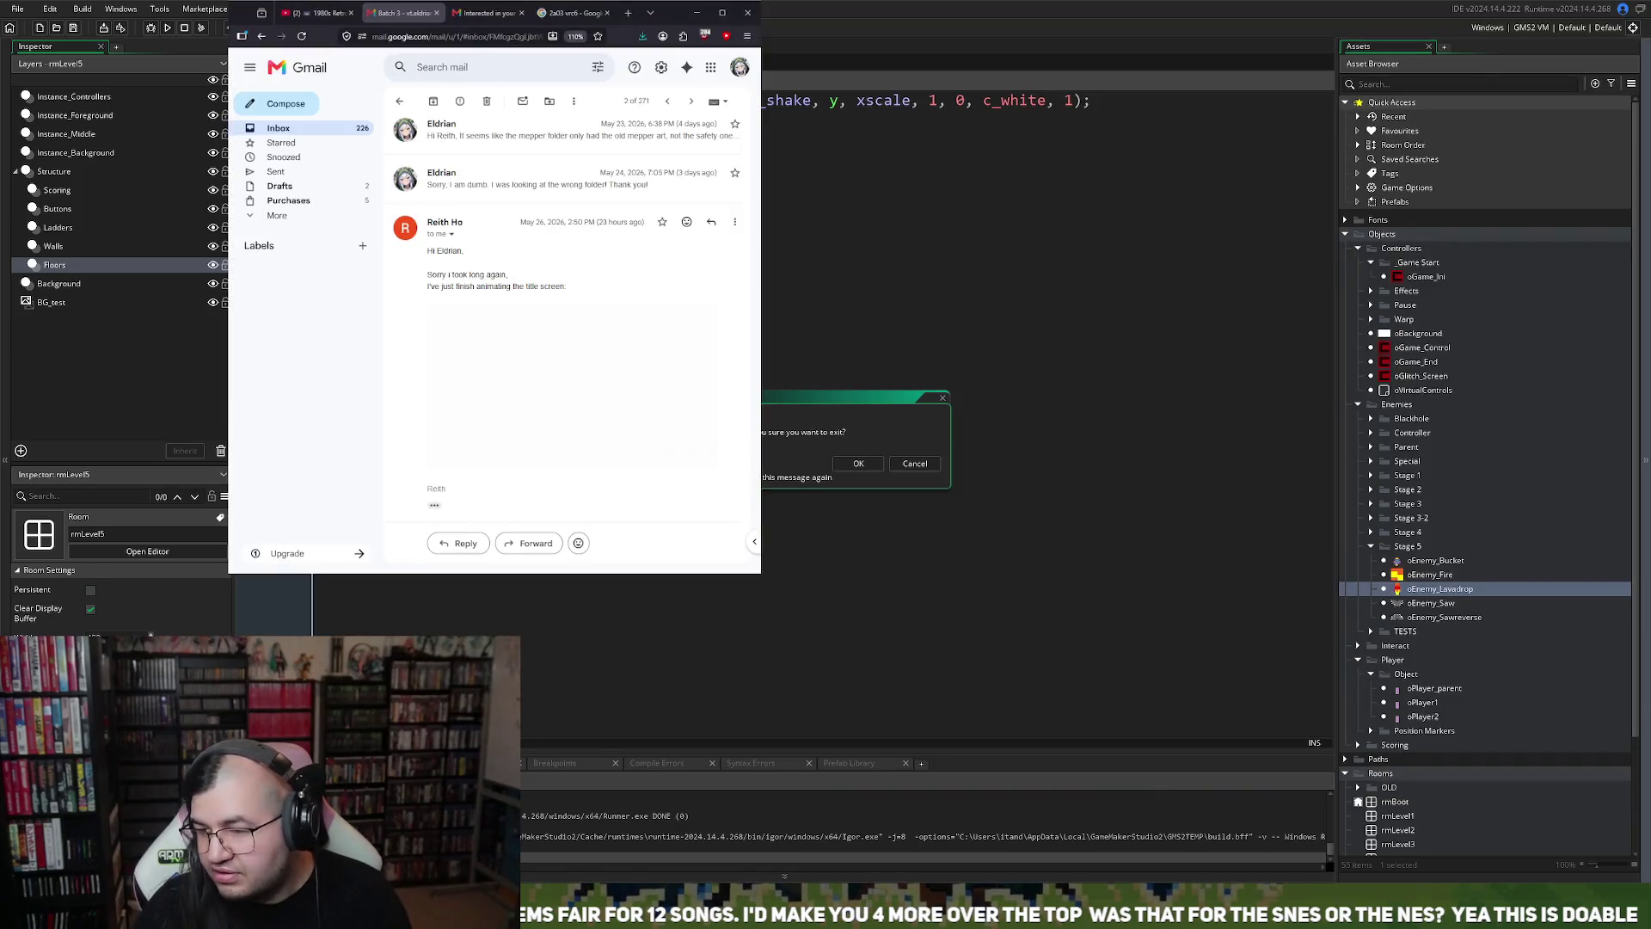
Hide the mail window, keep GameMaker open, and build and run Mepper Mania
key(alt+Tab)
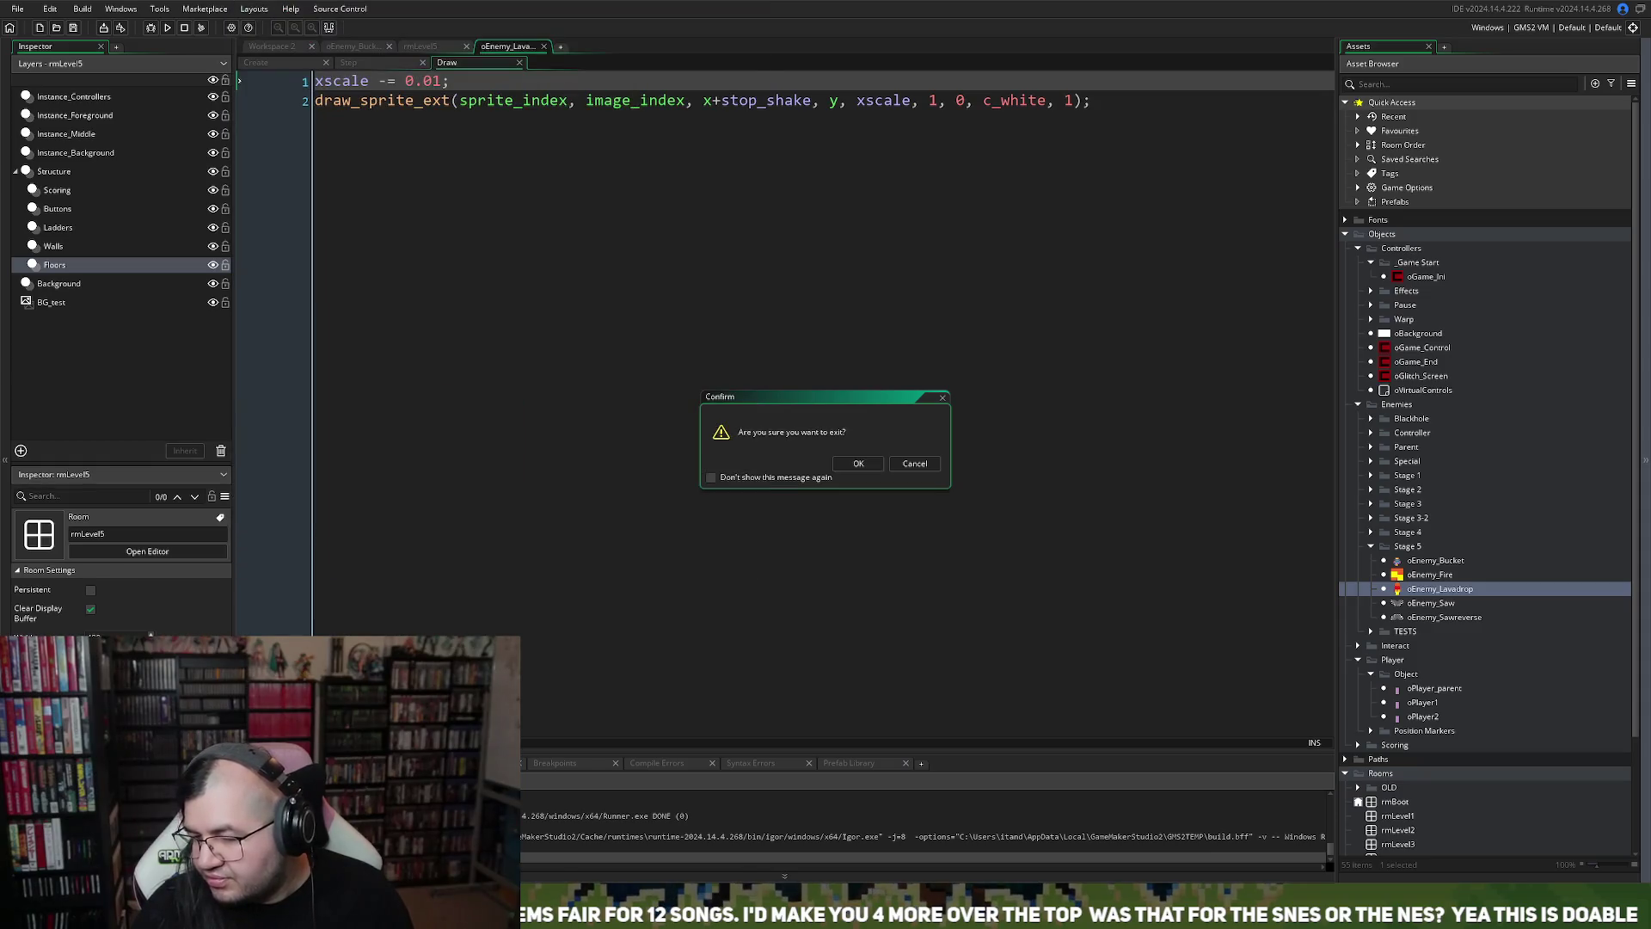
click(941, 401)
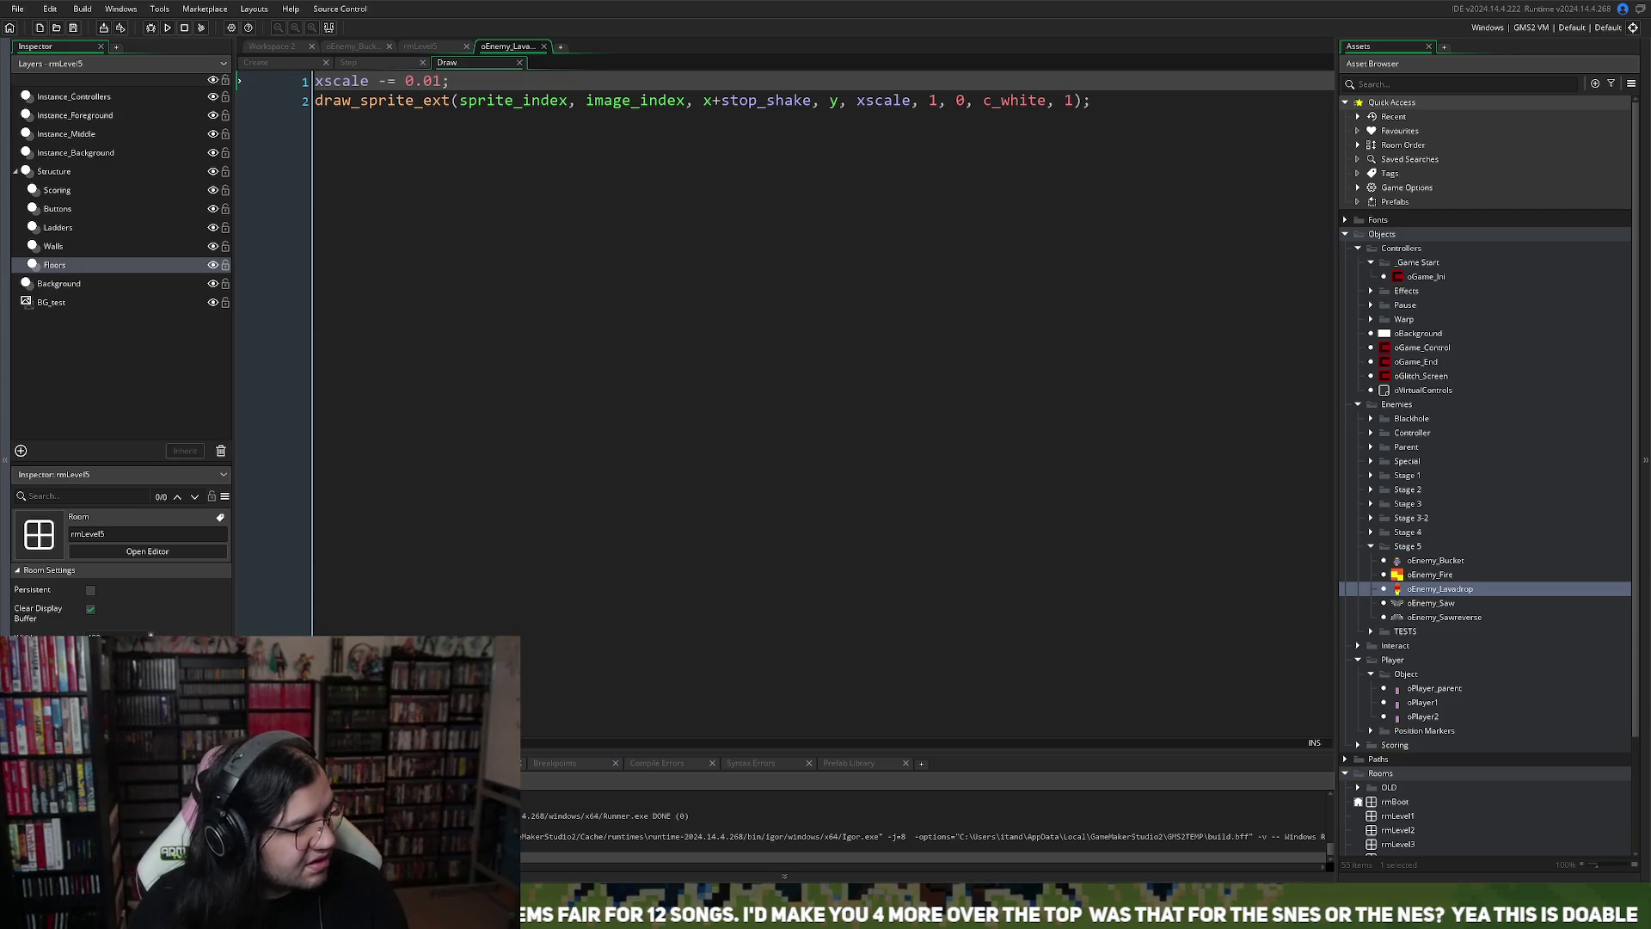
click(168, 27)
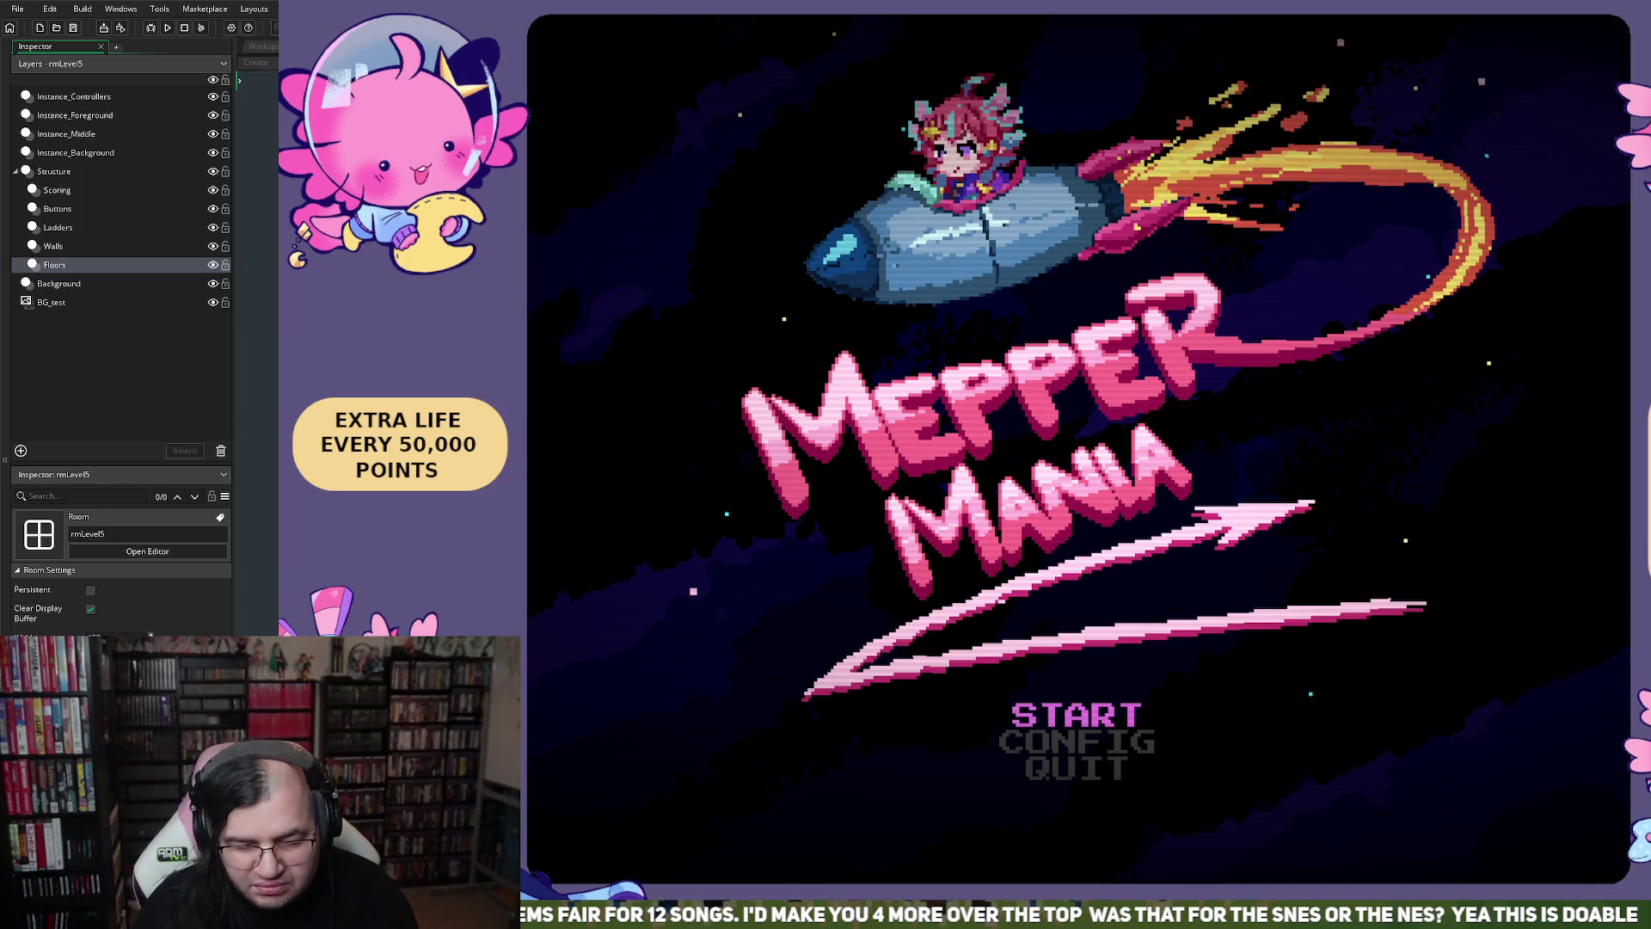
Begin a Mepper Mania game at stage 3 and pause it after some play
key(Down)
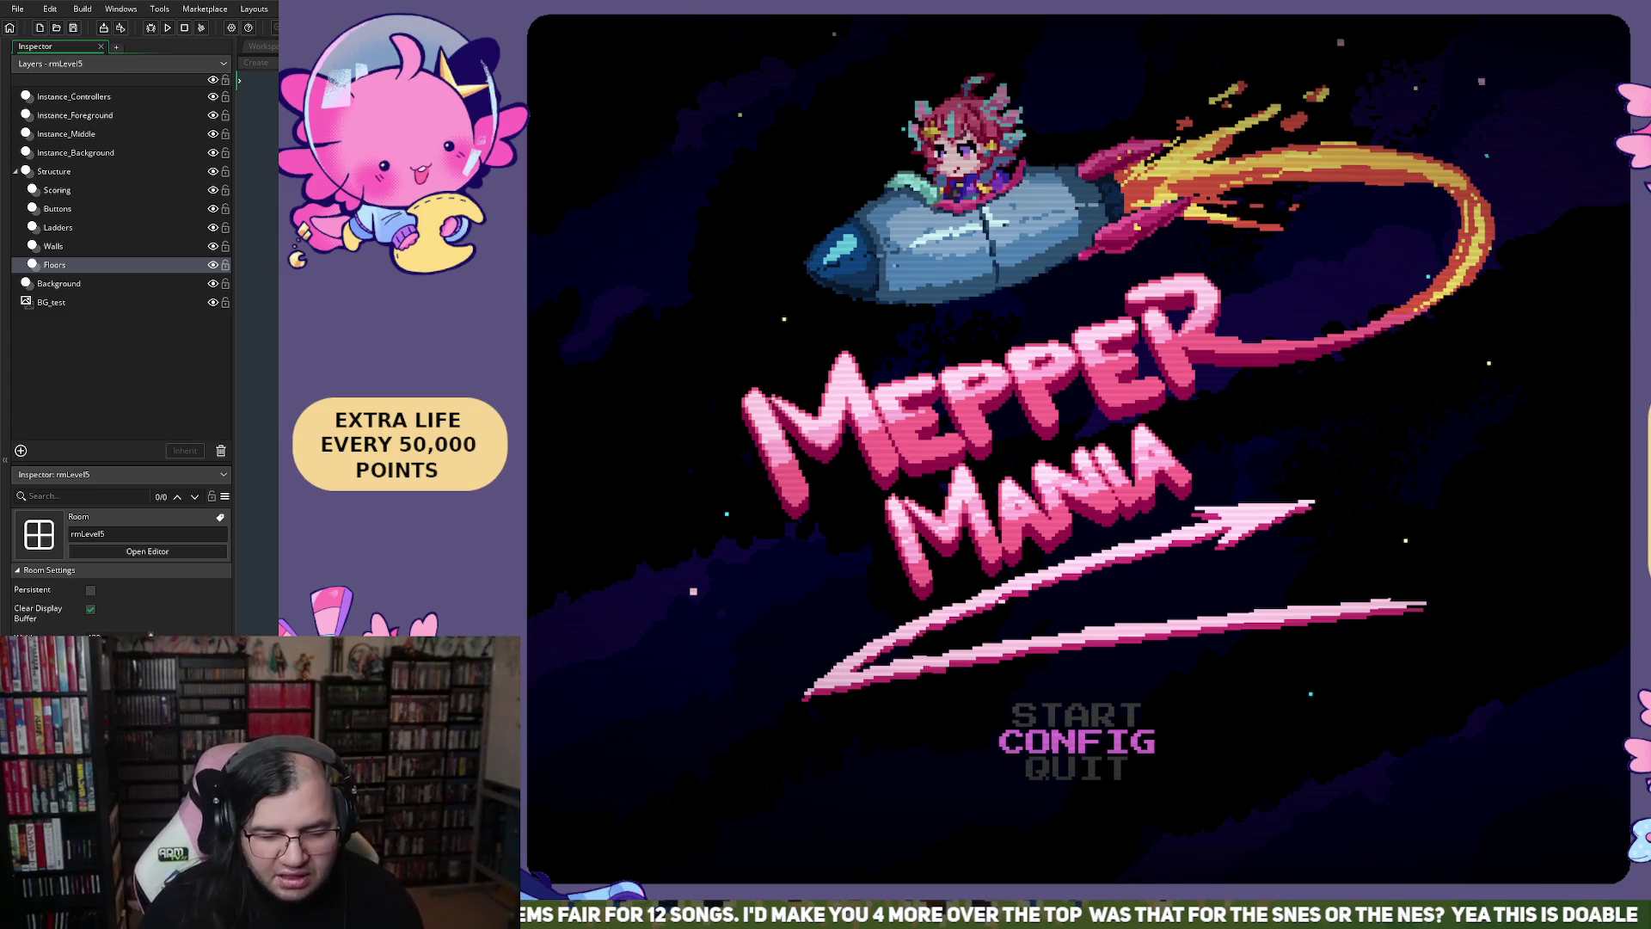
key(Up)
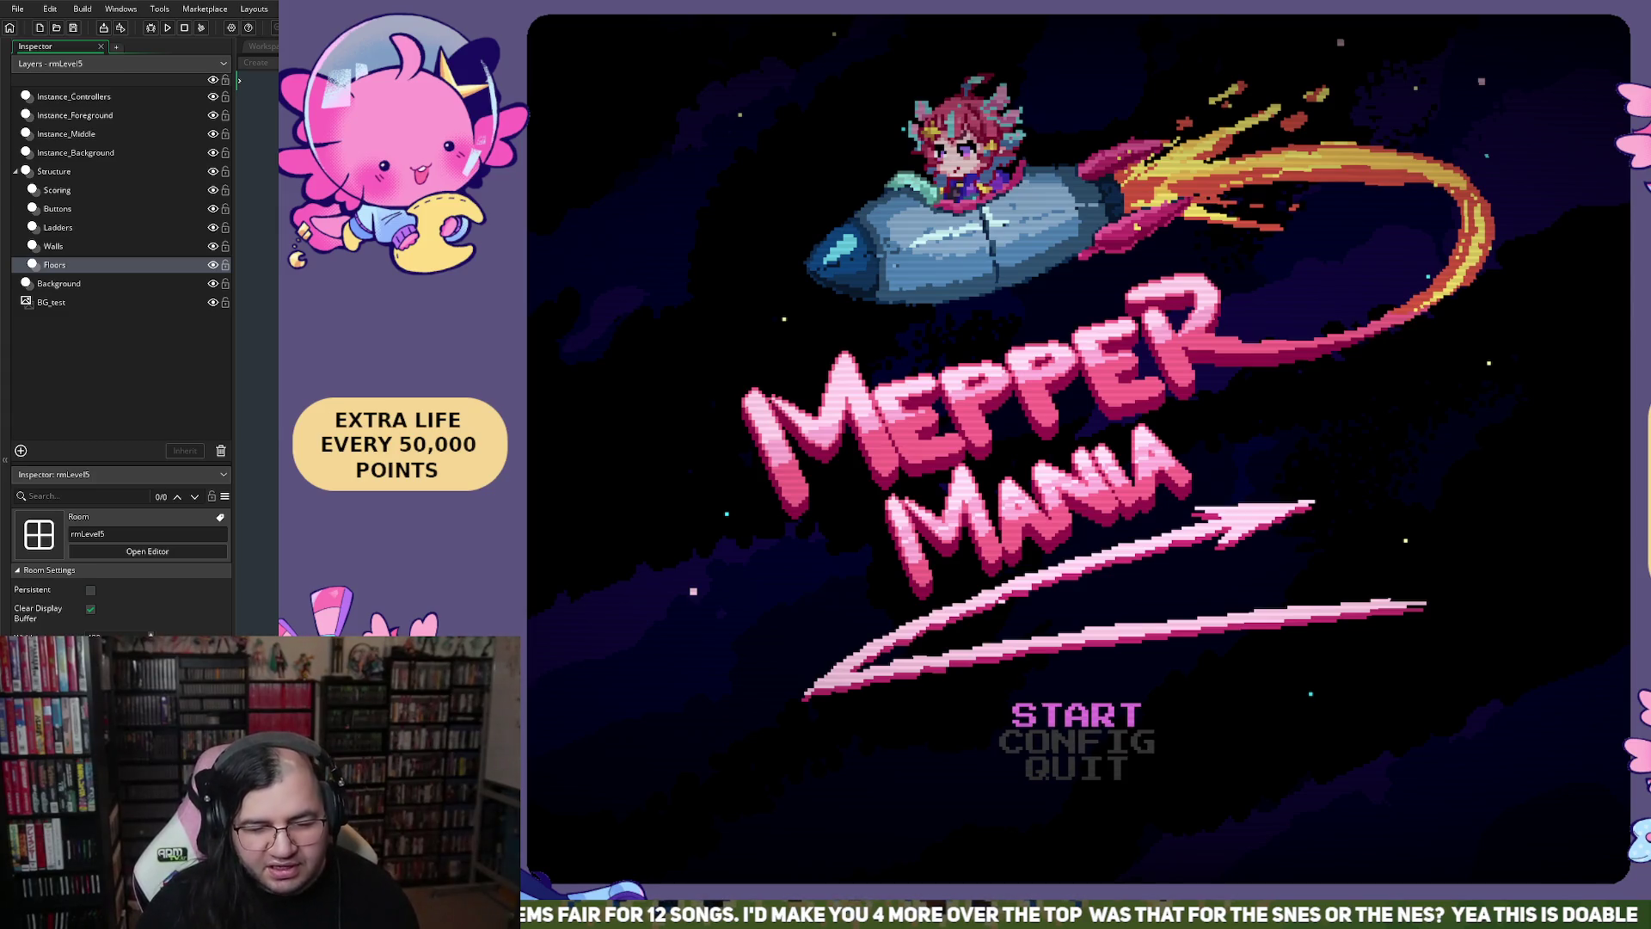
key(Return)
key(Down)
key(Right)
key(Right)
key(Up)
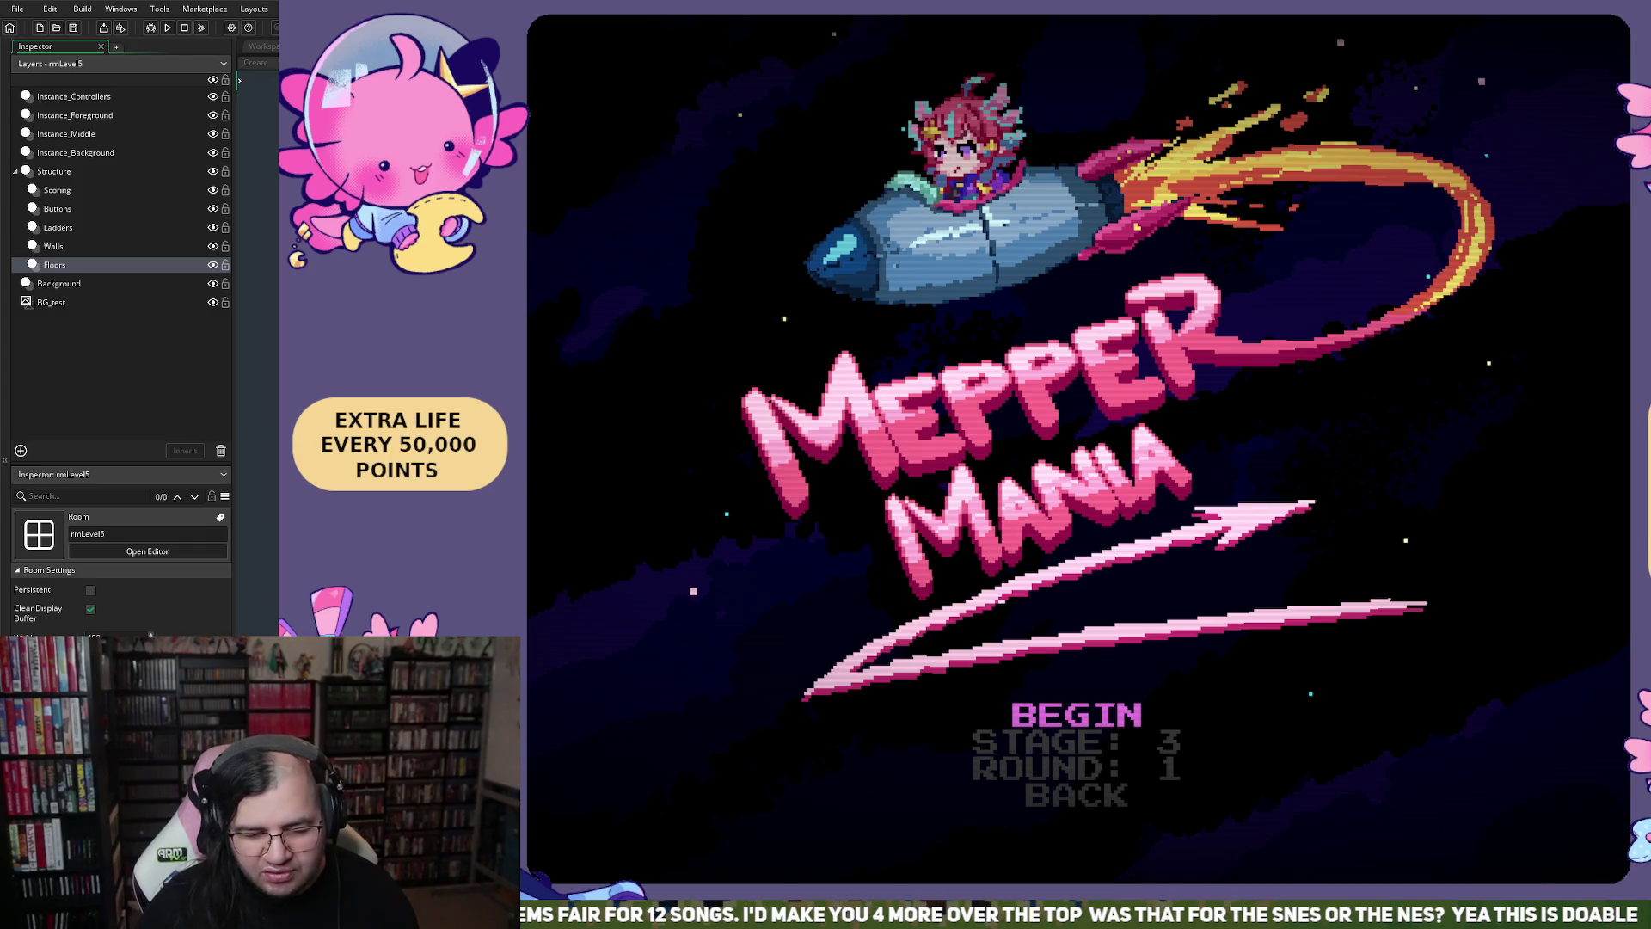
key(Return)
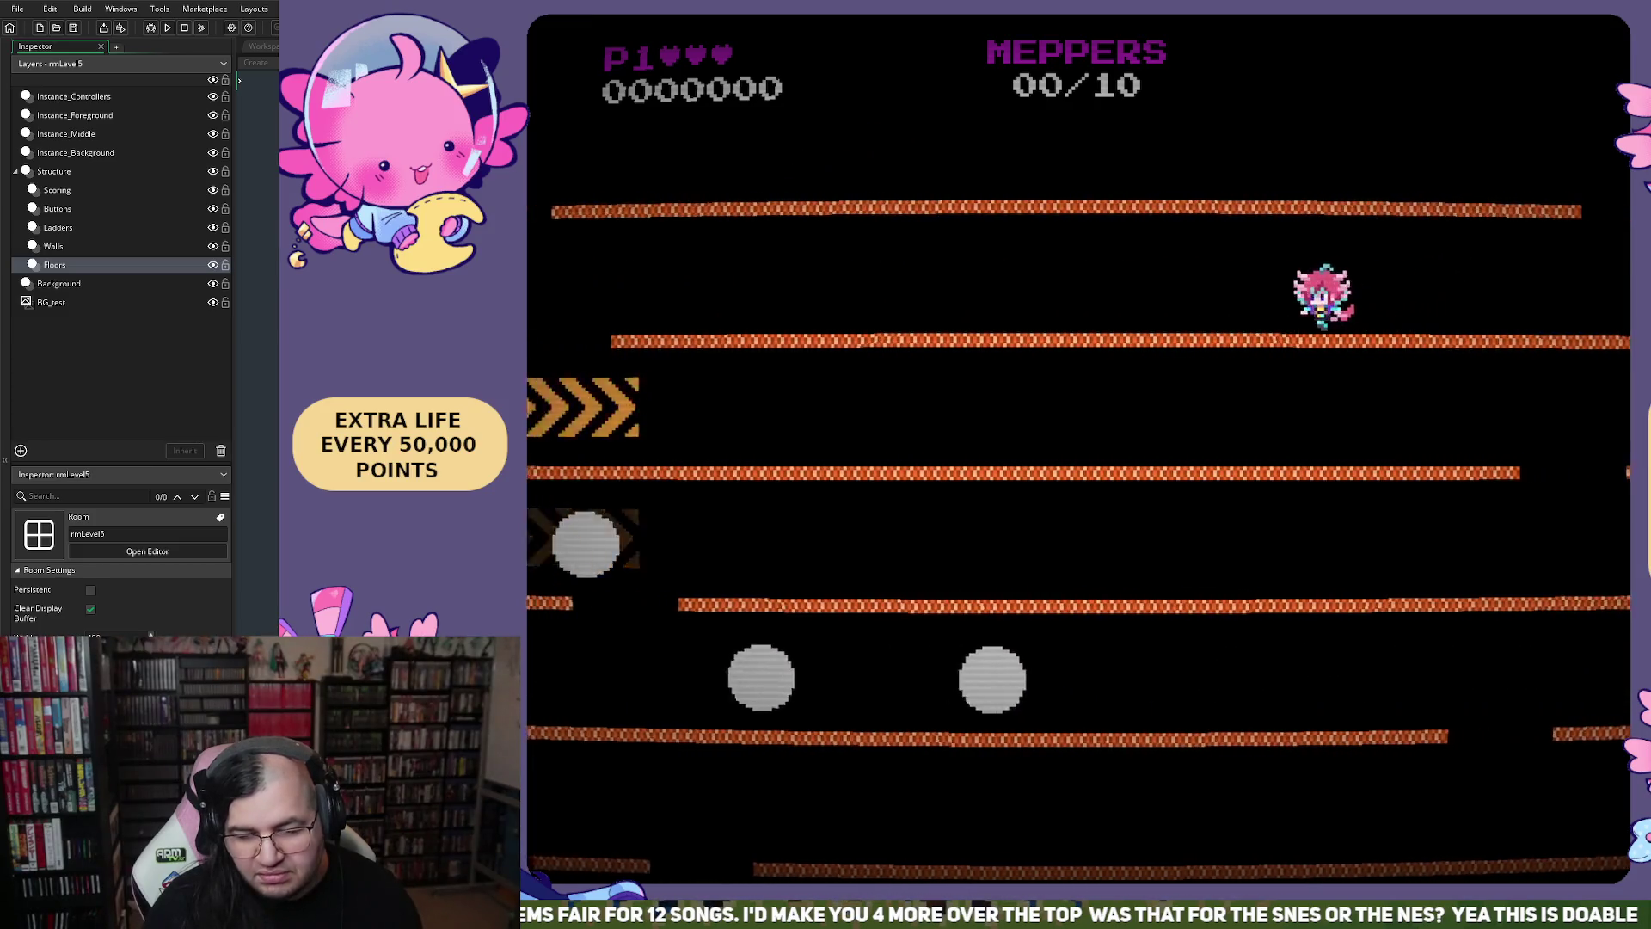
key(Escape)
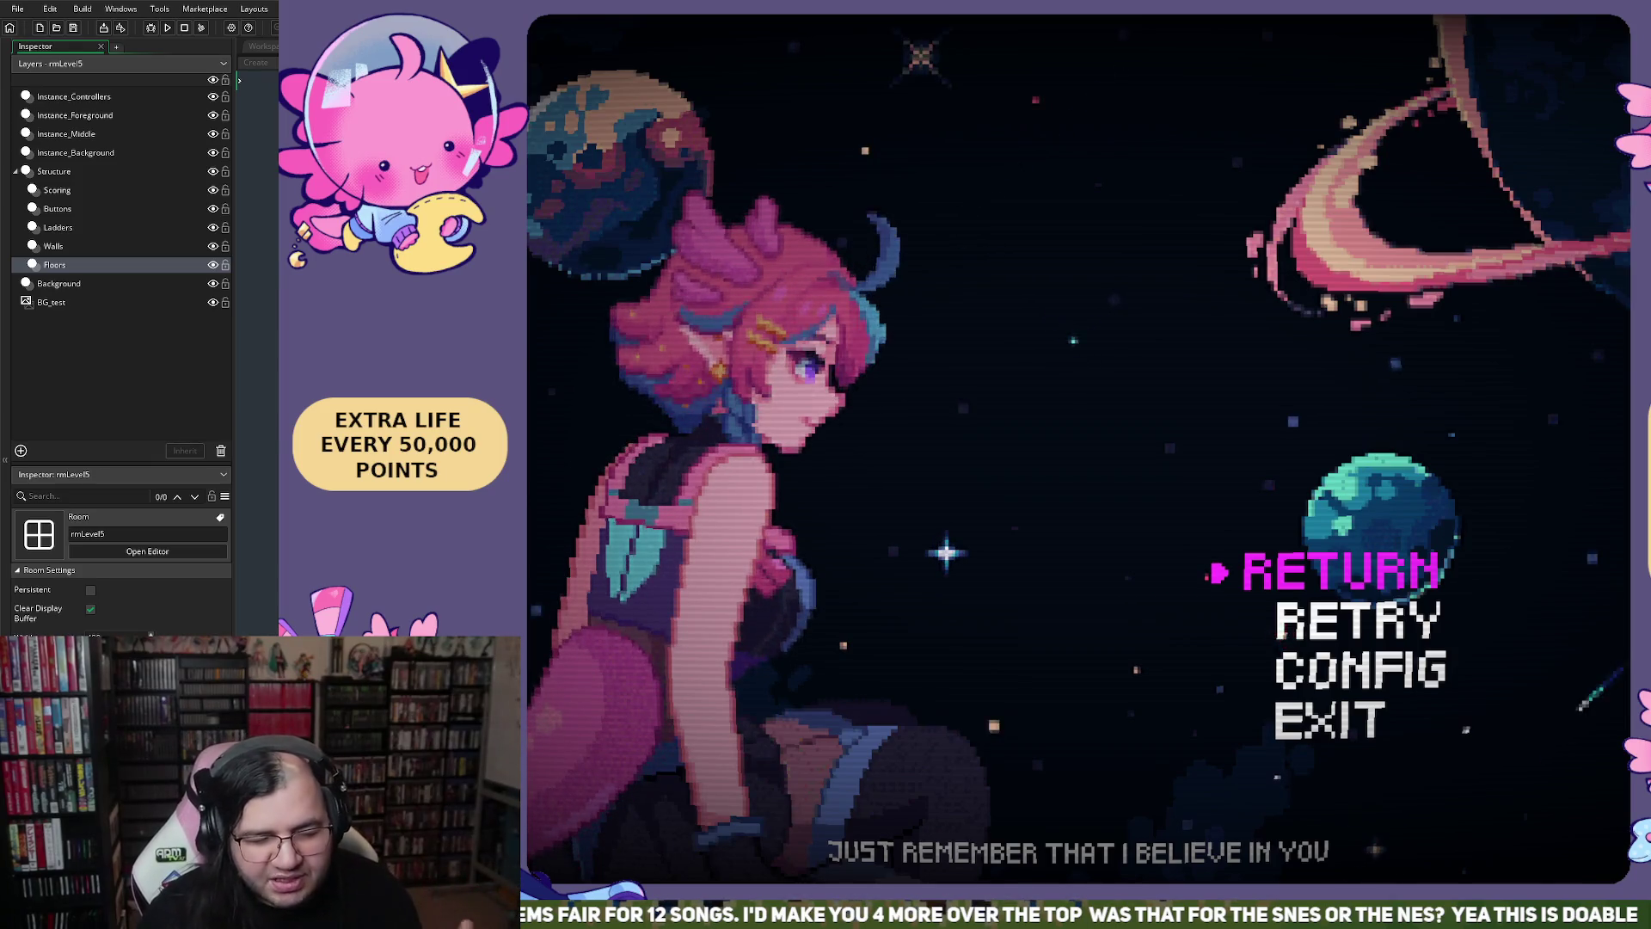
Resume from the pause menu, play until game over, then close the game
key(Return)
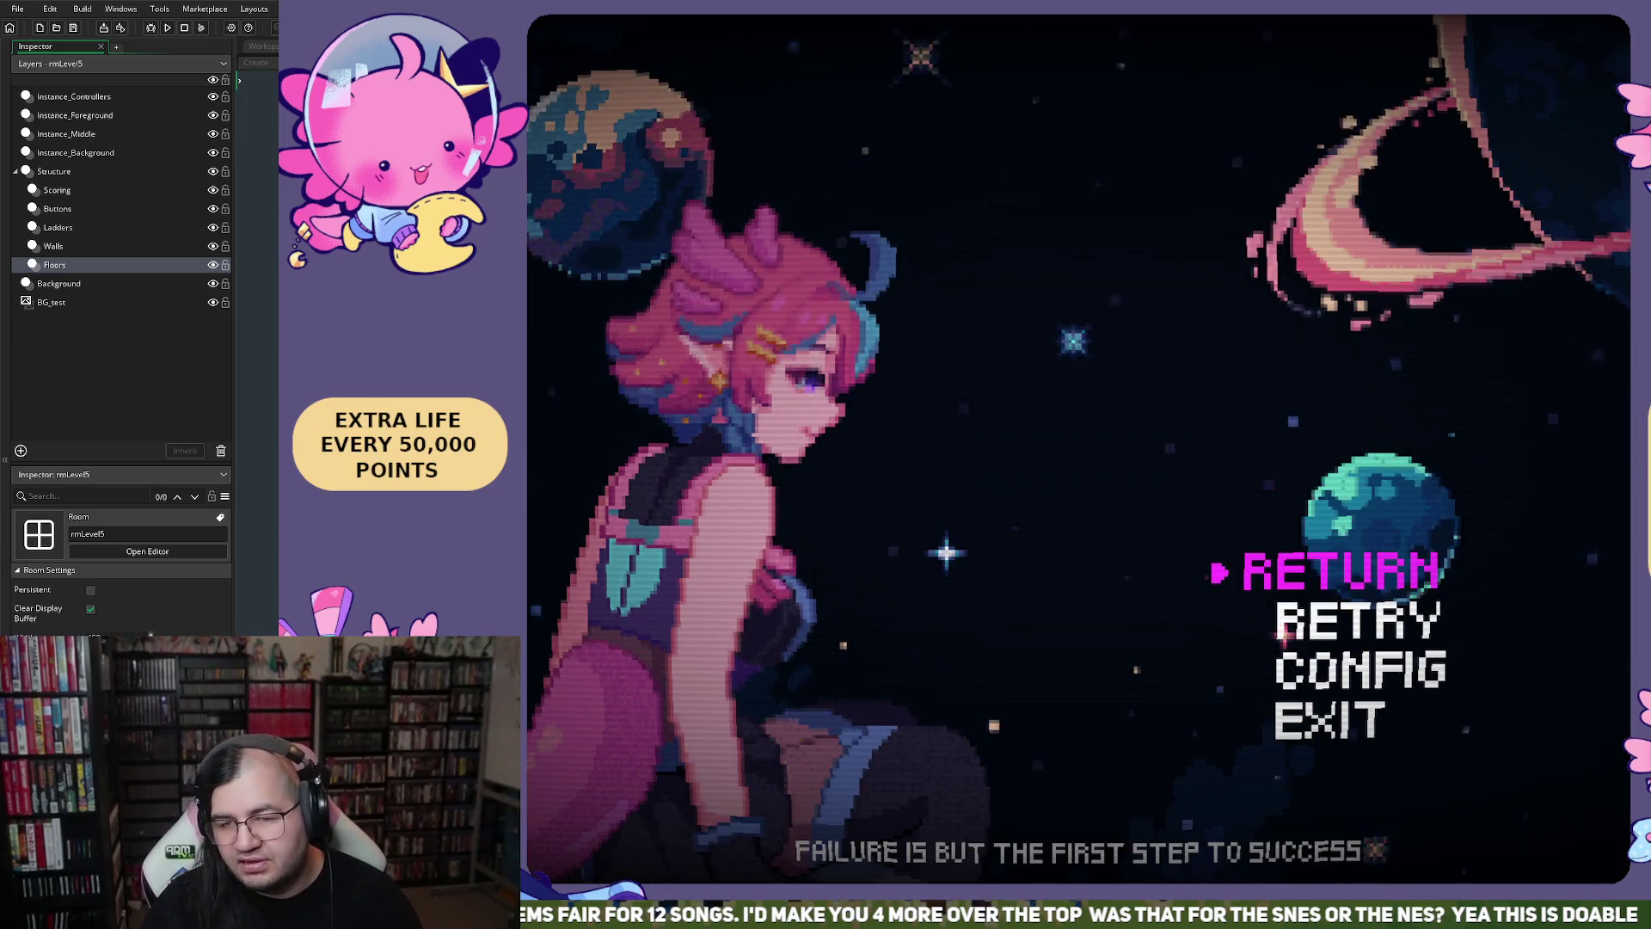
key(Escape)
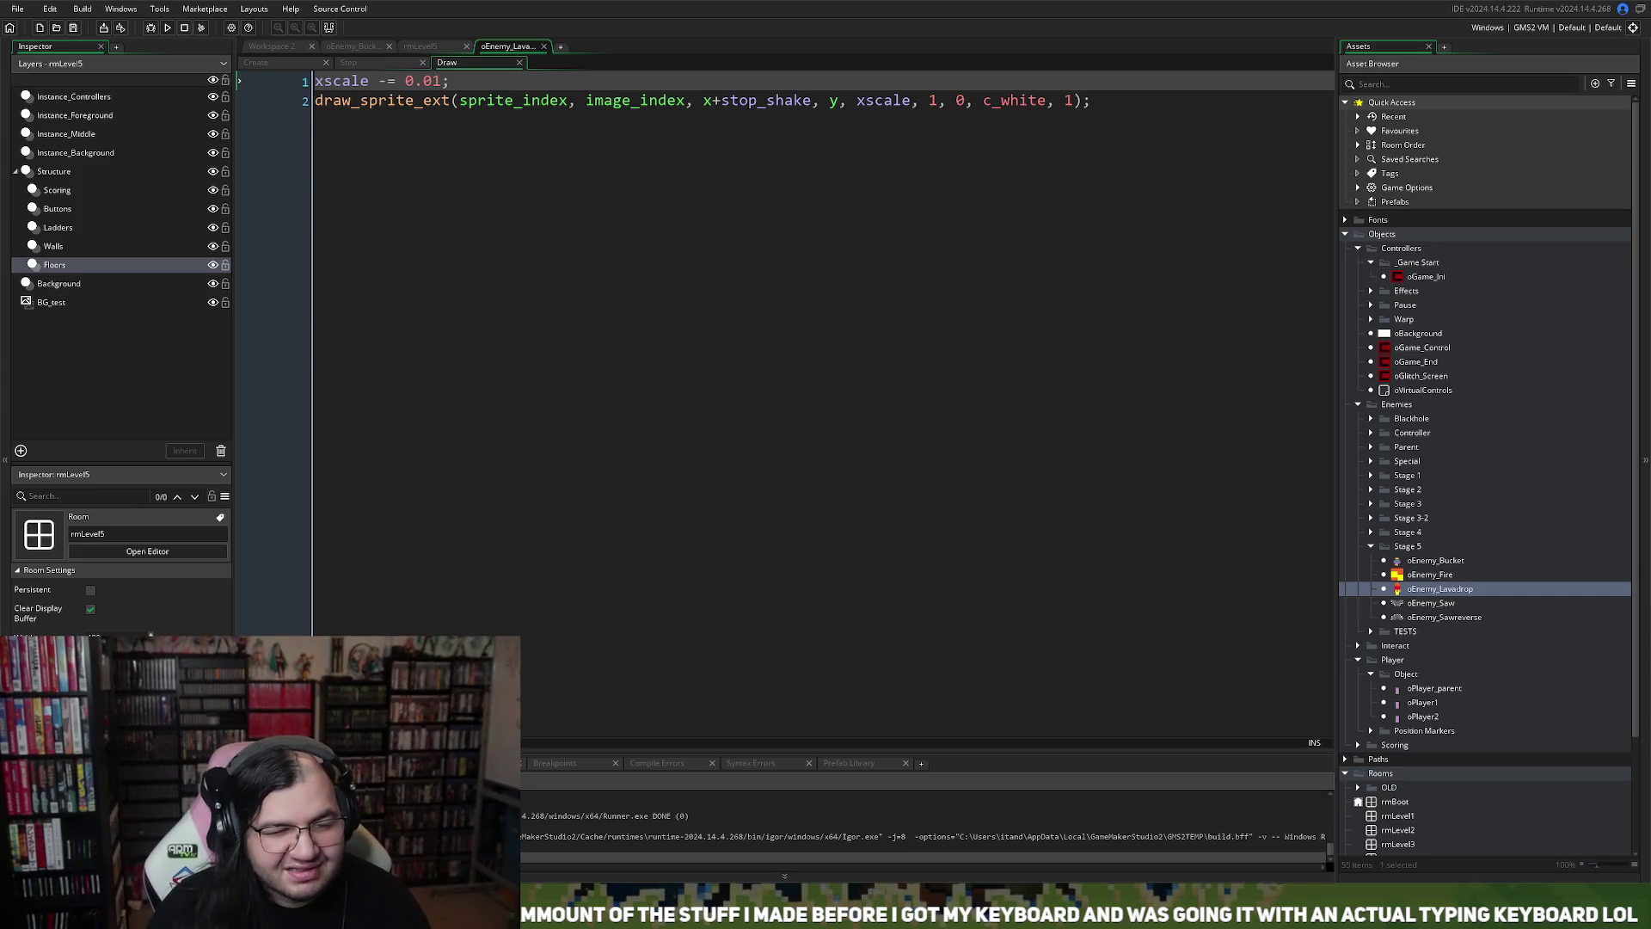
Check the Lavadrop's Step event, then return to its Draw event with xscale -= 0.01
click(349, 62)
click(447, 62)
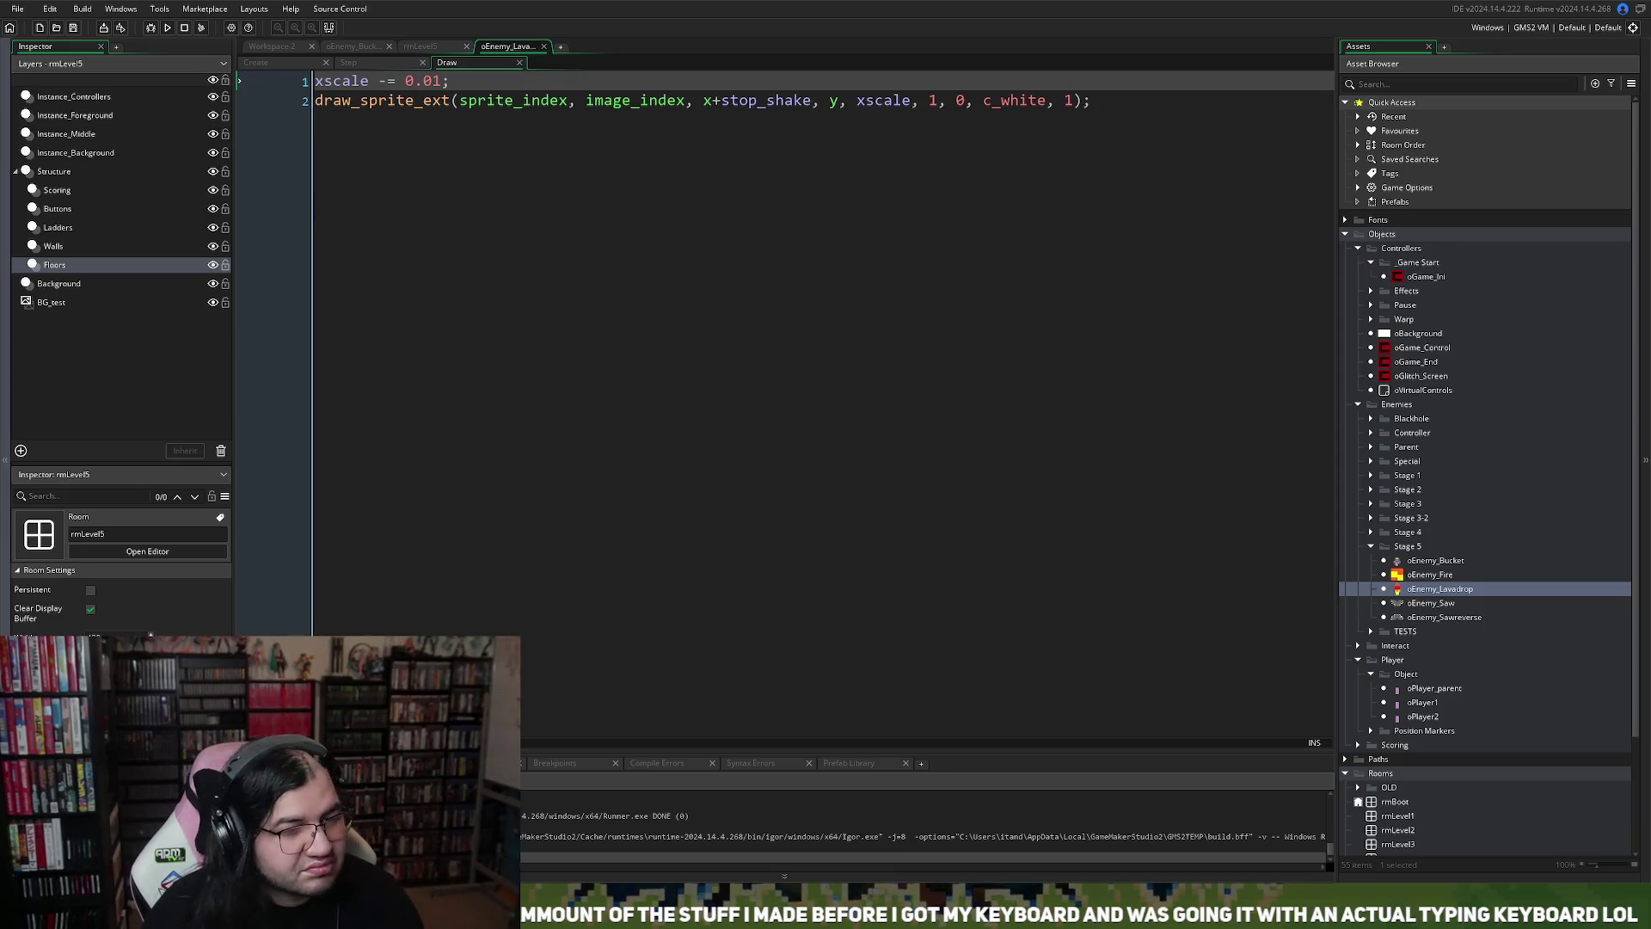
Run the game and begin play at stage 5
key(F5)
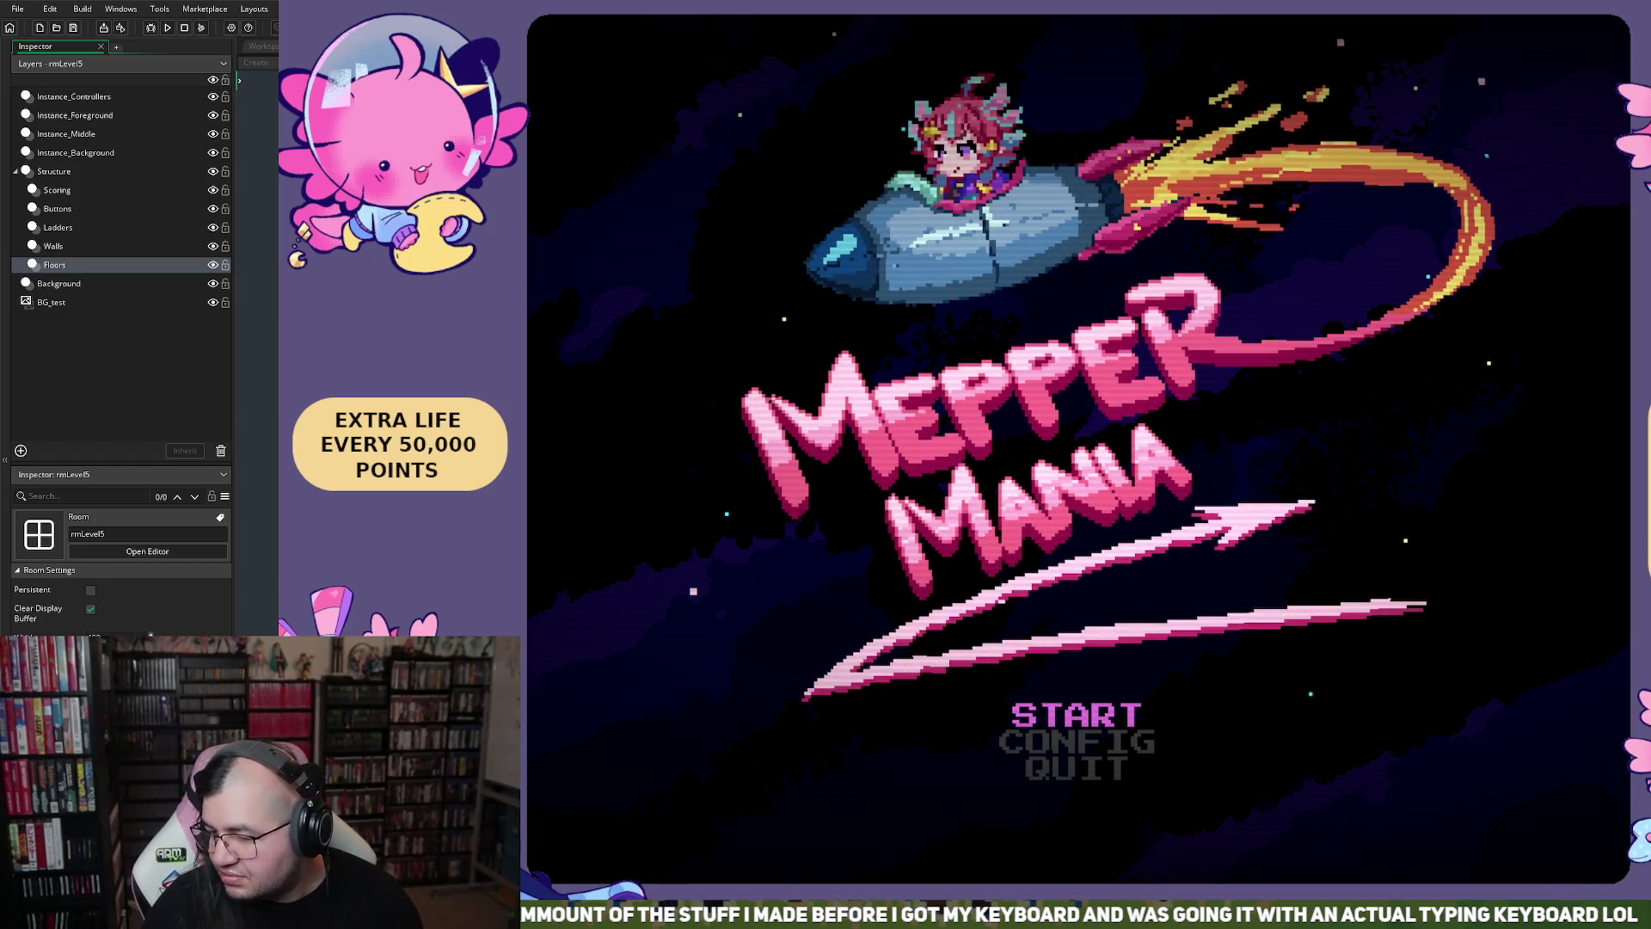
key(Return)
key(Down)
key(Right)
key(Right)
key(Right)
key(Up)
key(Return)
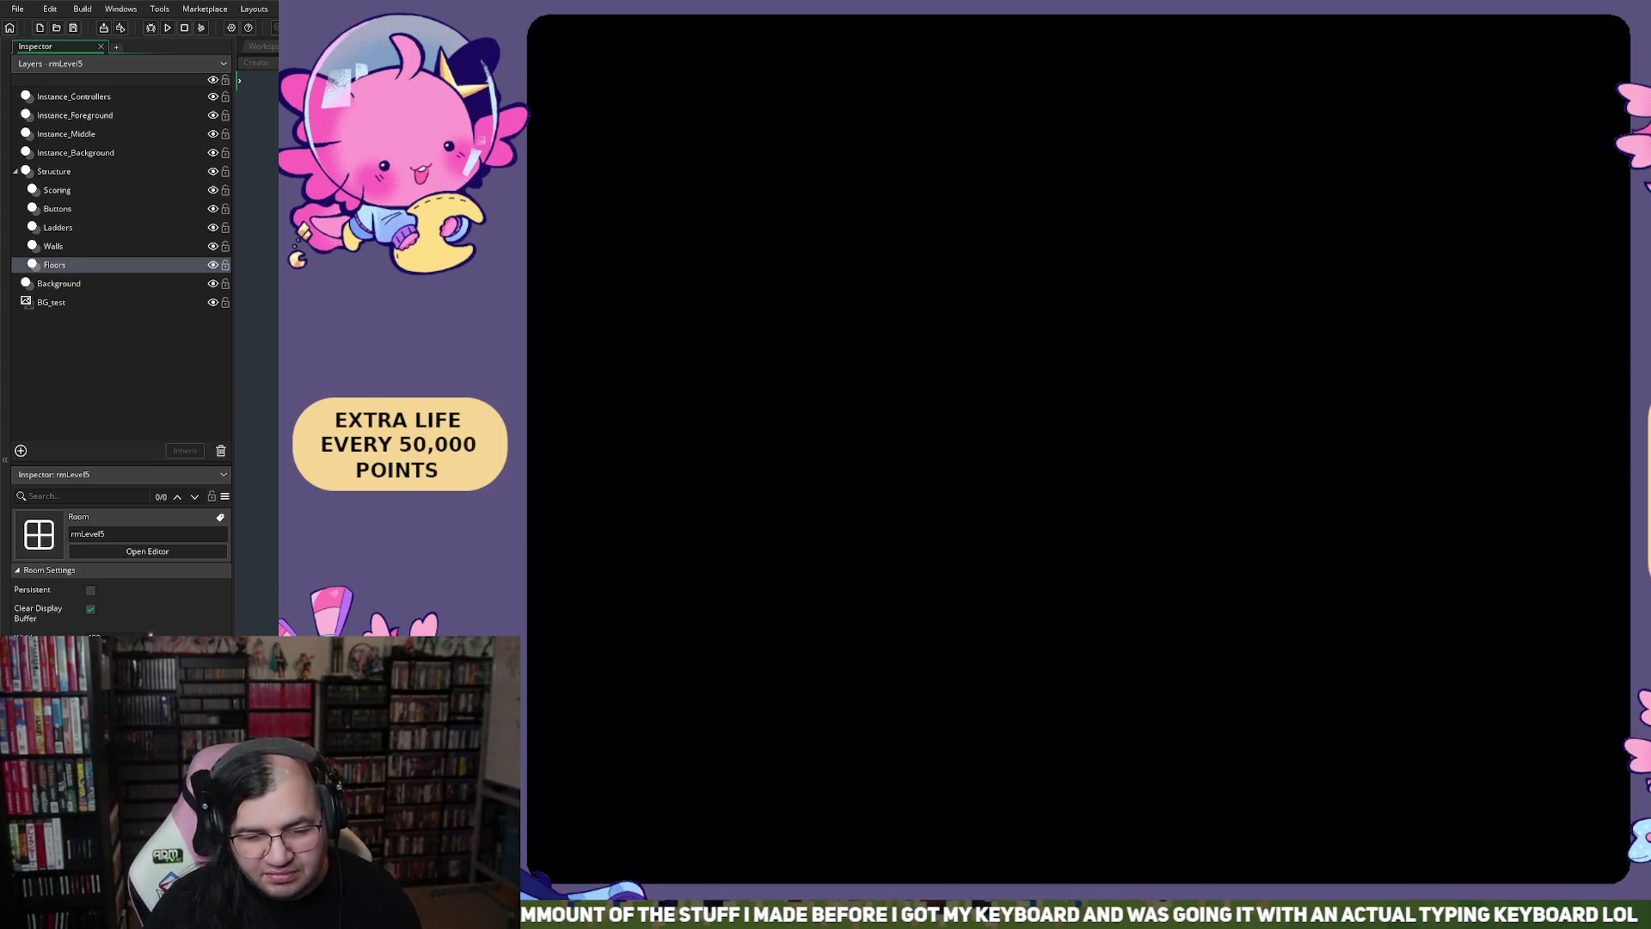
Run the player back and forth watching the lava drops, then close the game
key(Left)
key(Right)
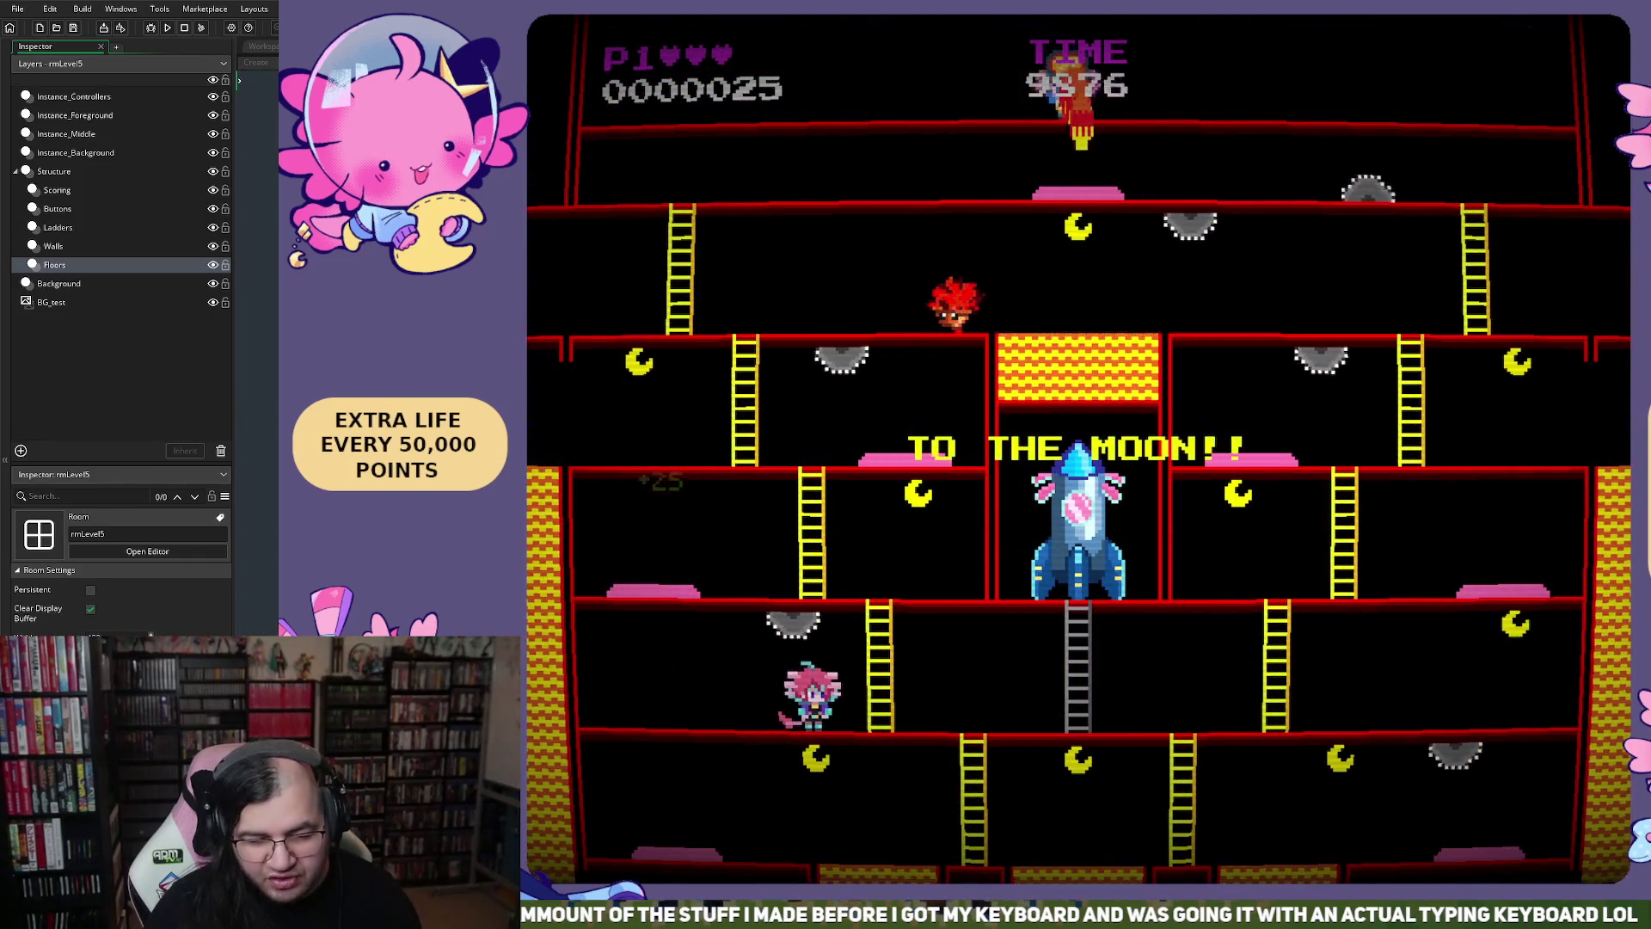
key(Left)
key(Left)
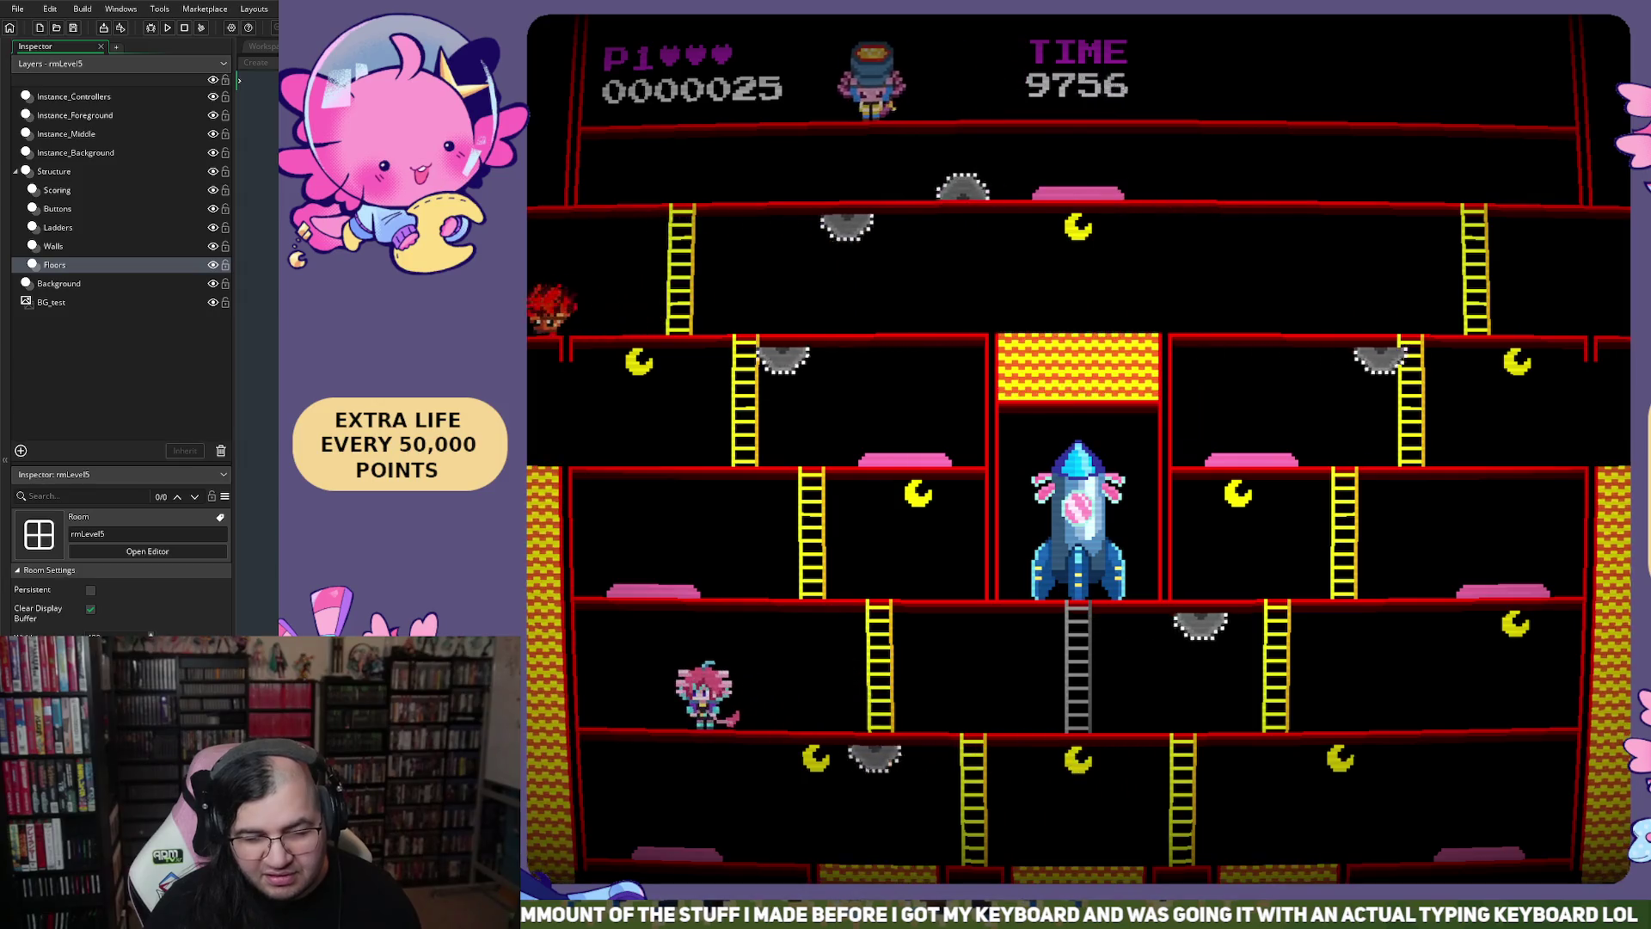
key(Right)
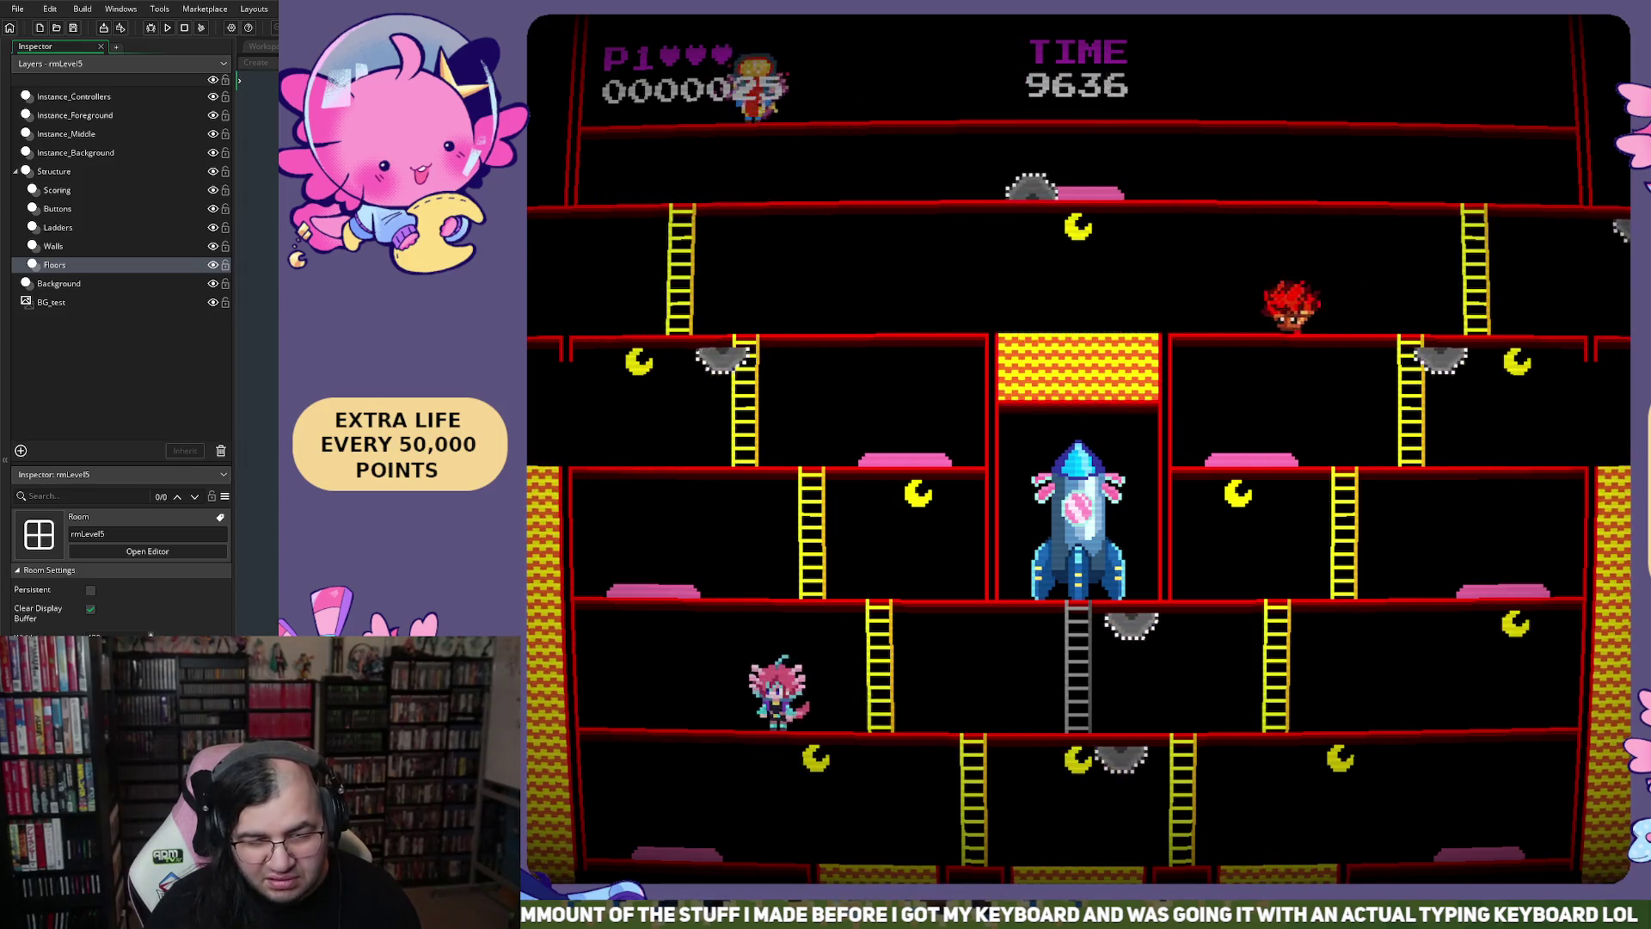
key(Right)
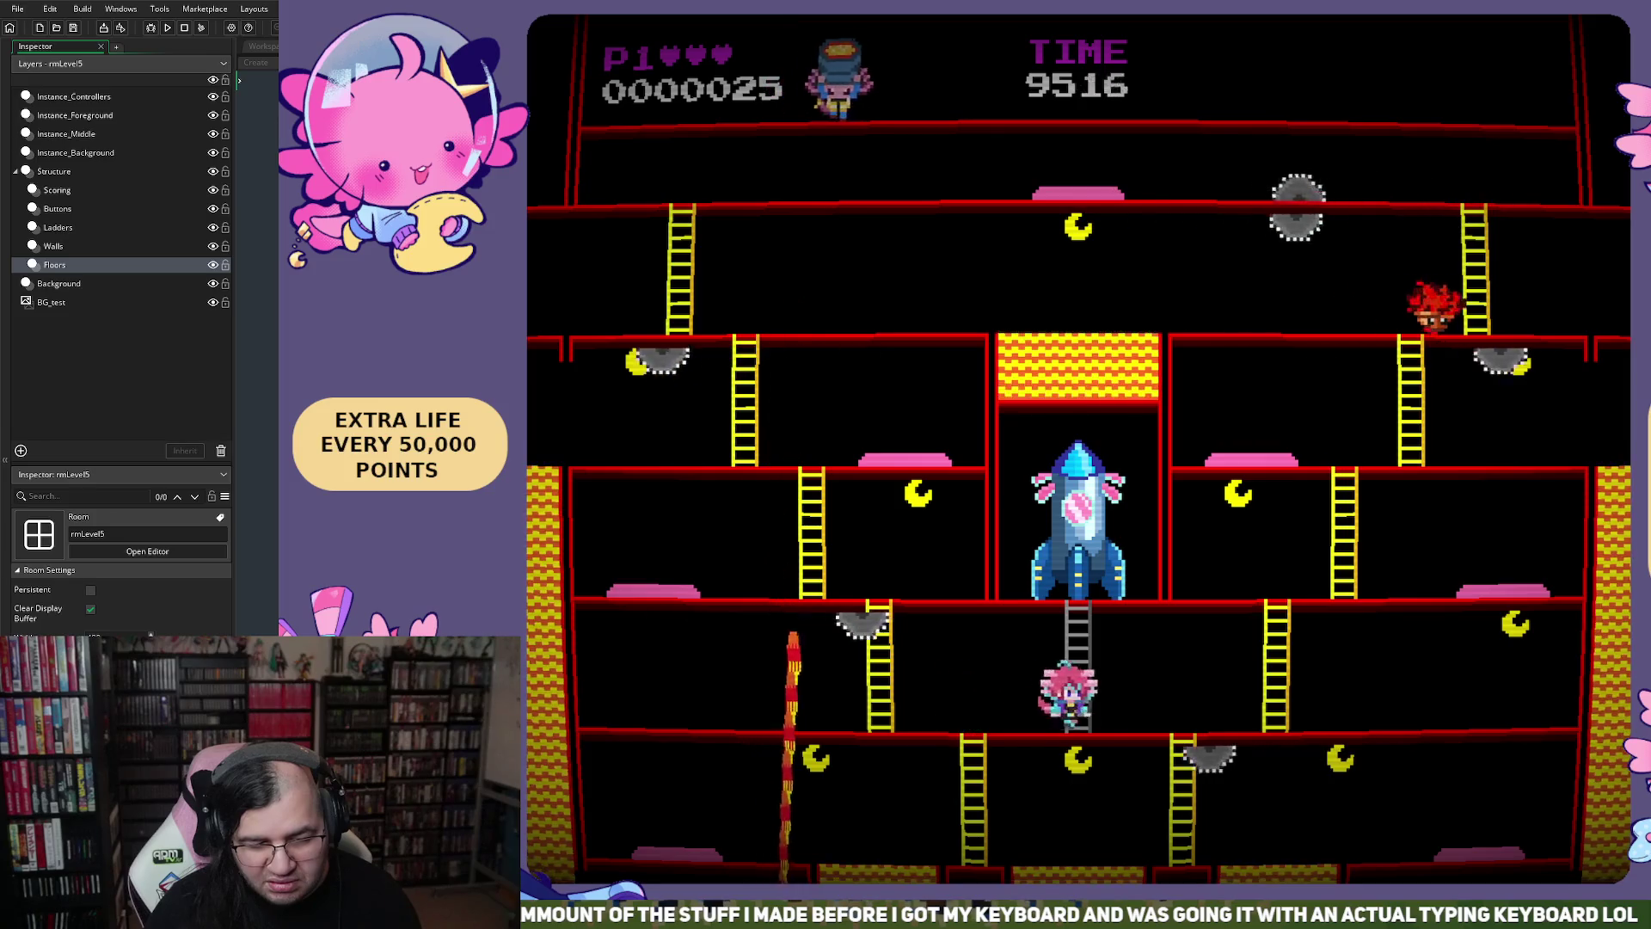
key(Left)
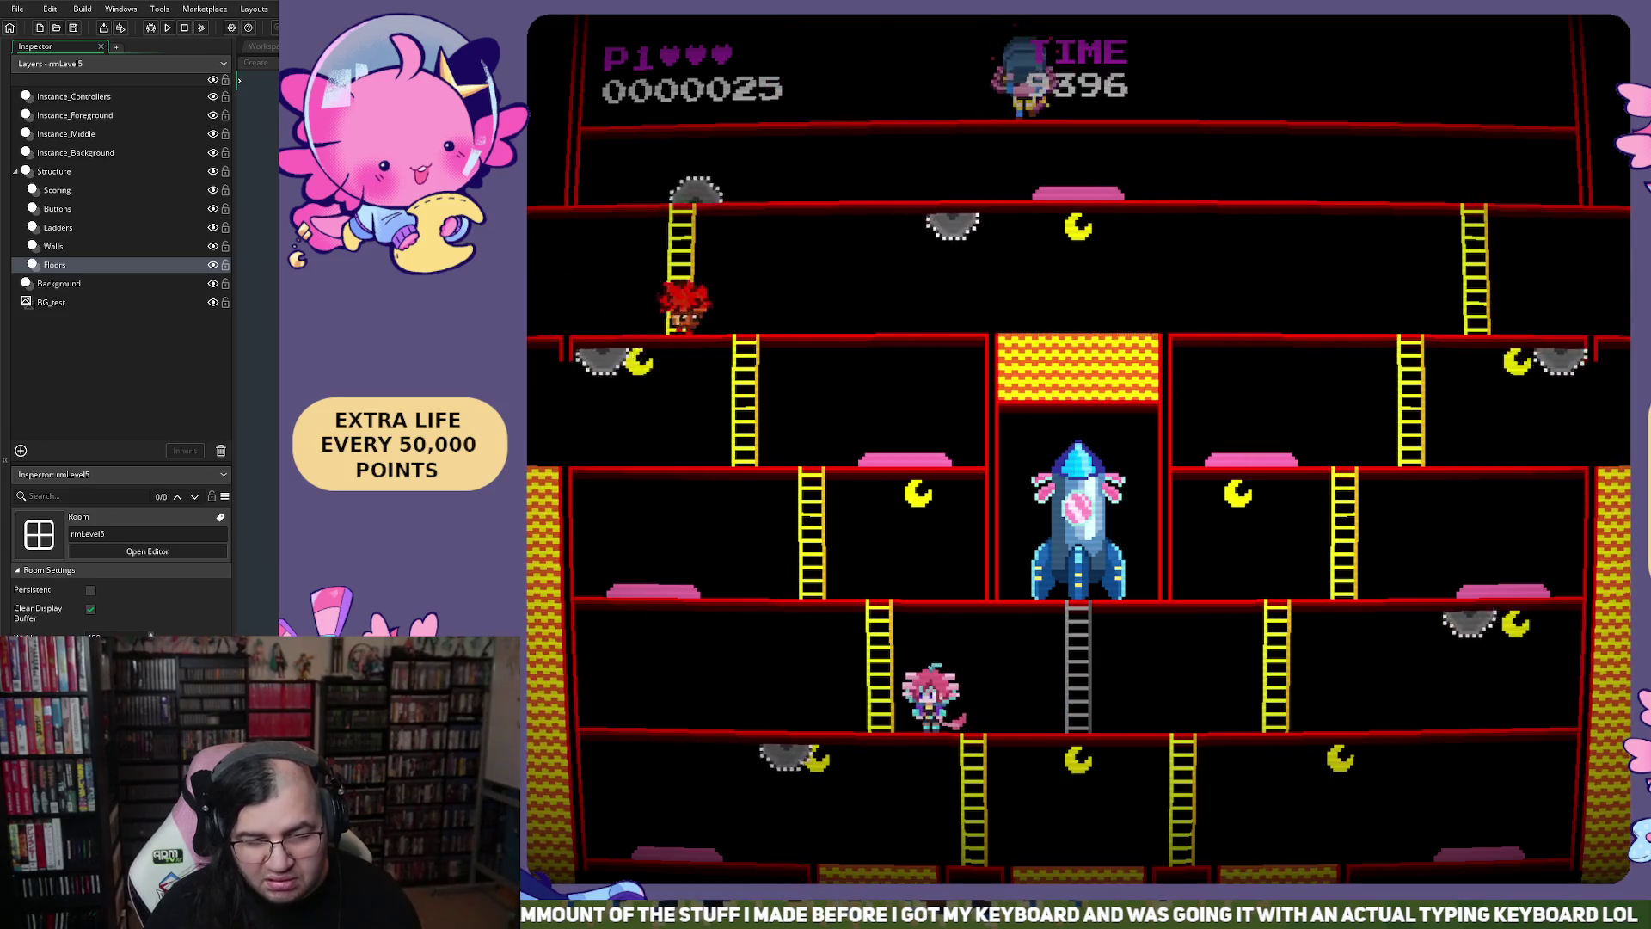
key(Right)
key(Left)
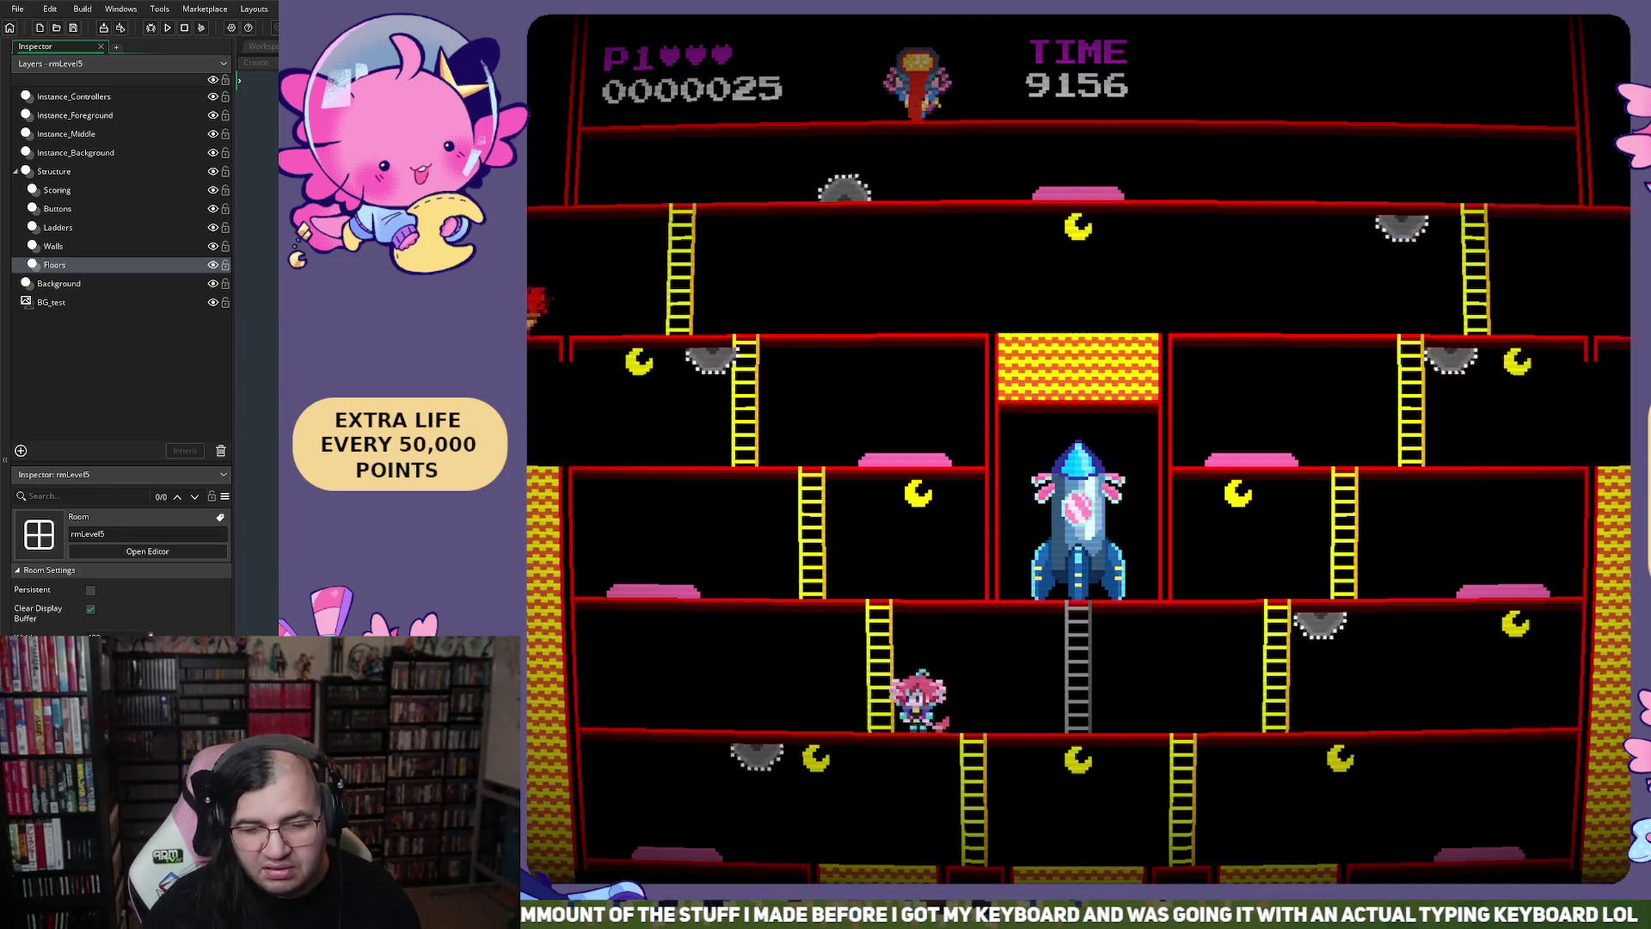
key(Right)
key(Escape)
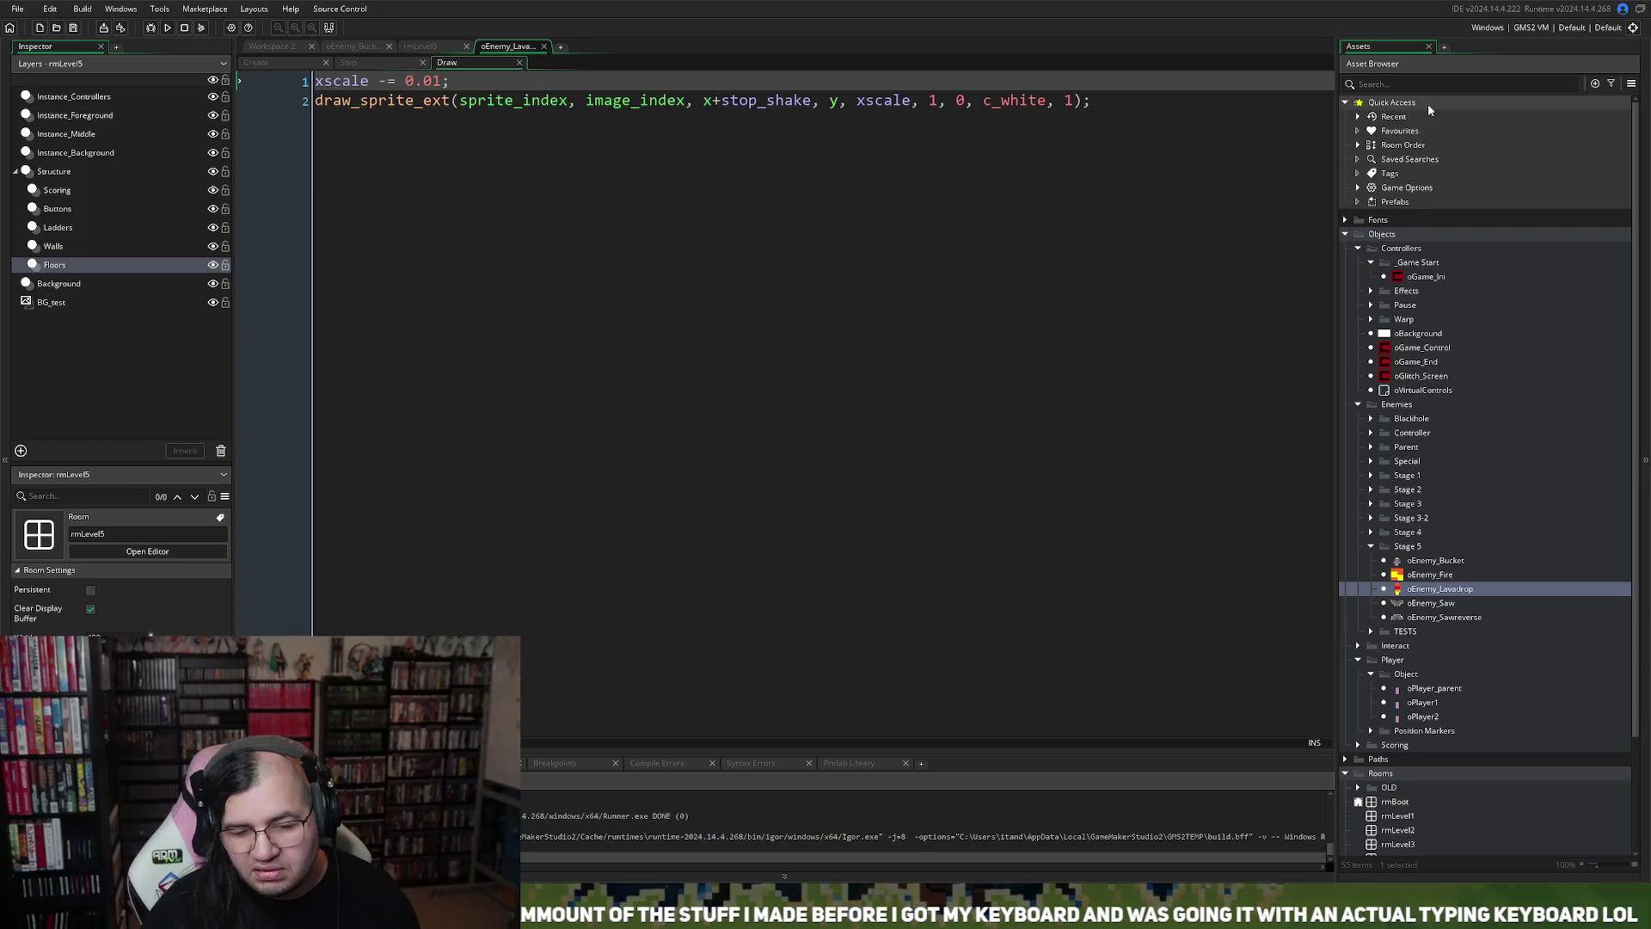
Change the xscale decrement to 0.001 and relaunch the game to the stage selection
click(434, 82)
text(0)
click(167, 27)
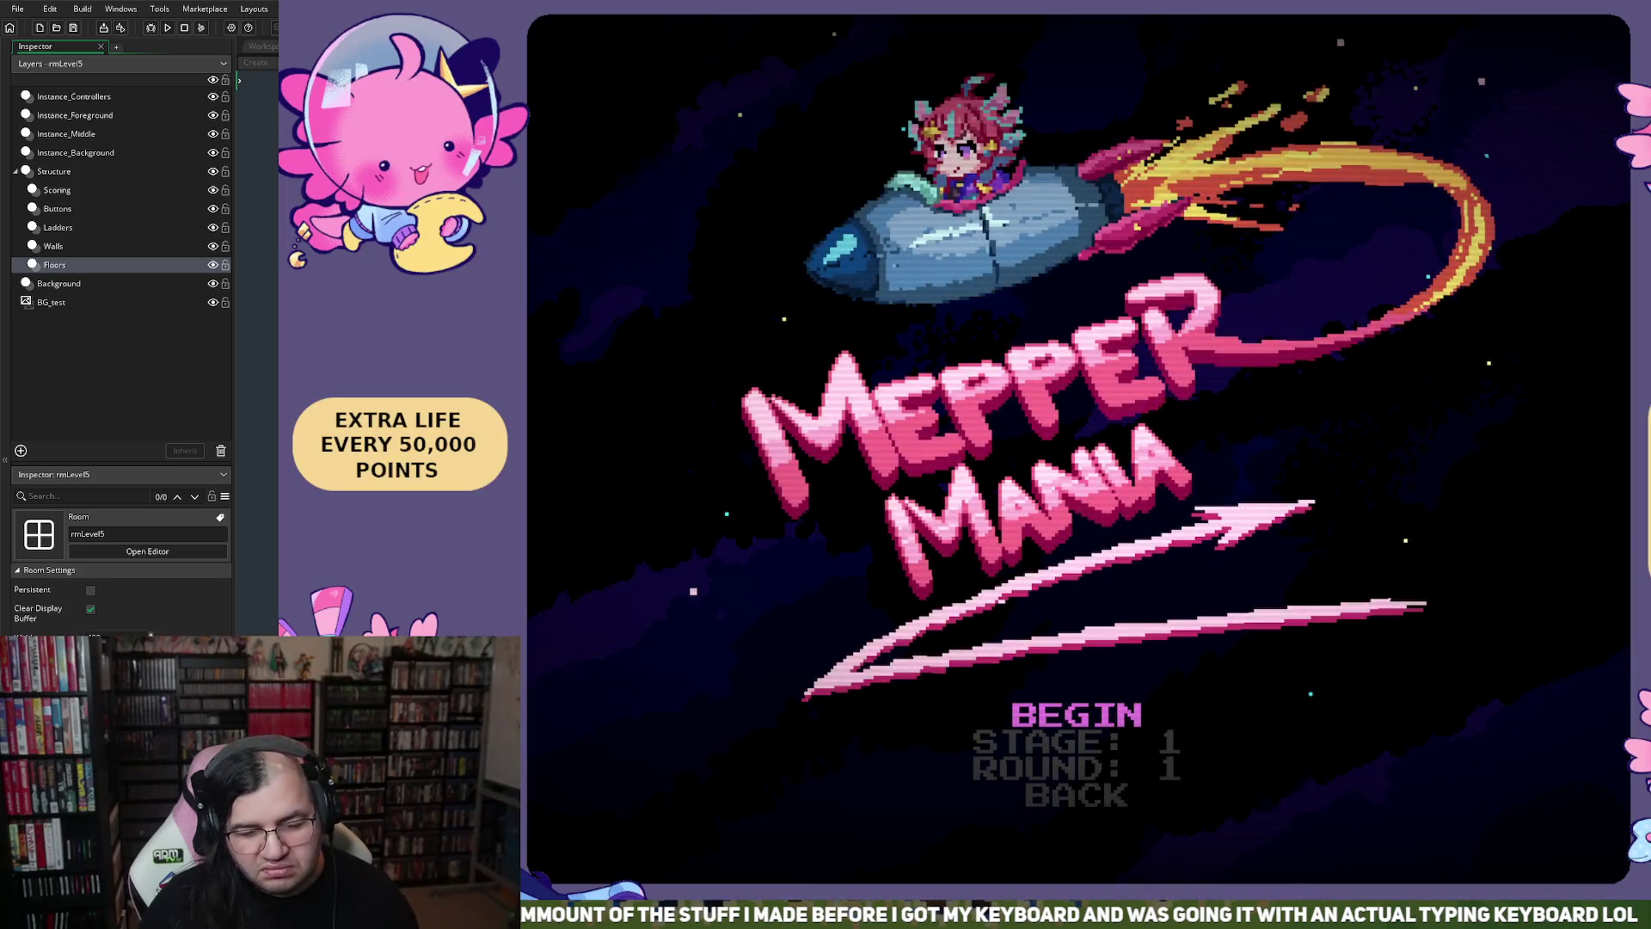
key(Down)
key(Right)
Start the stage, walk to the grey ladder, climb down, and jump for points
key(Return)
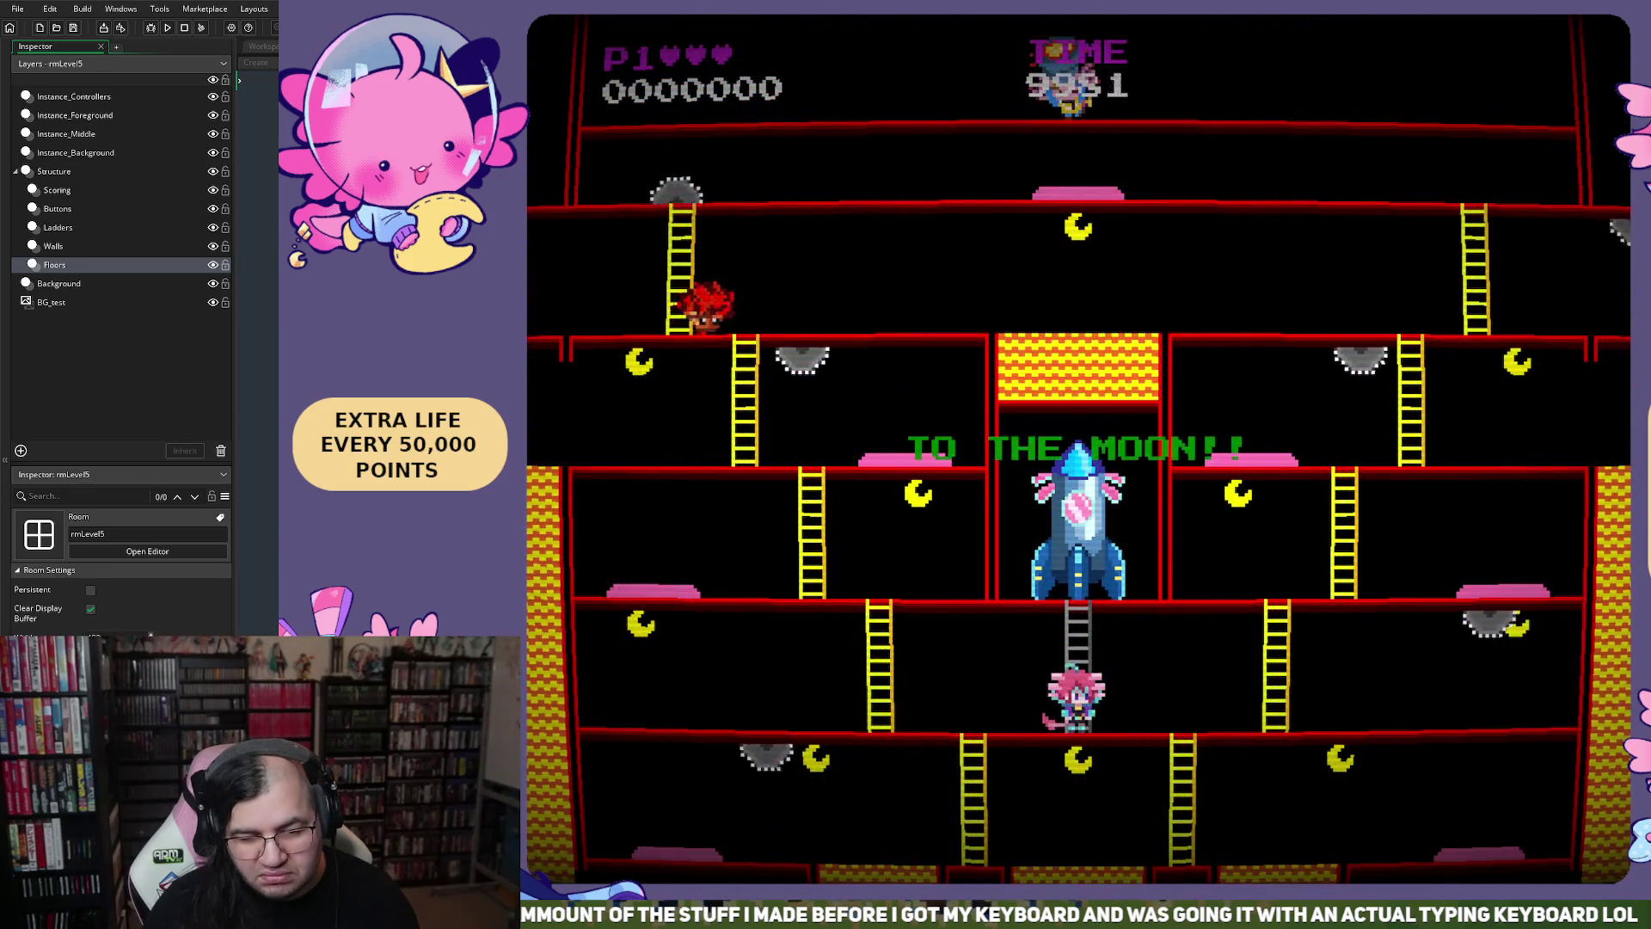
key(Left)
key(Left)
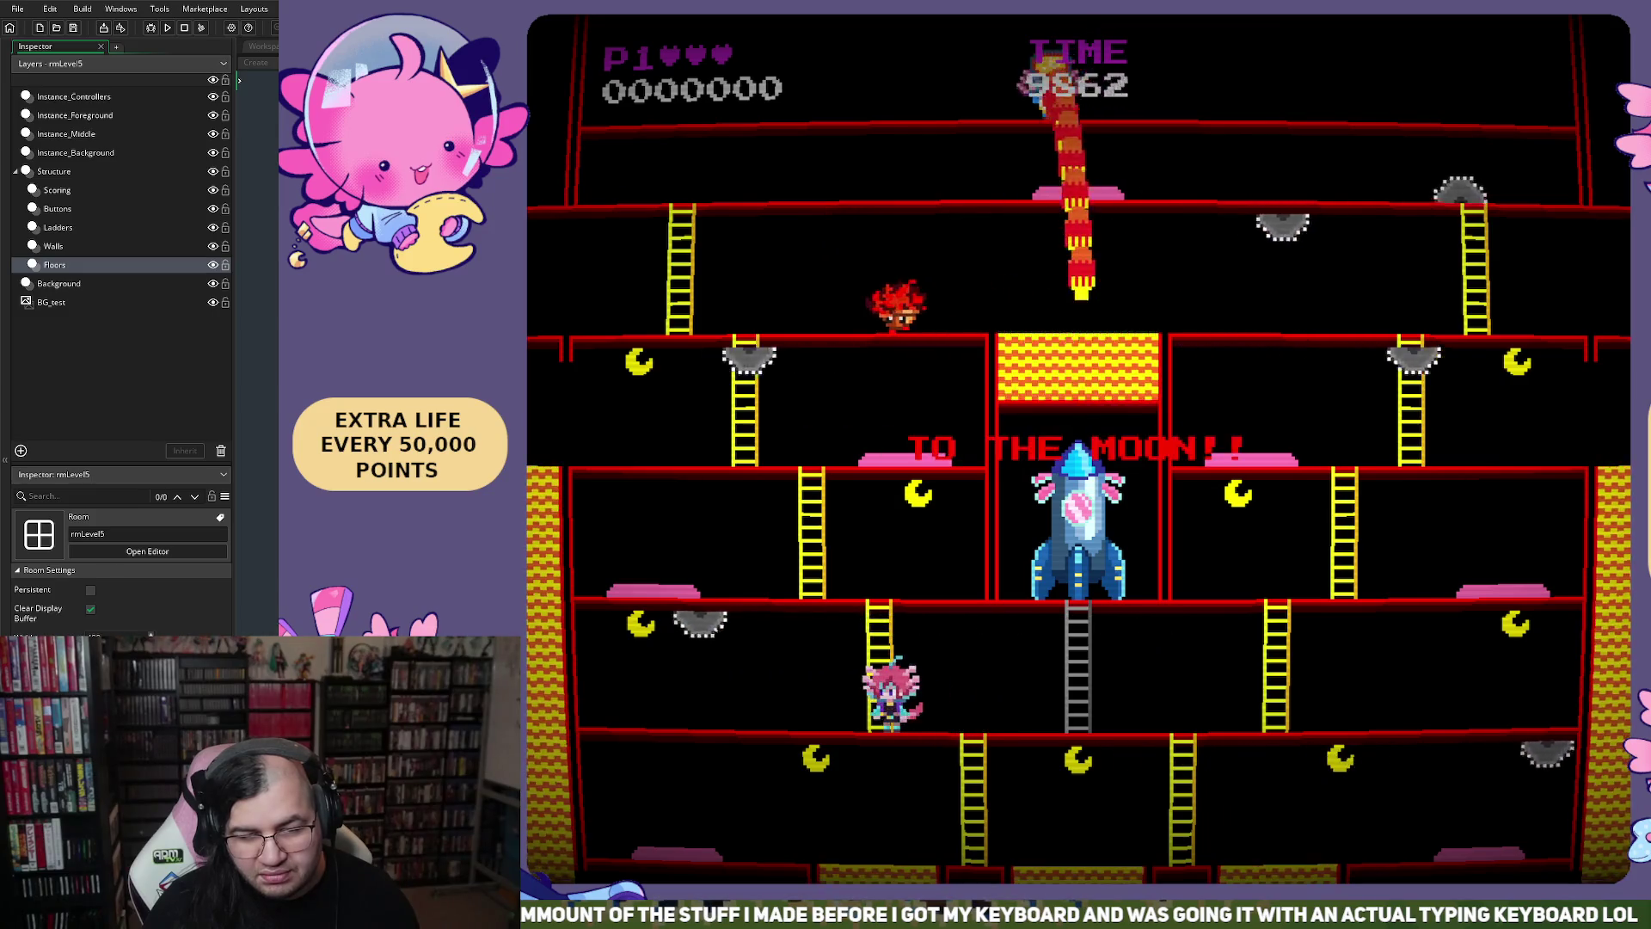
key(Left)
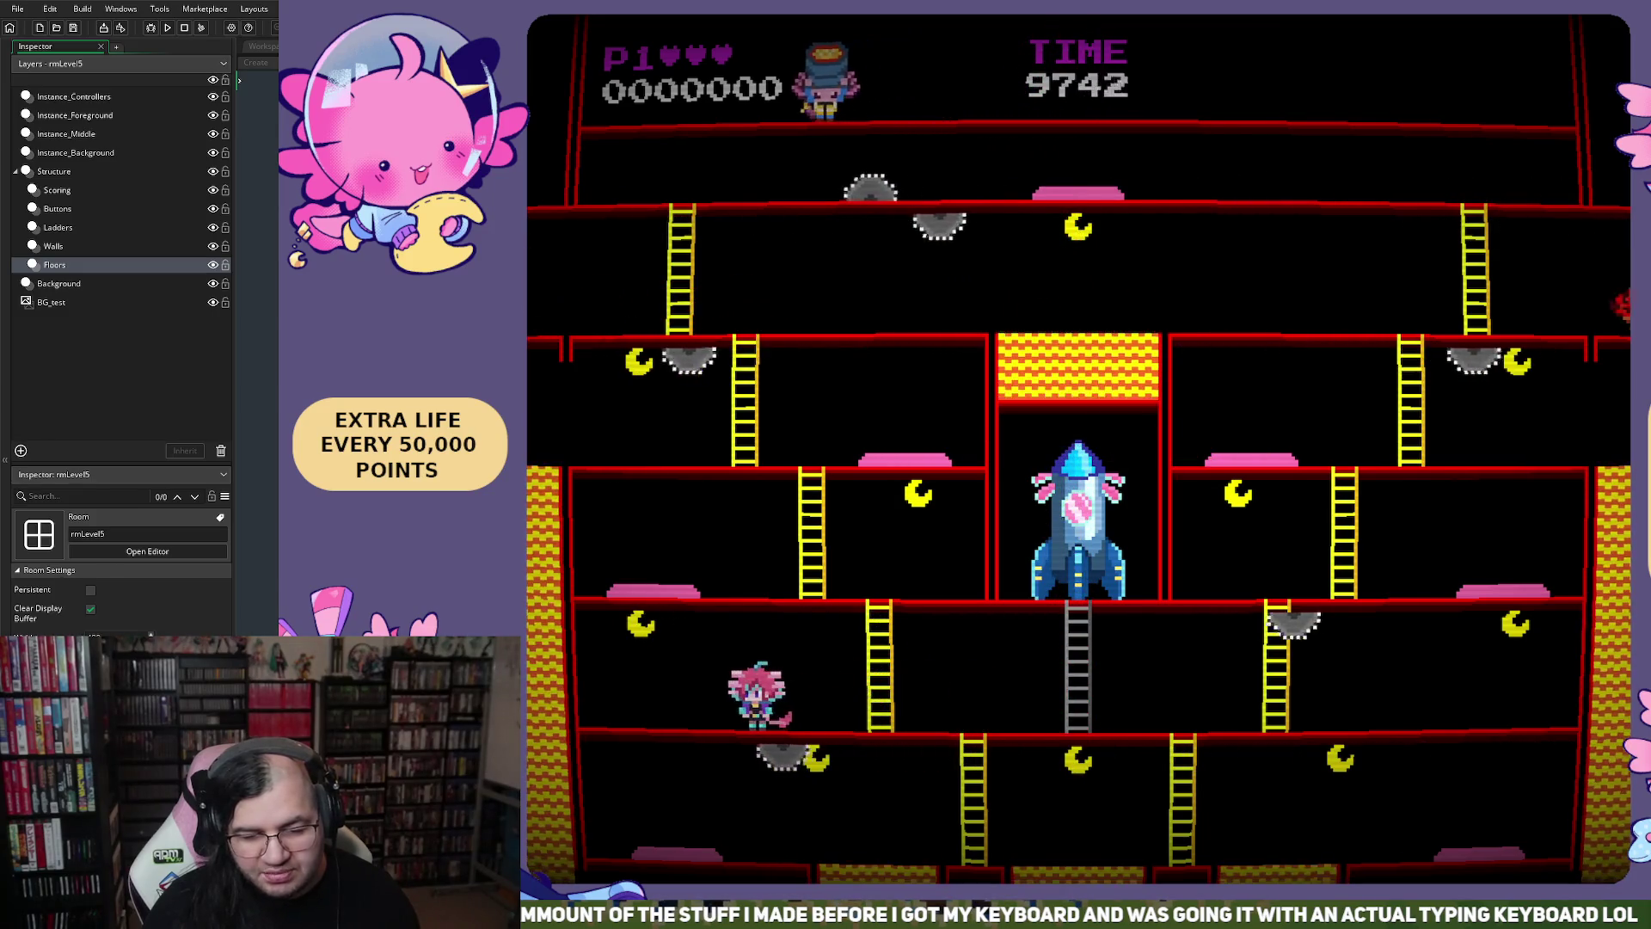
key(Right)
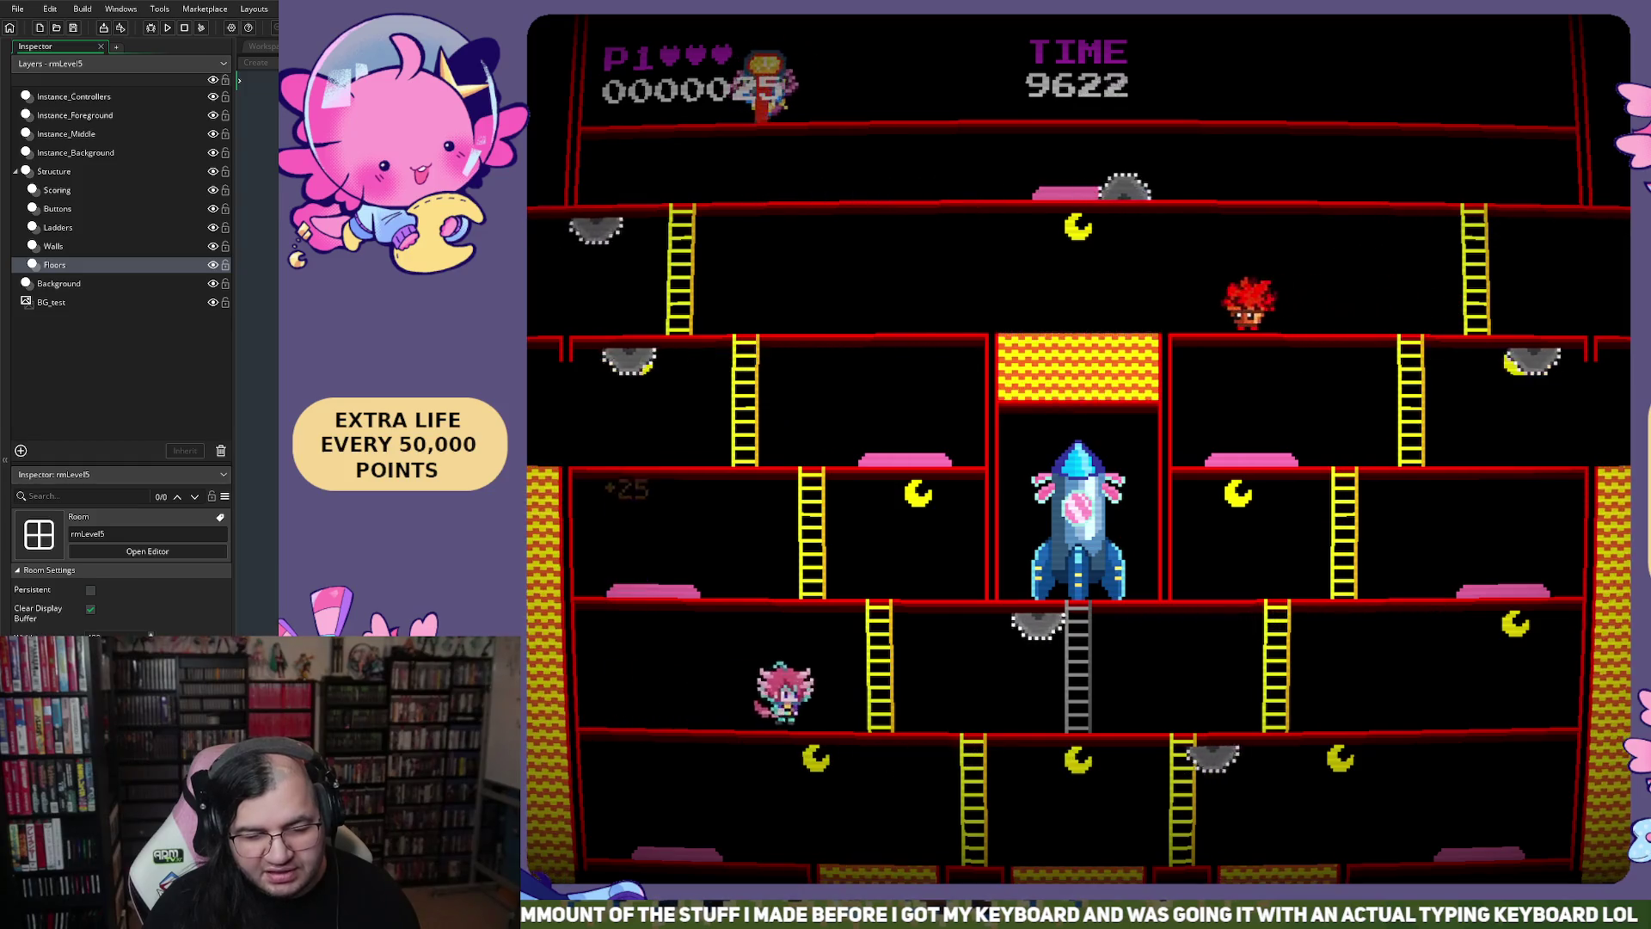
key(Left)
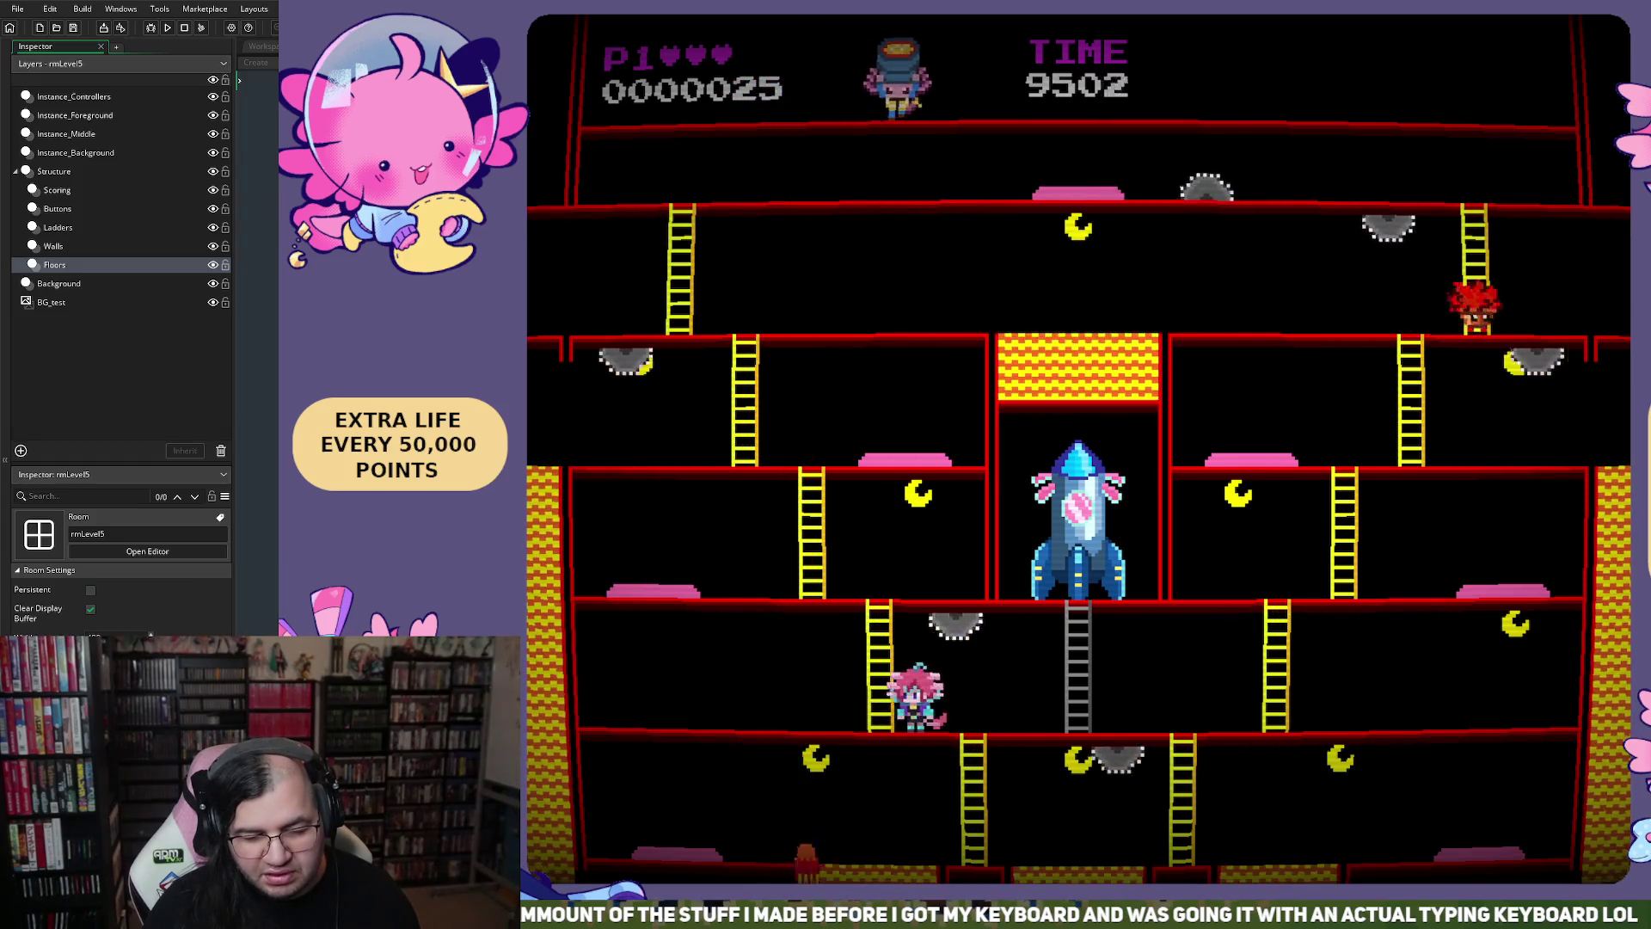
key(Right)
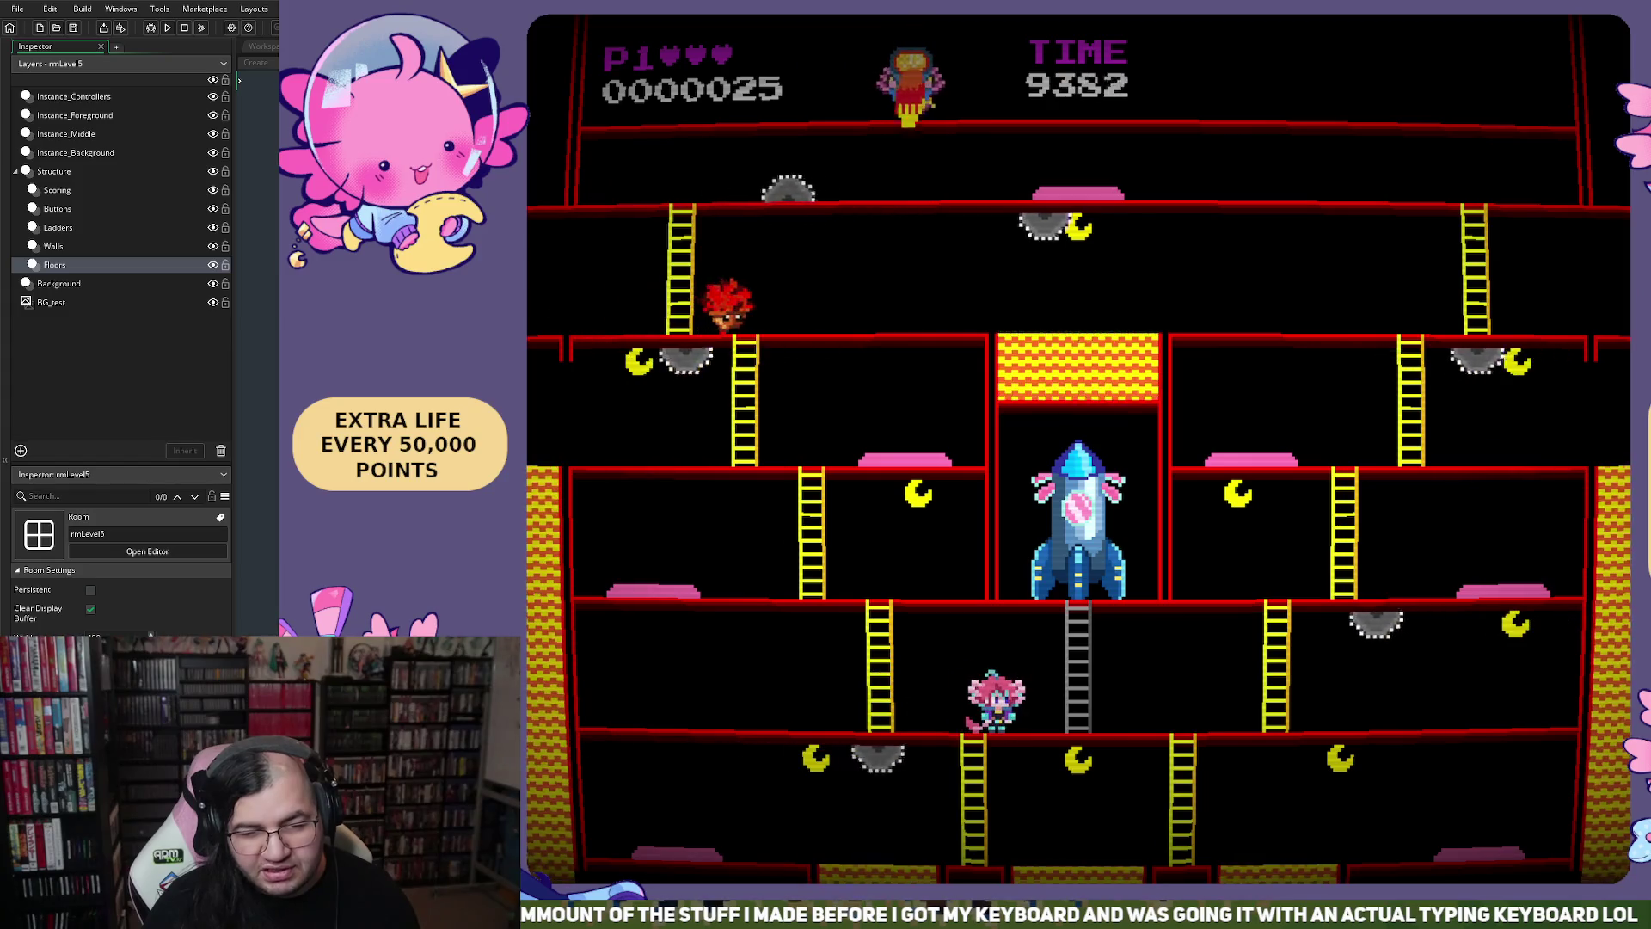
key(Right)
key(Left)
key(Down)
key(Left)
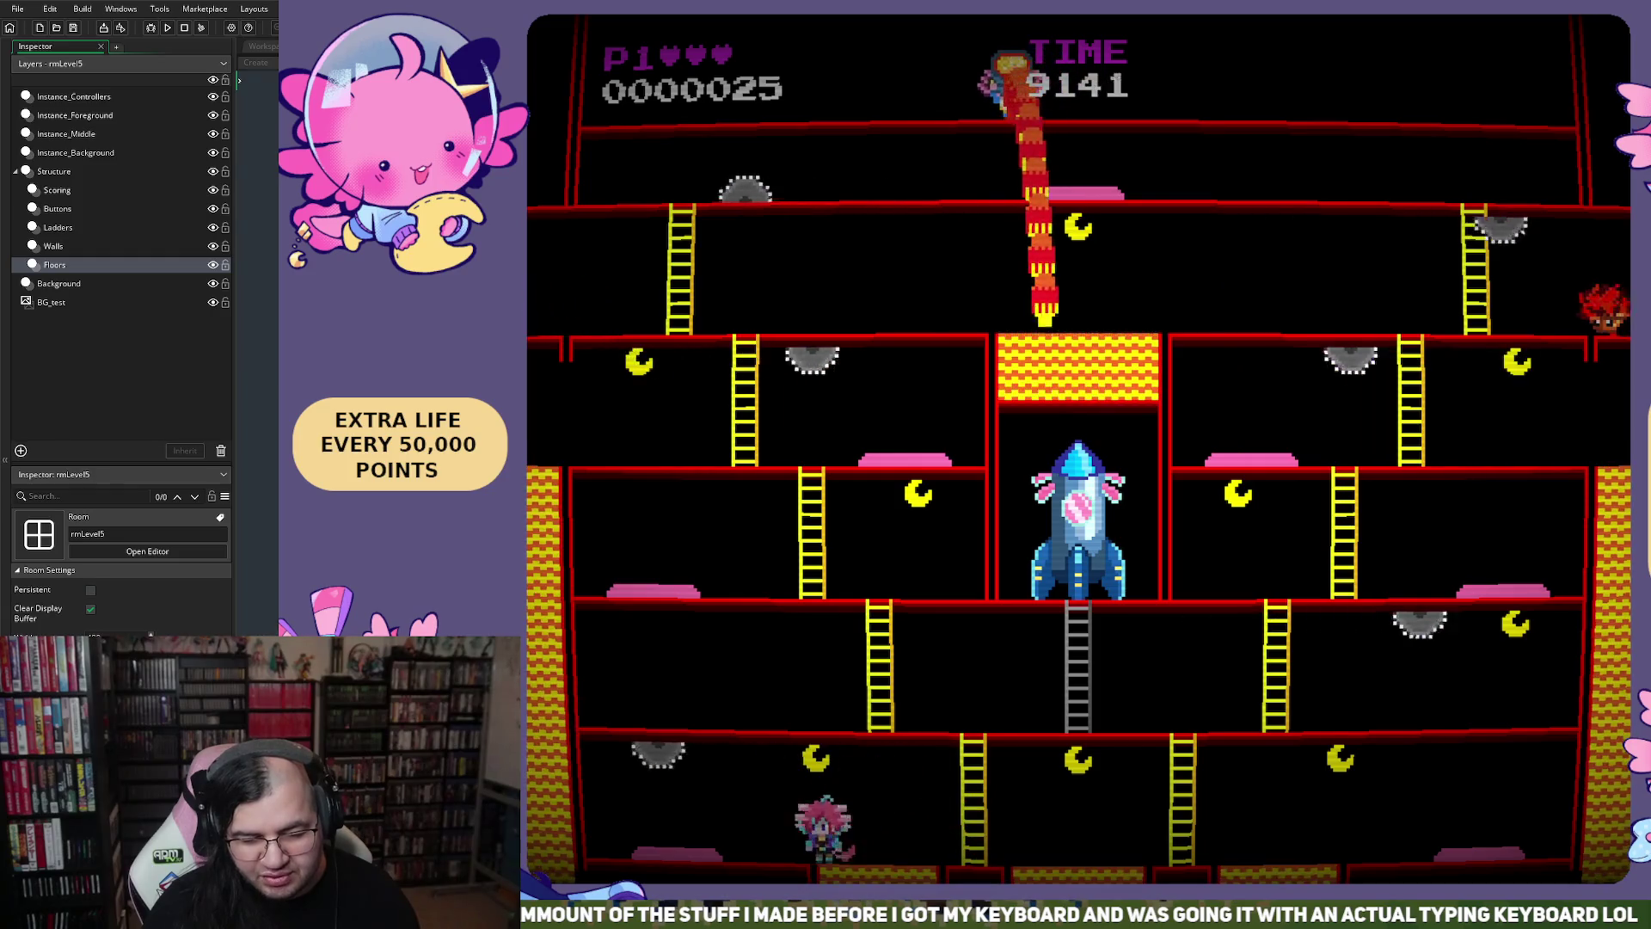
key(space)
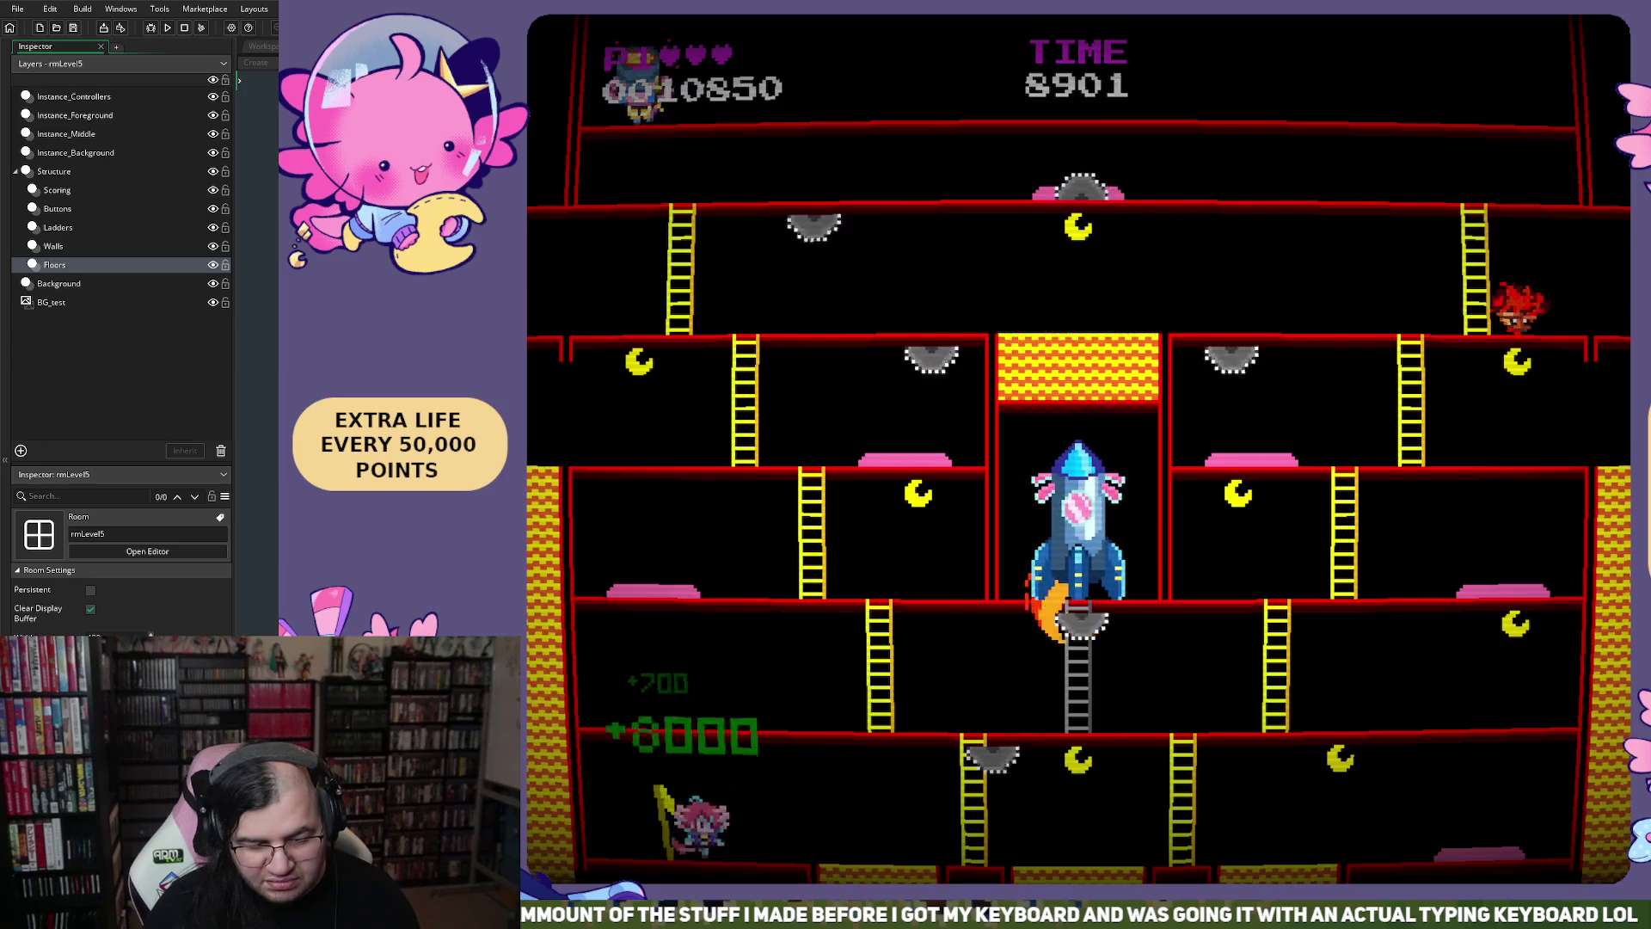
Walk right along the bottom floor, then climb the ladder to the floor above
key(Right)
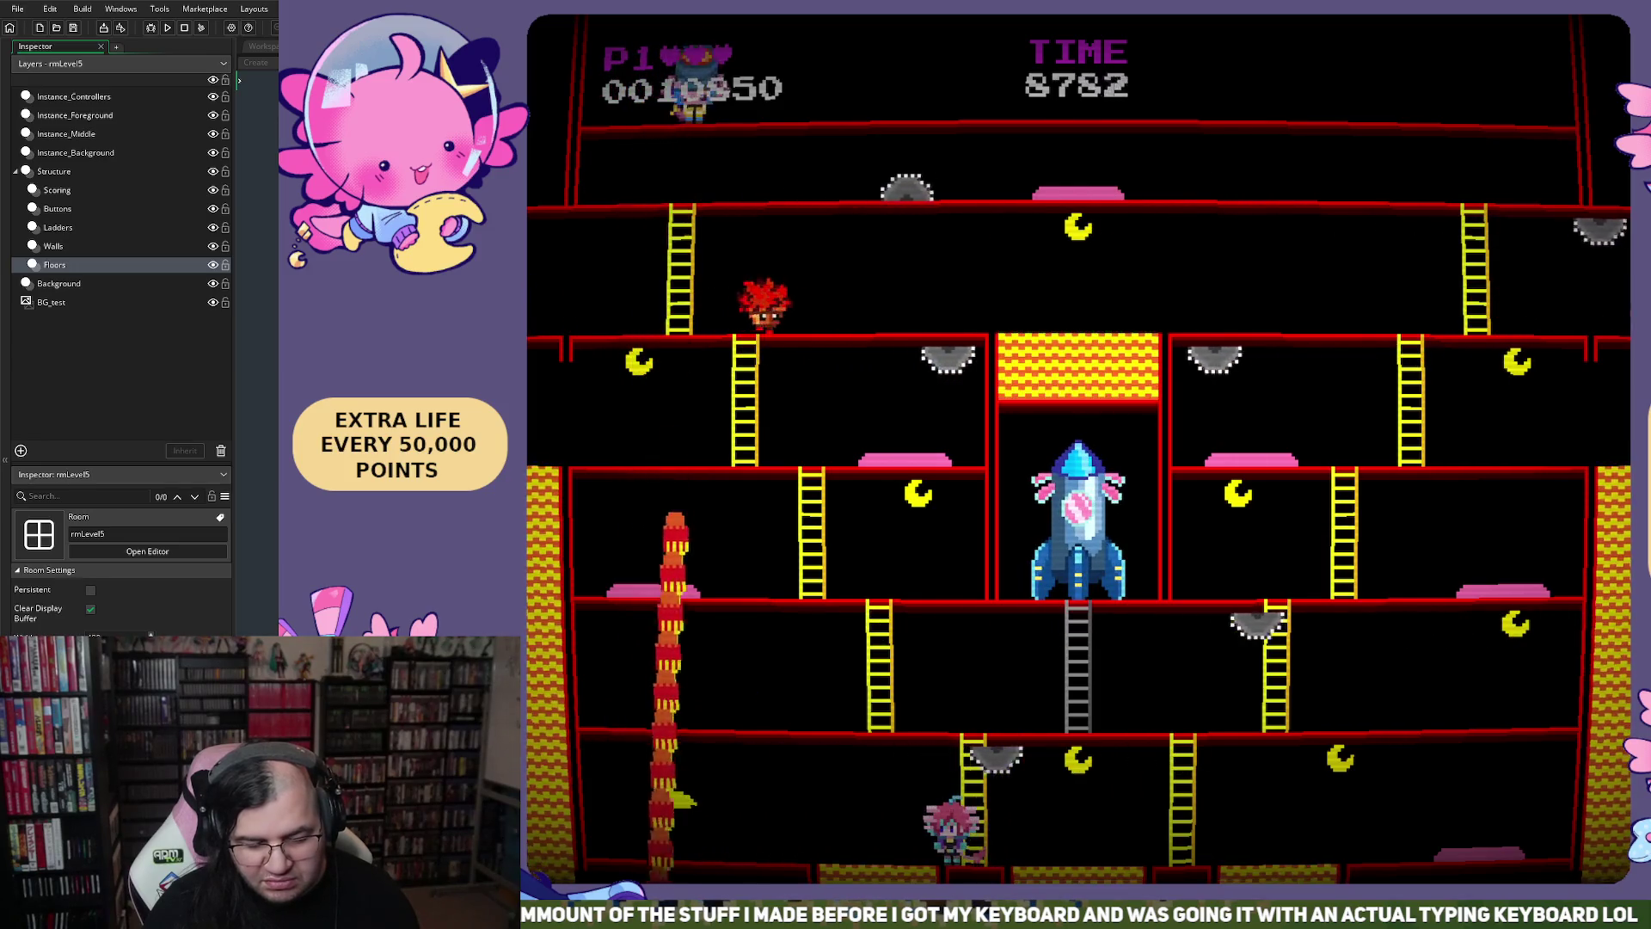
key(Right)
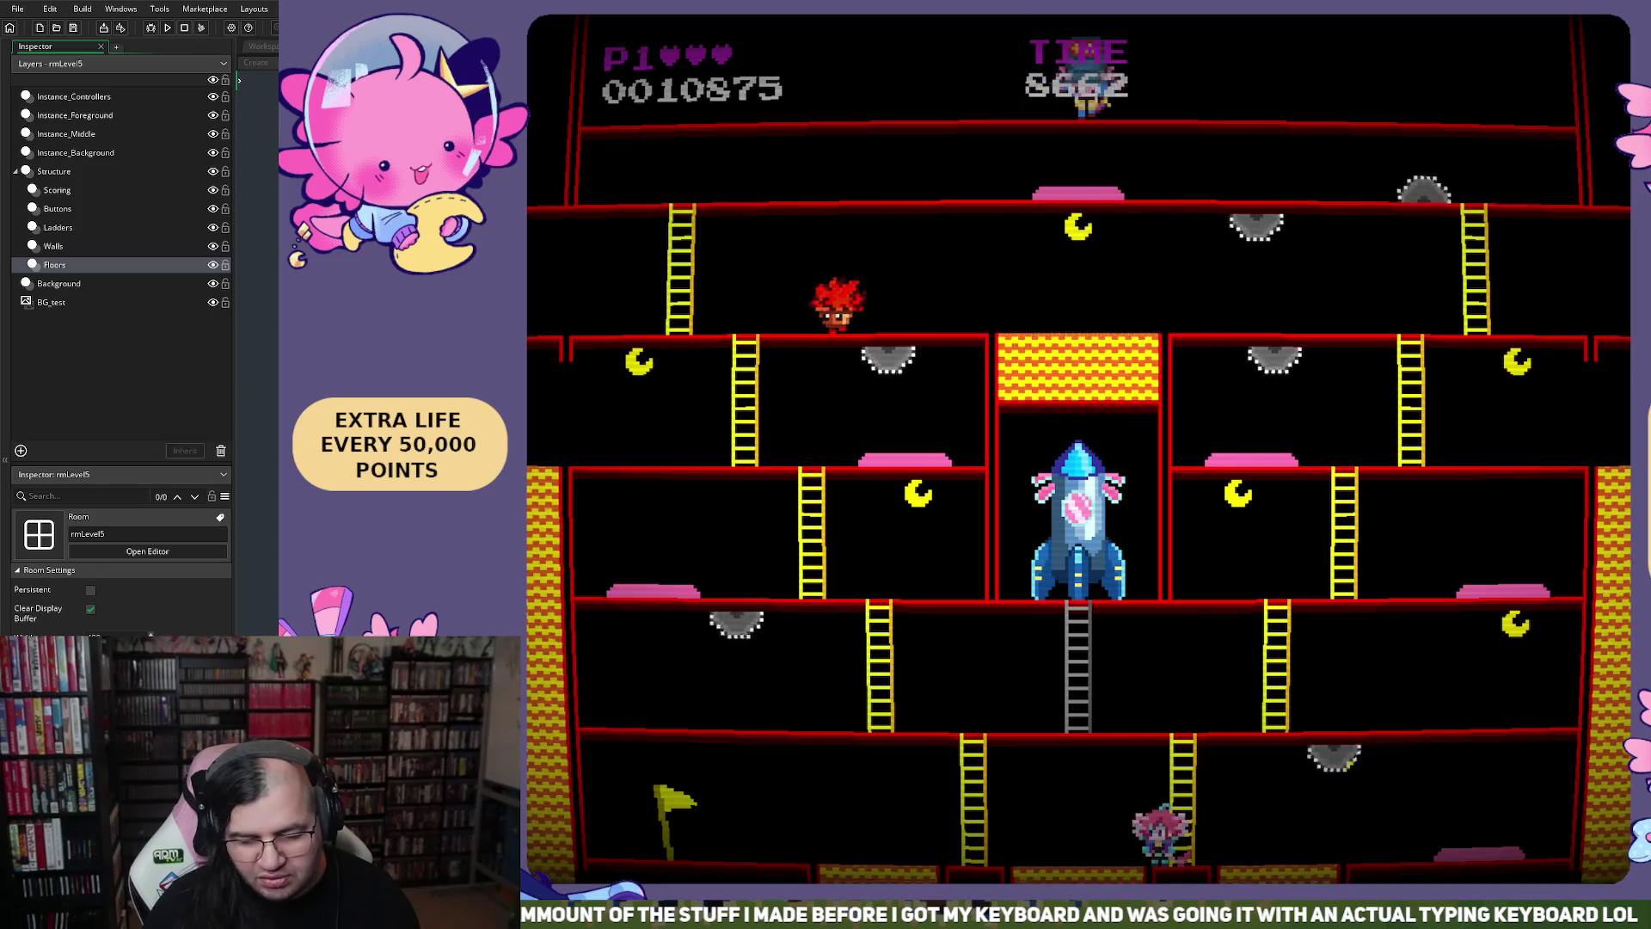
key(Right)
key(Left)
key(Right)
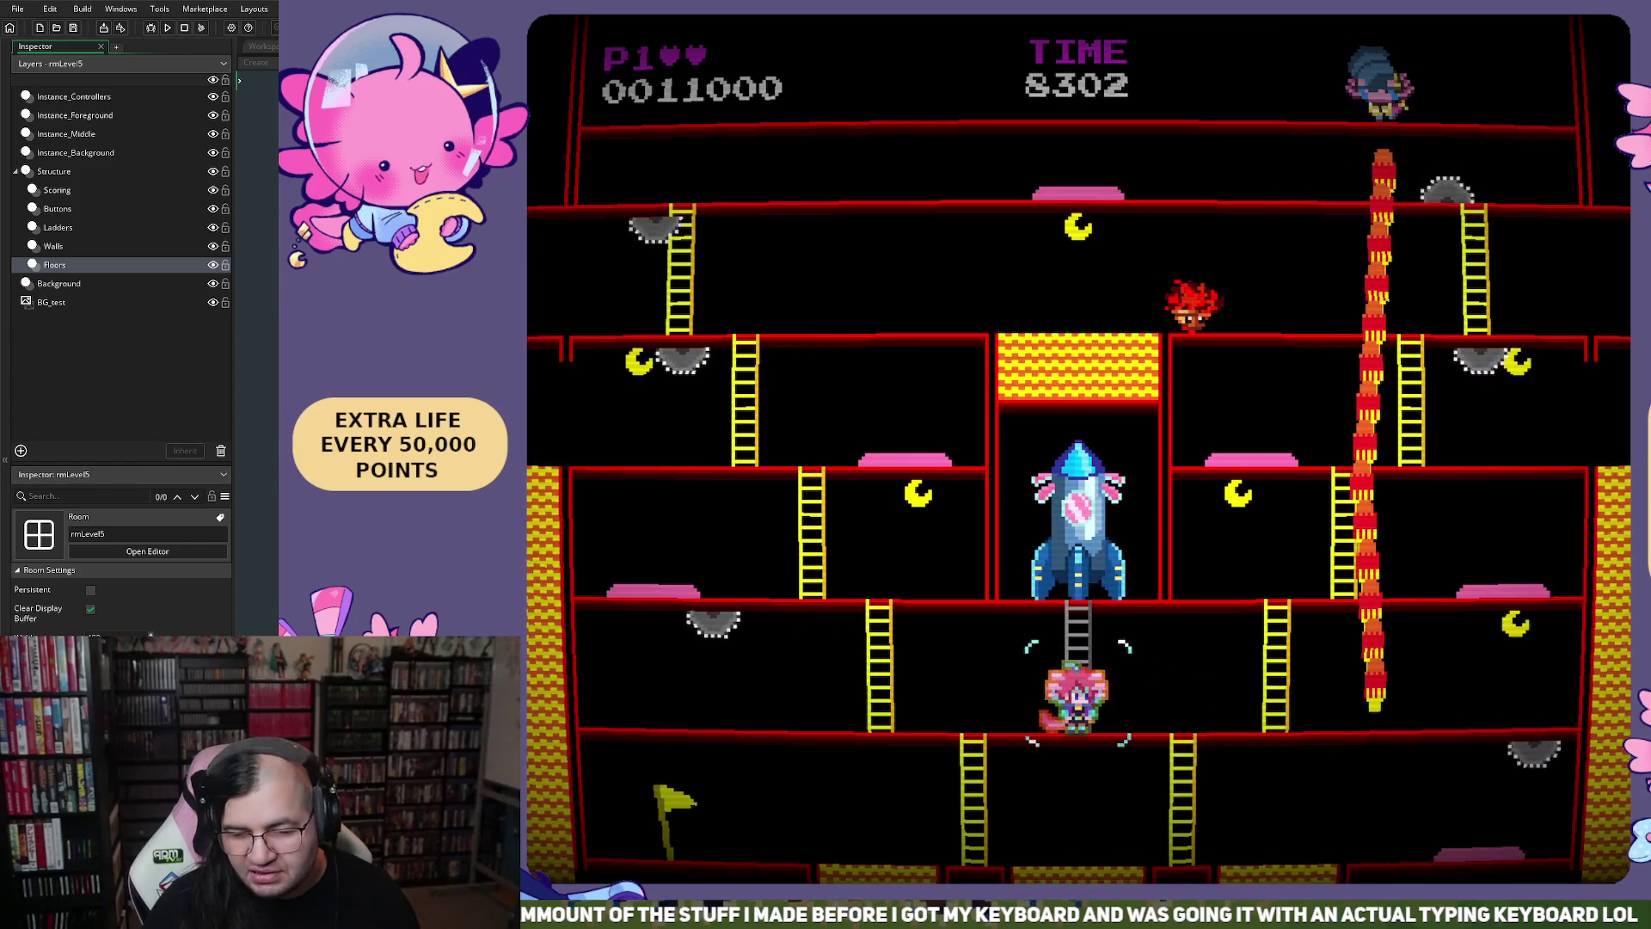
key(Left)
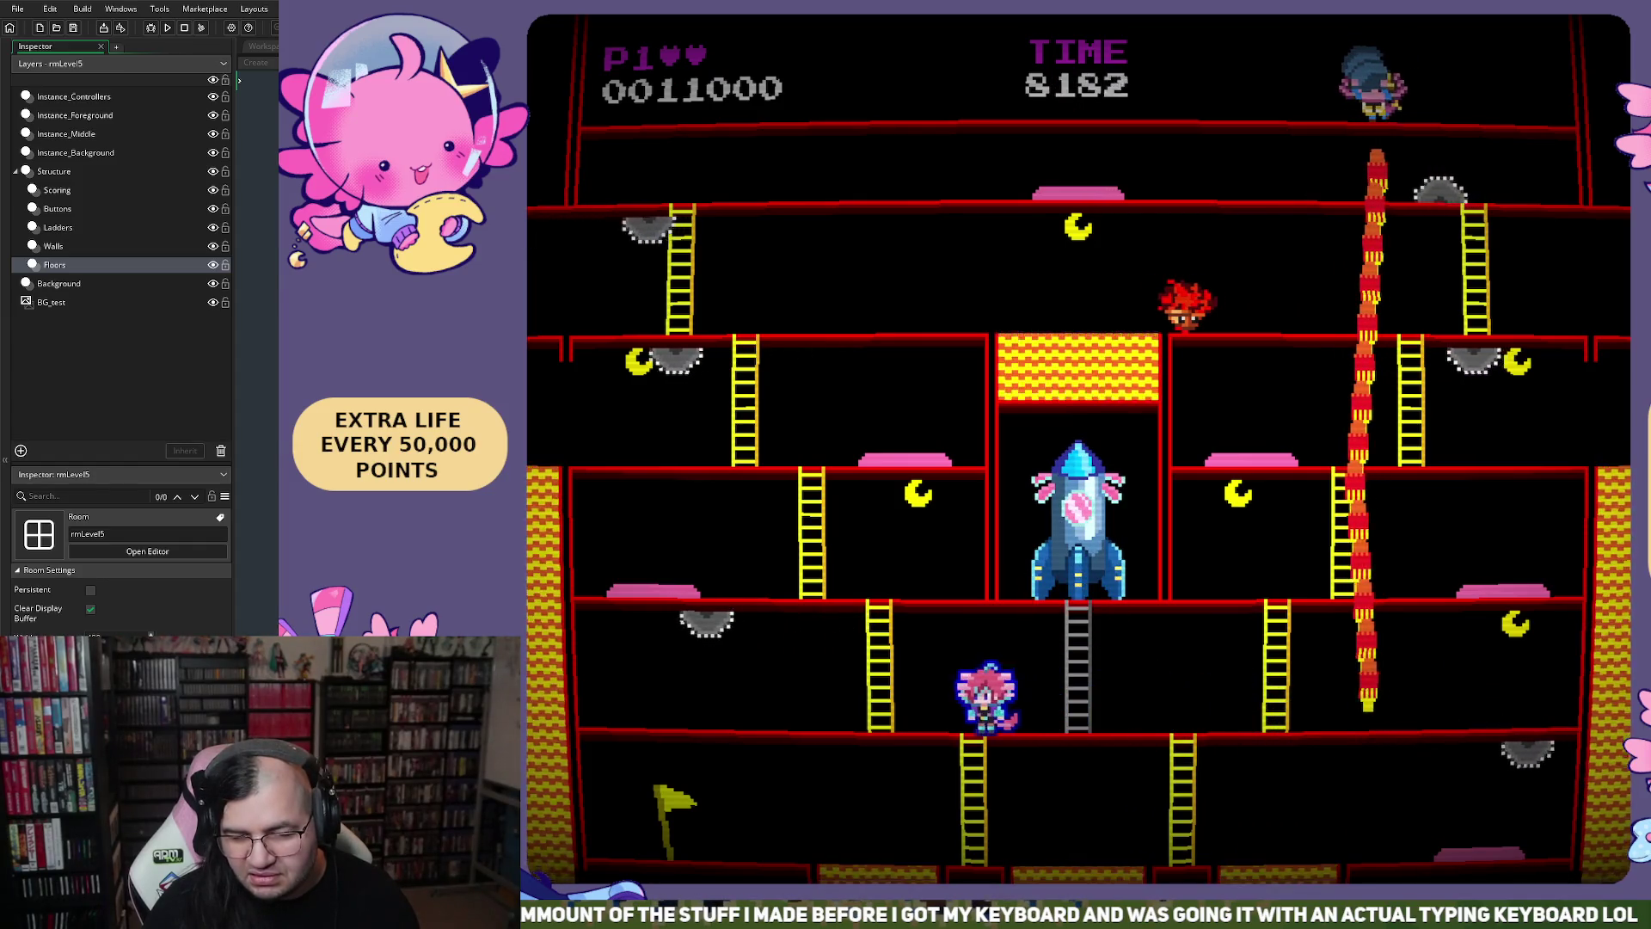
key(Left)
key(Up)
key(Left)
key(Left)
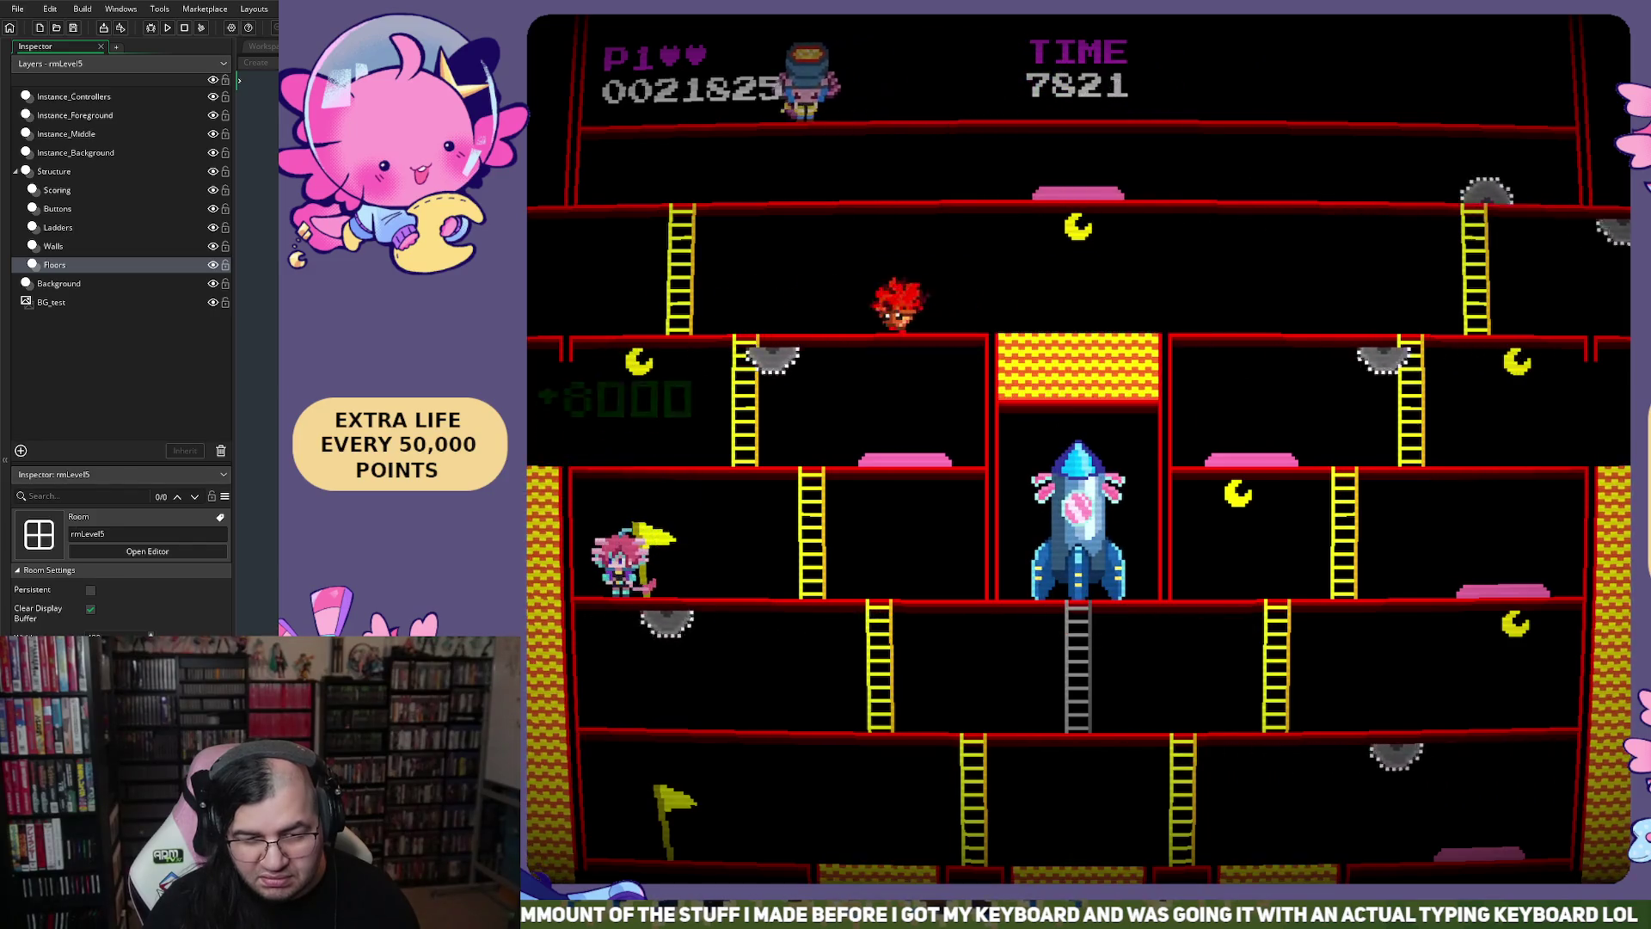
Dodge back and forth between ladders on the middle floors near the grey ladder
key(Right)
key(Left)
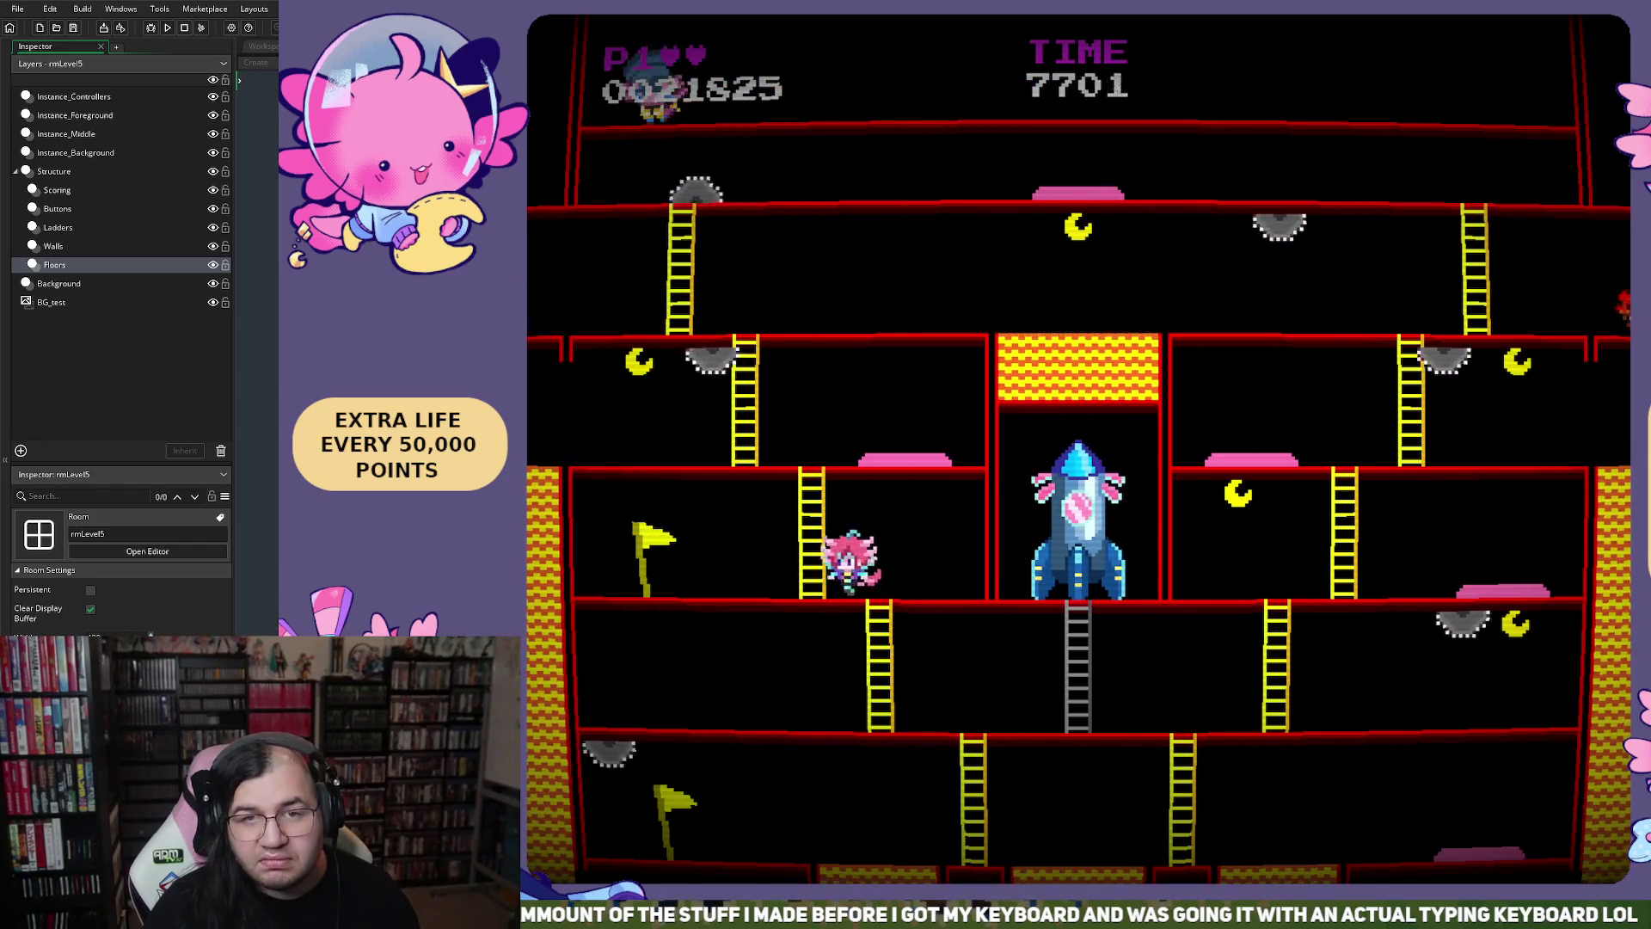
key(Right)
key(Left)
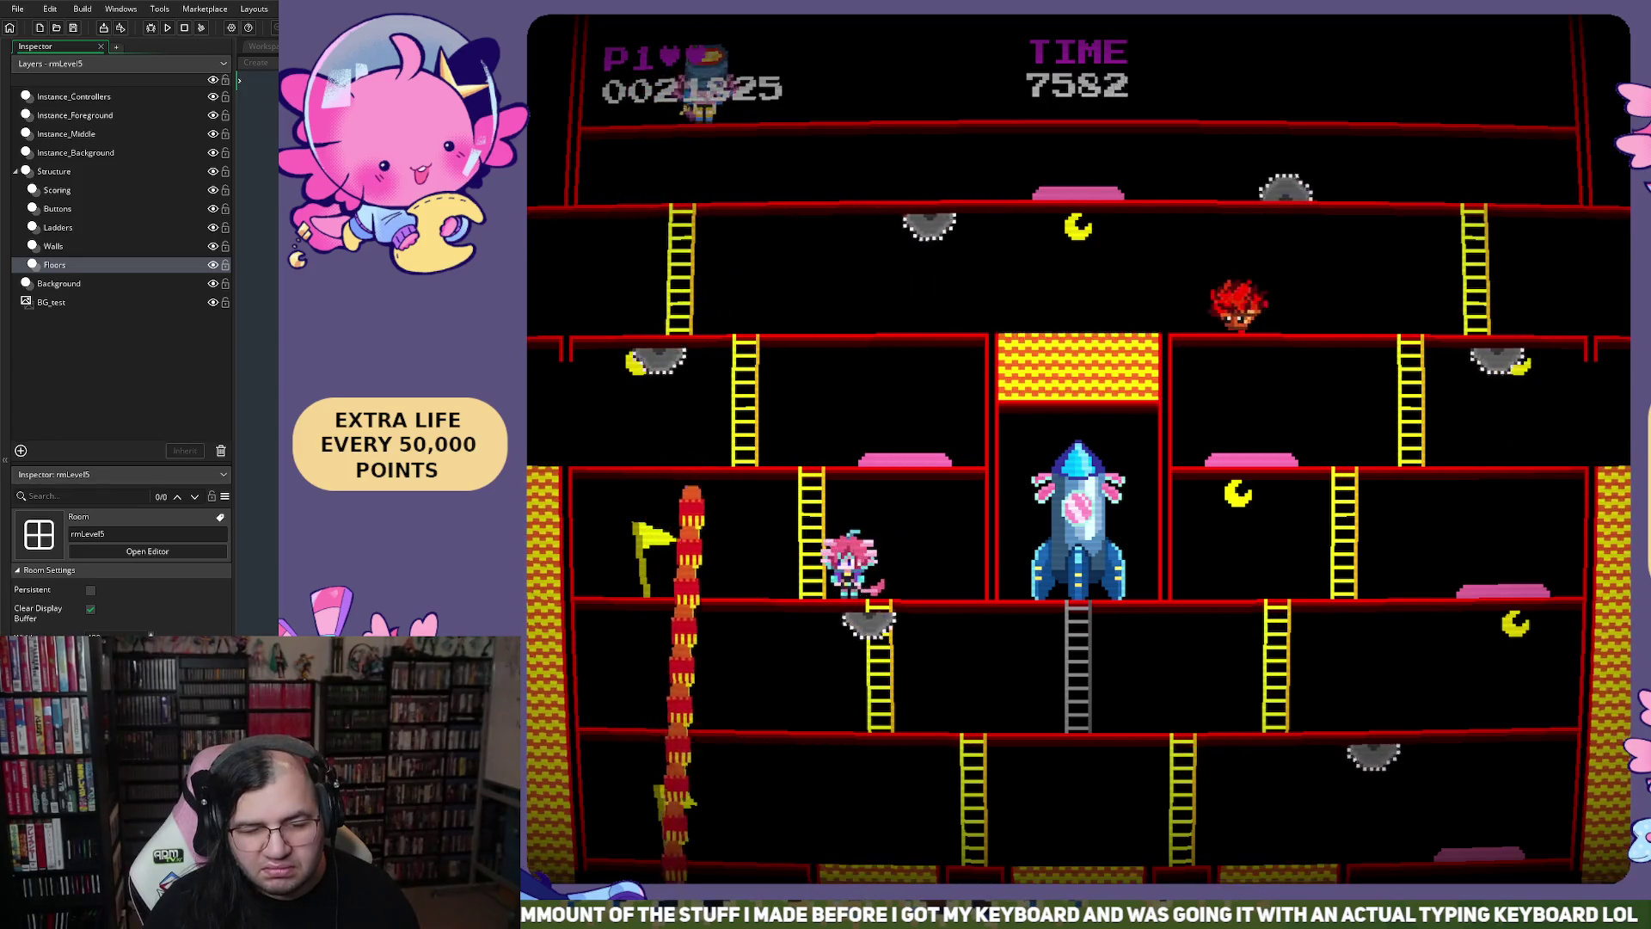
key(Right)
key(Down)
key(Left)
key(Right)
key(Right)
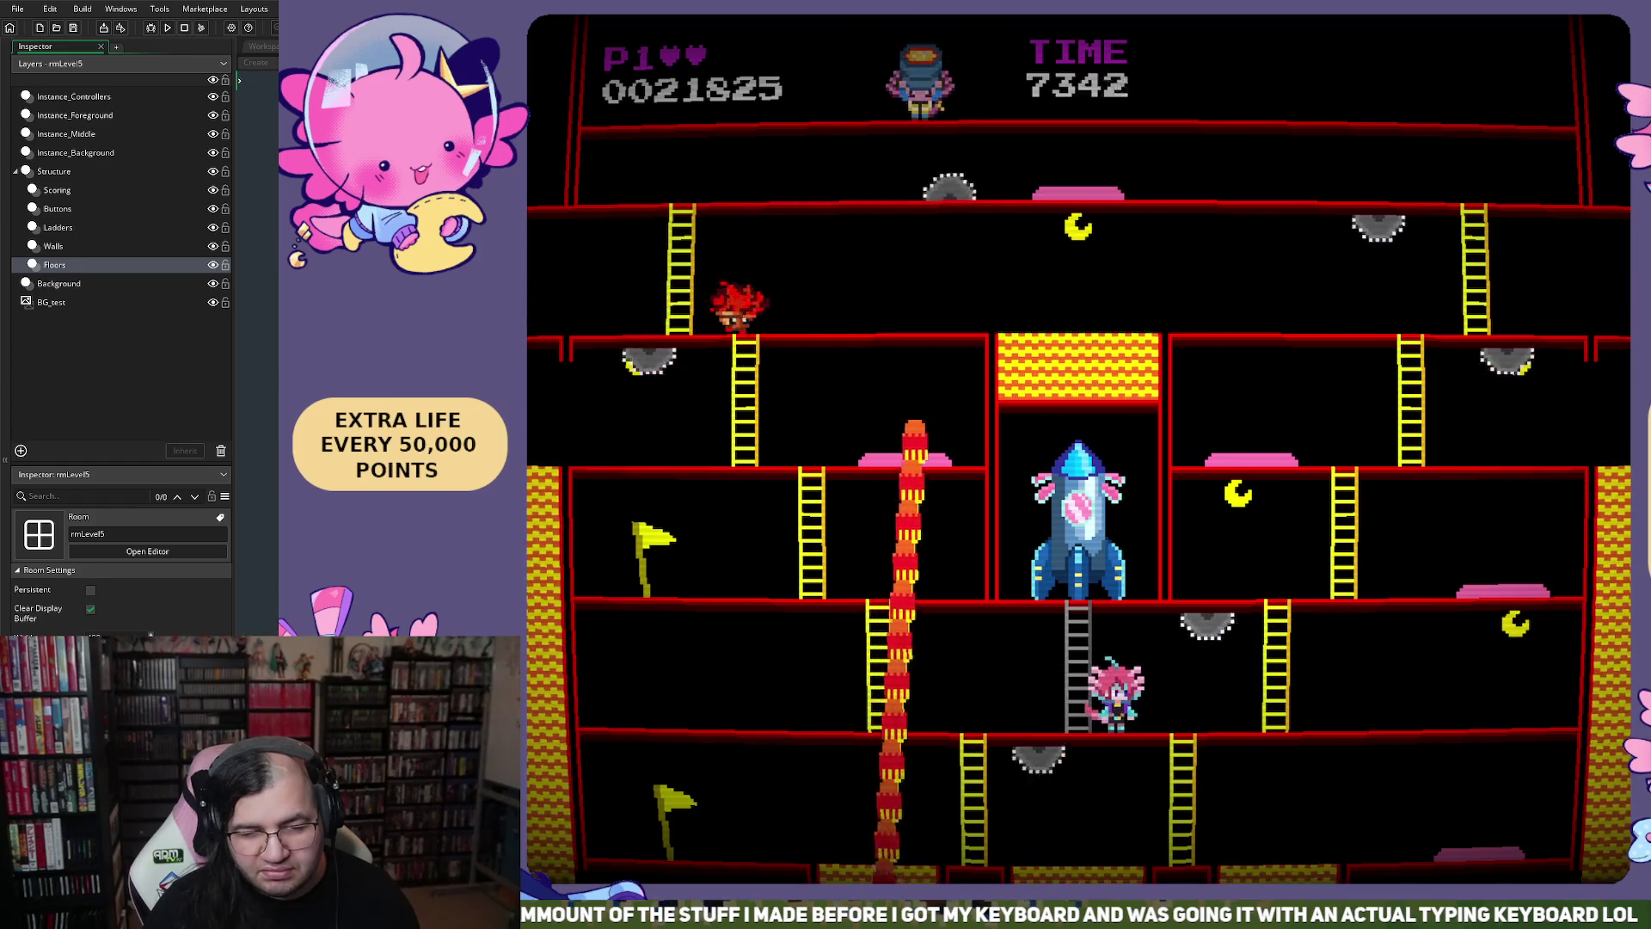
key(Right)
key(Right)
key(Left)
key(Left)
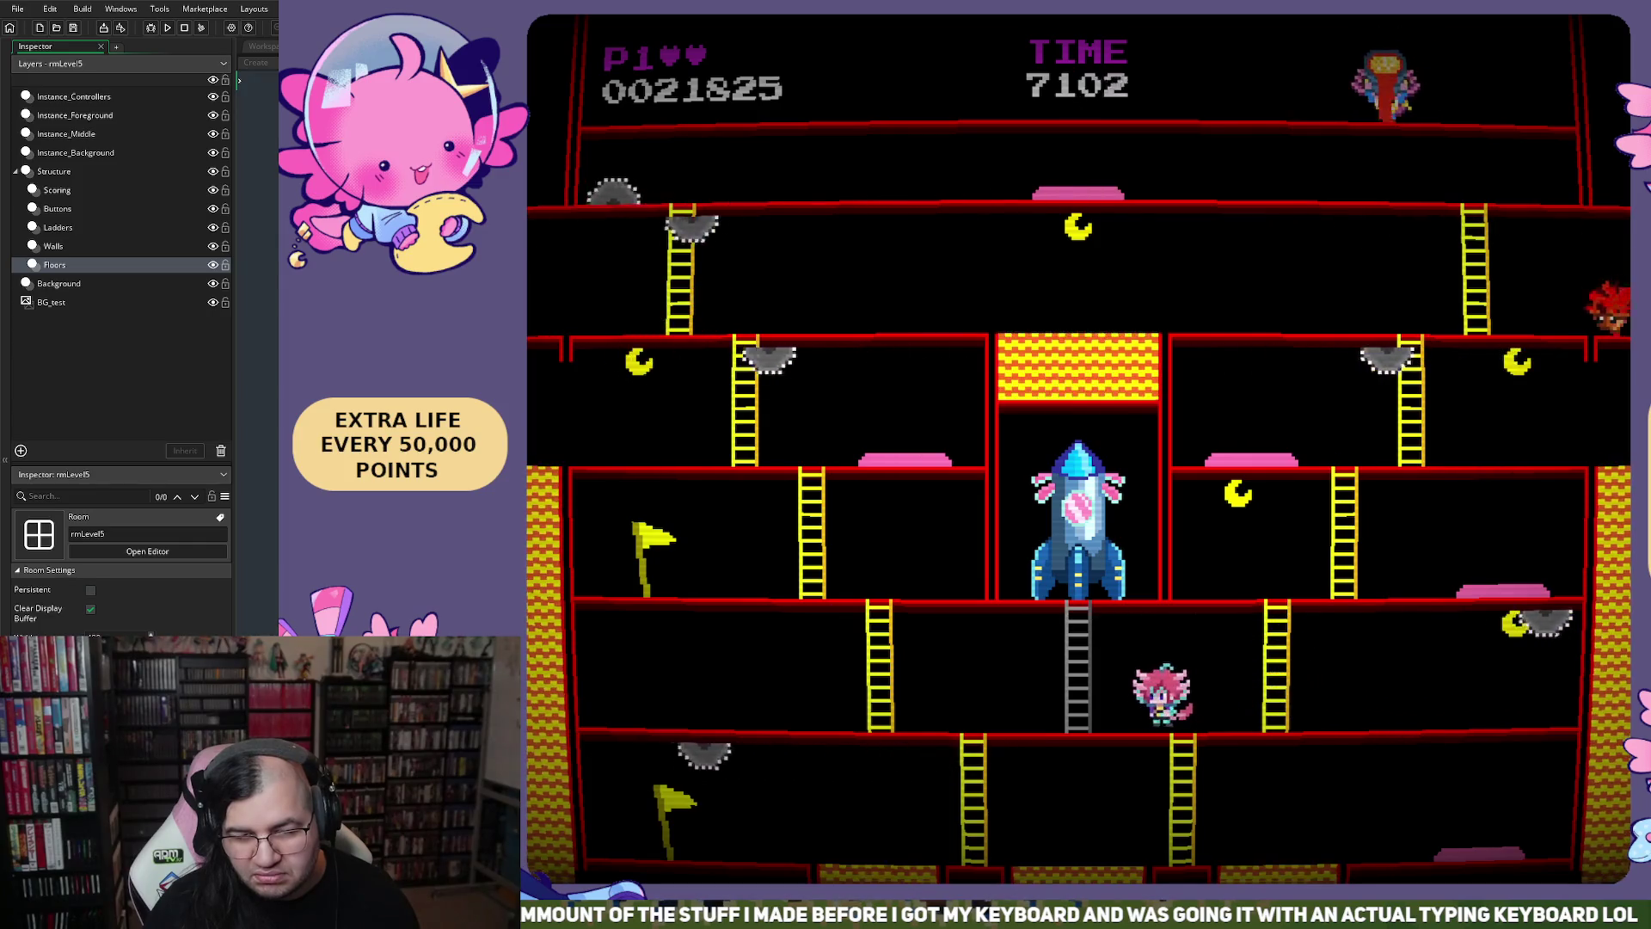
key(Left)
key(Right)
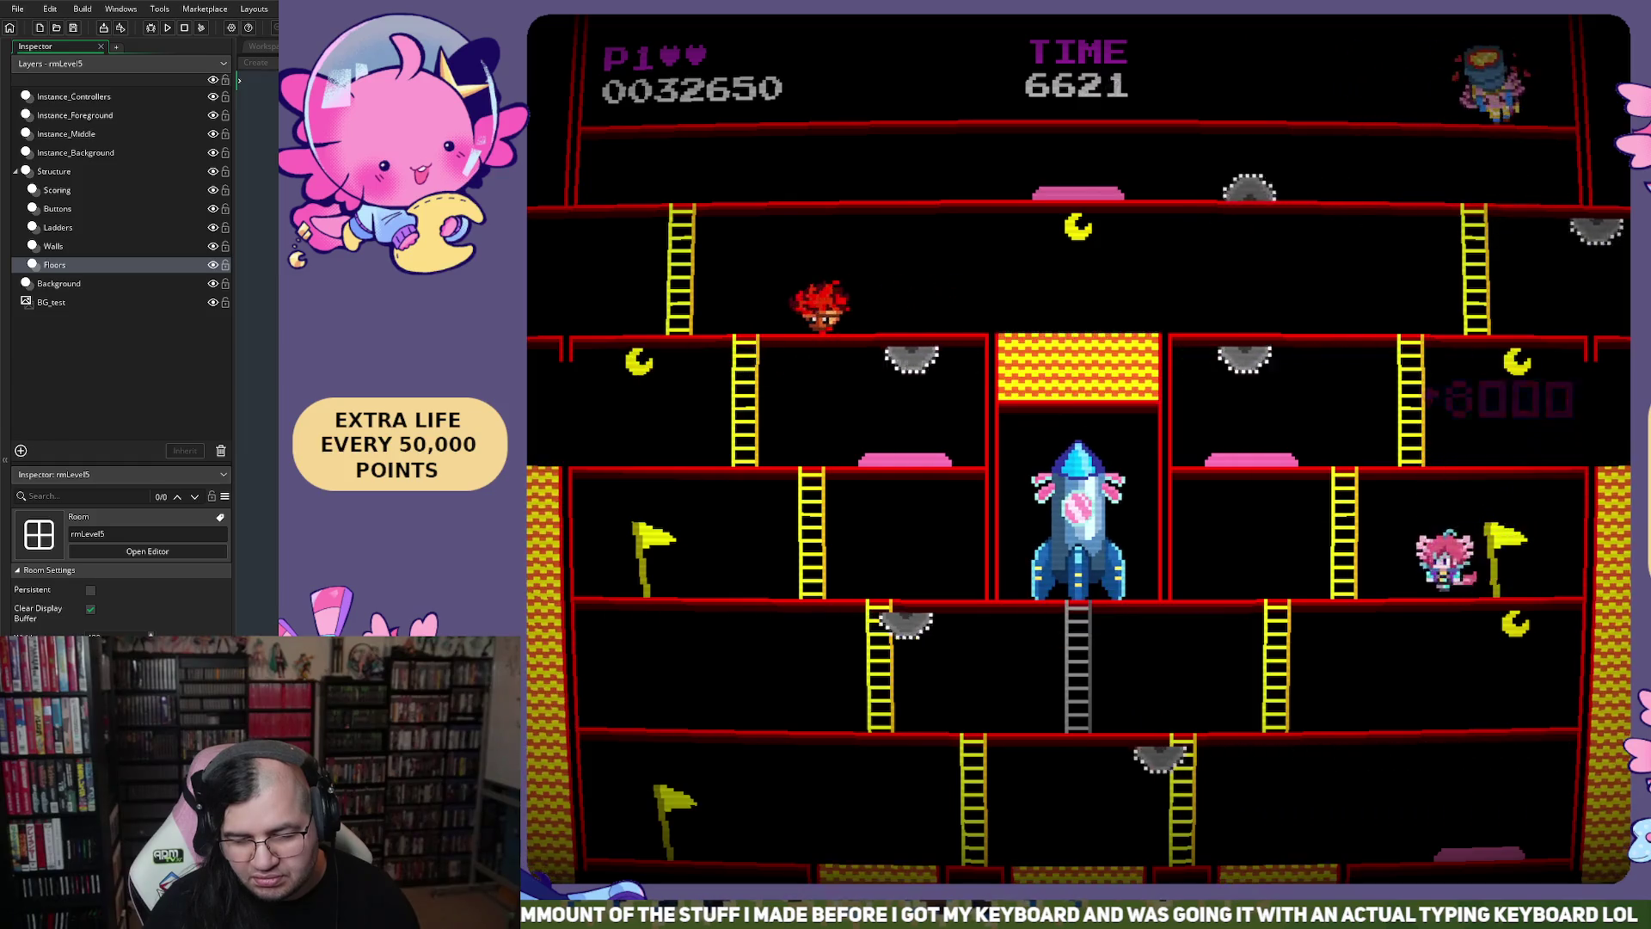
Climb to the top floor, collecting bonus points until the score reaches 0054275
key(Left)
key(Up)
key(Left)
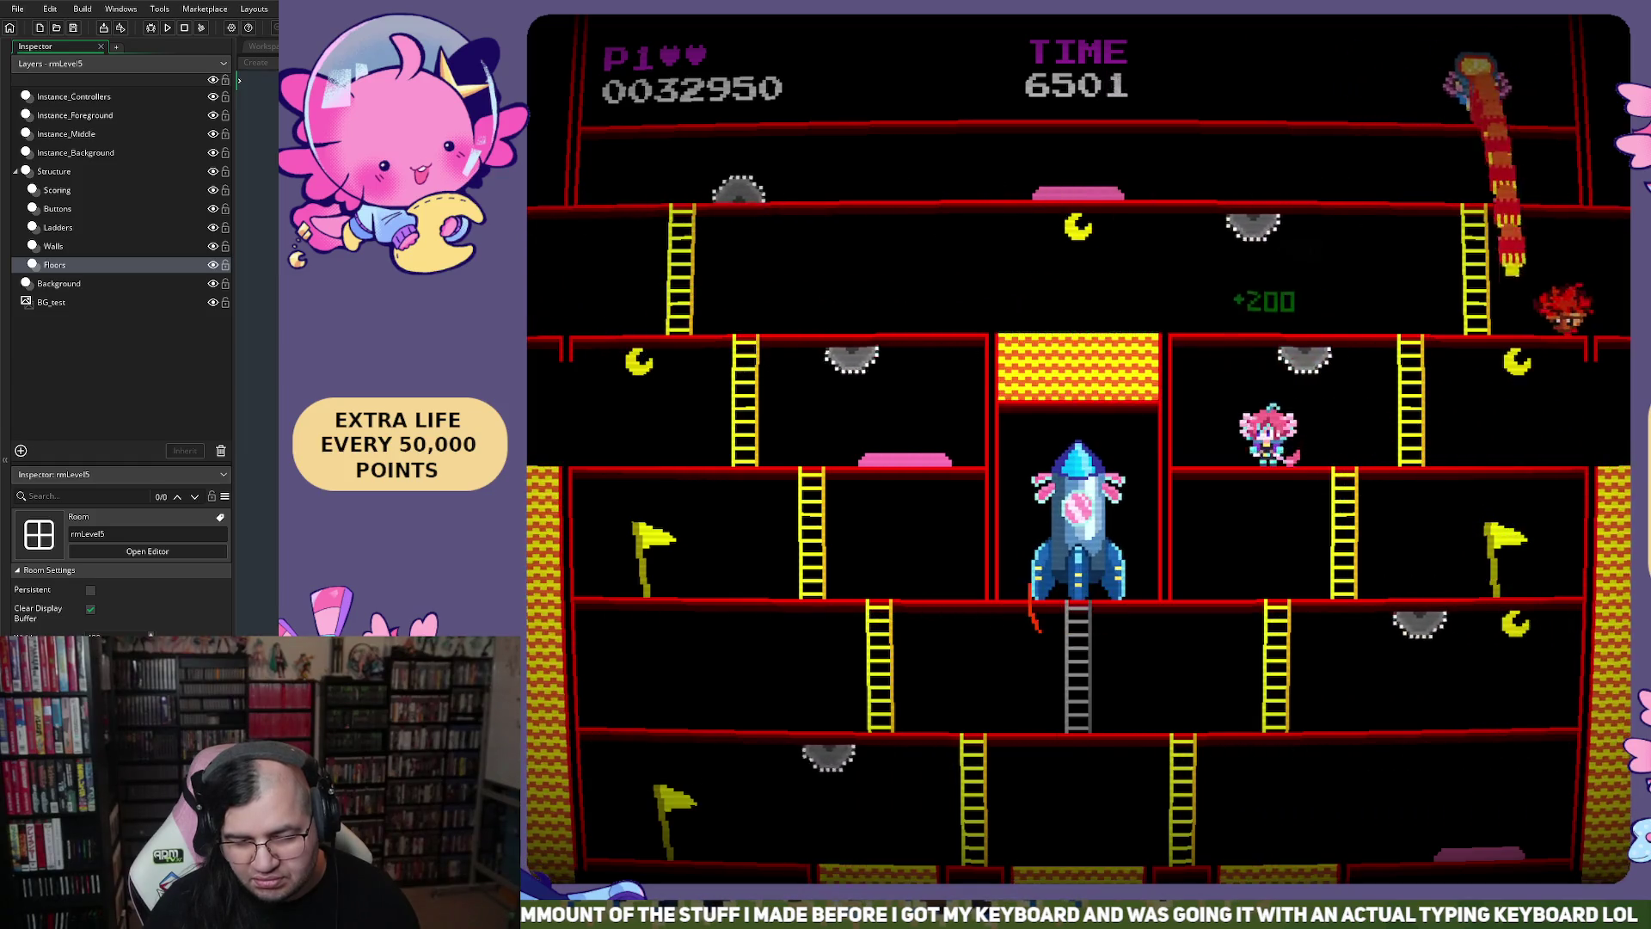
key(space)
key(space)
key(Left)
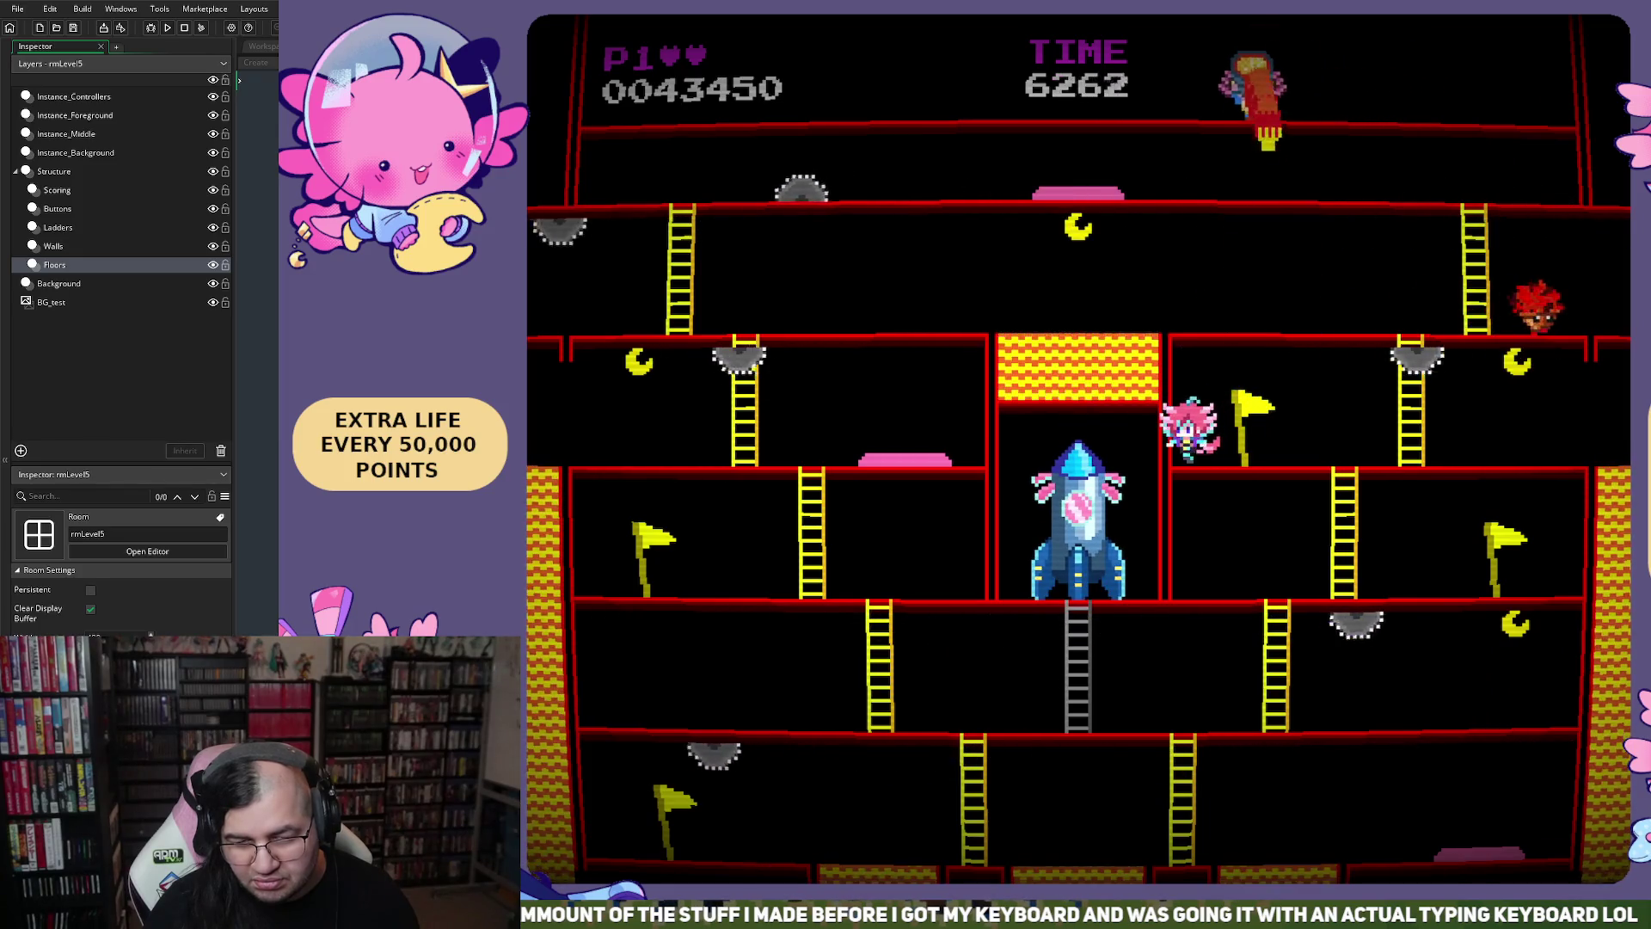
key(Right)
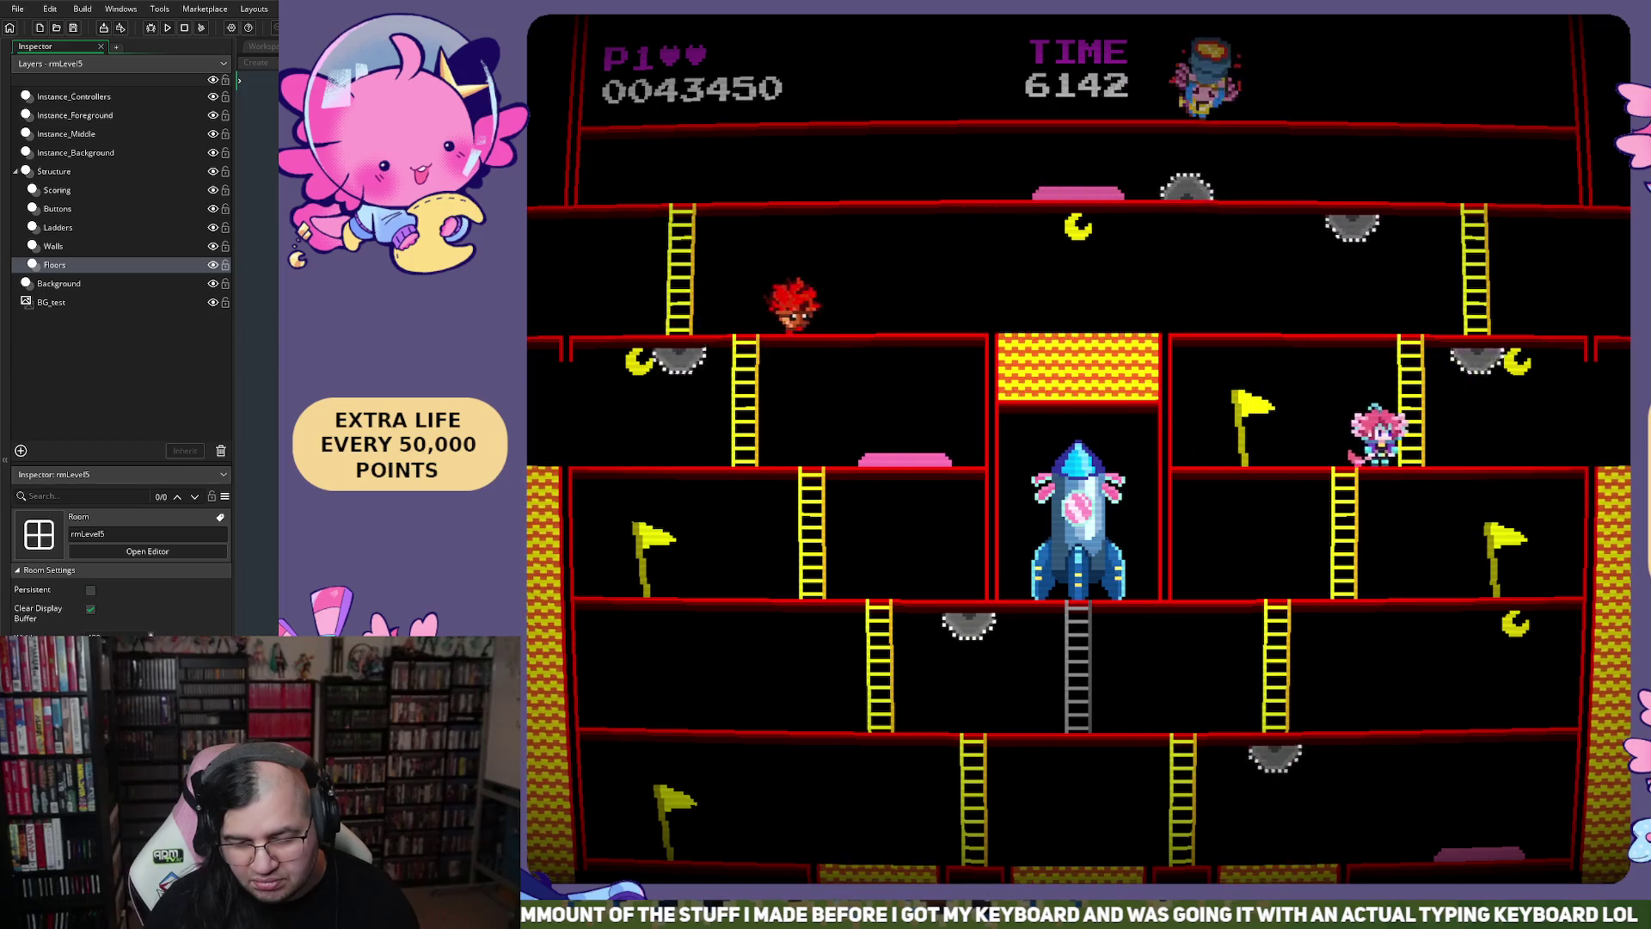
key(Up)
key(Up)
key(Left)
key(Left)
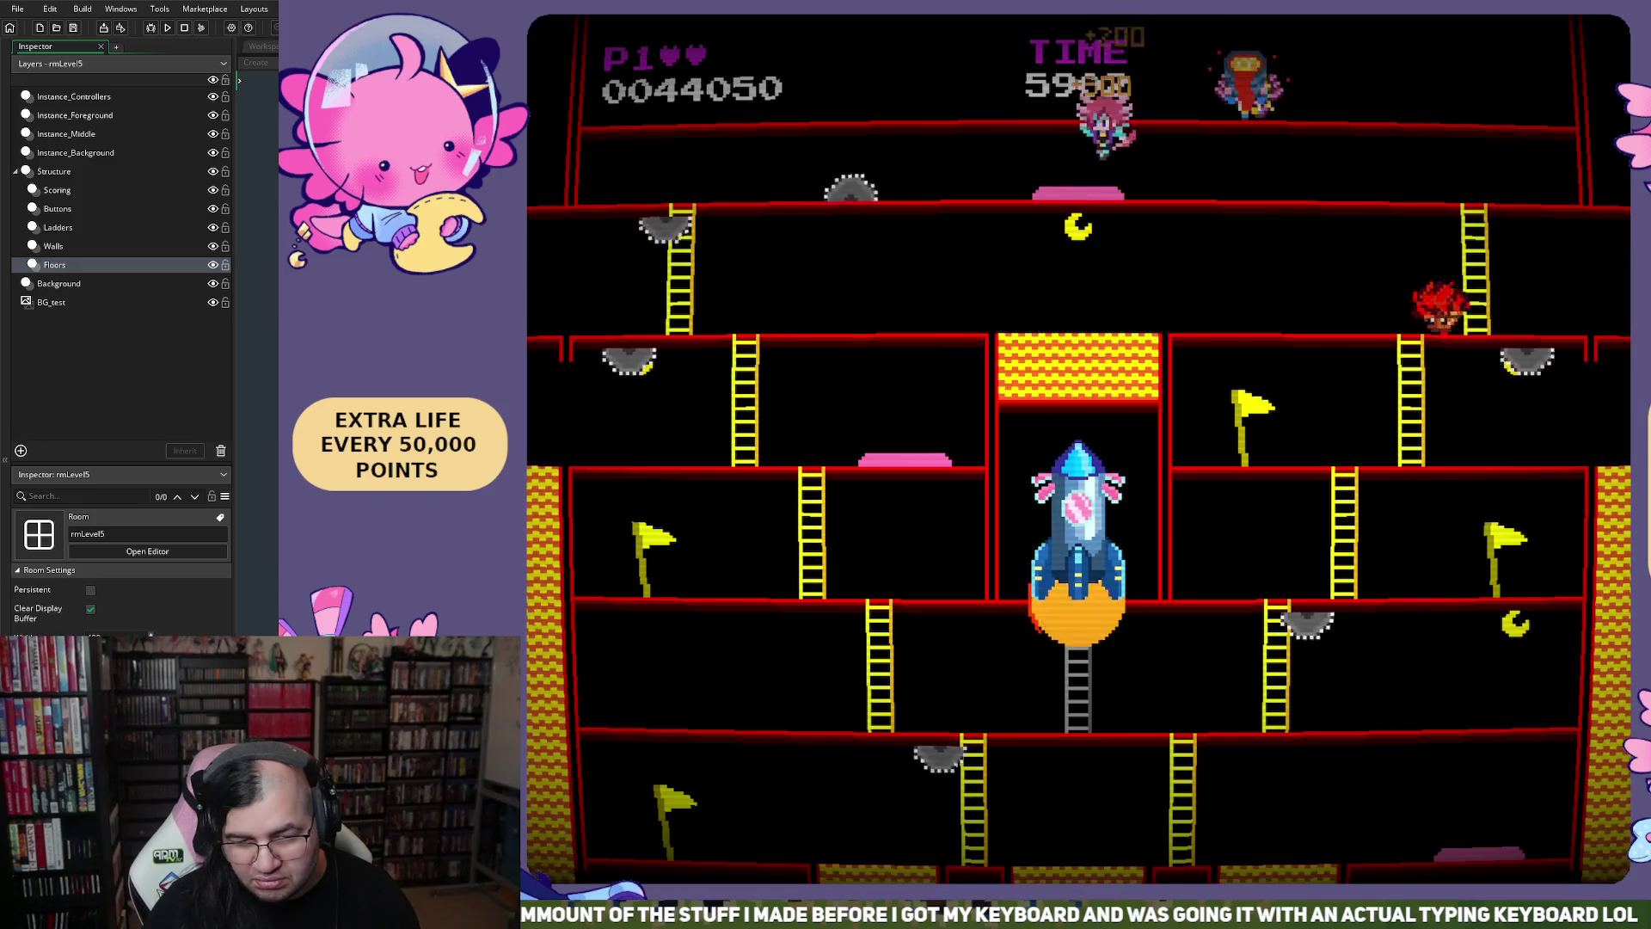
key(Left)
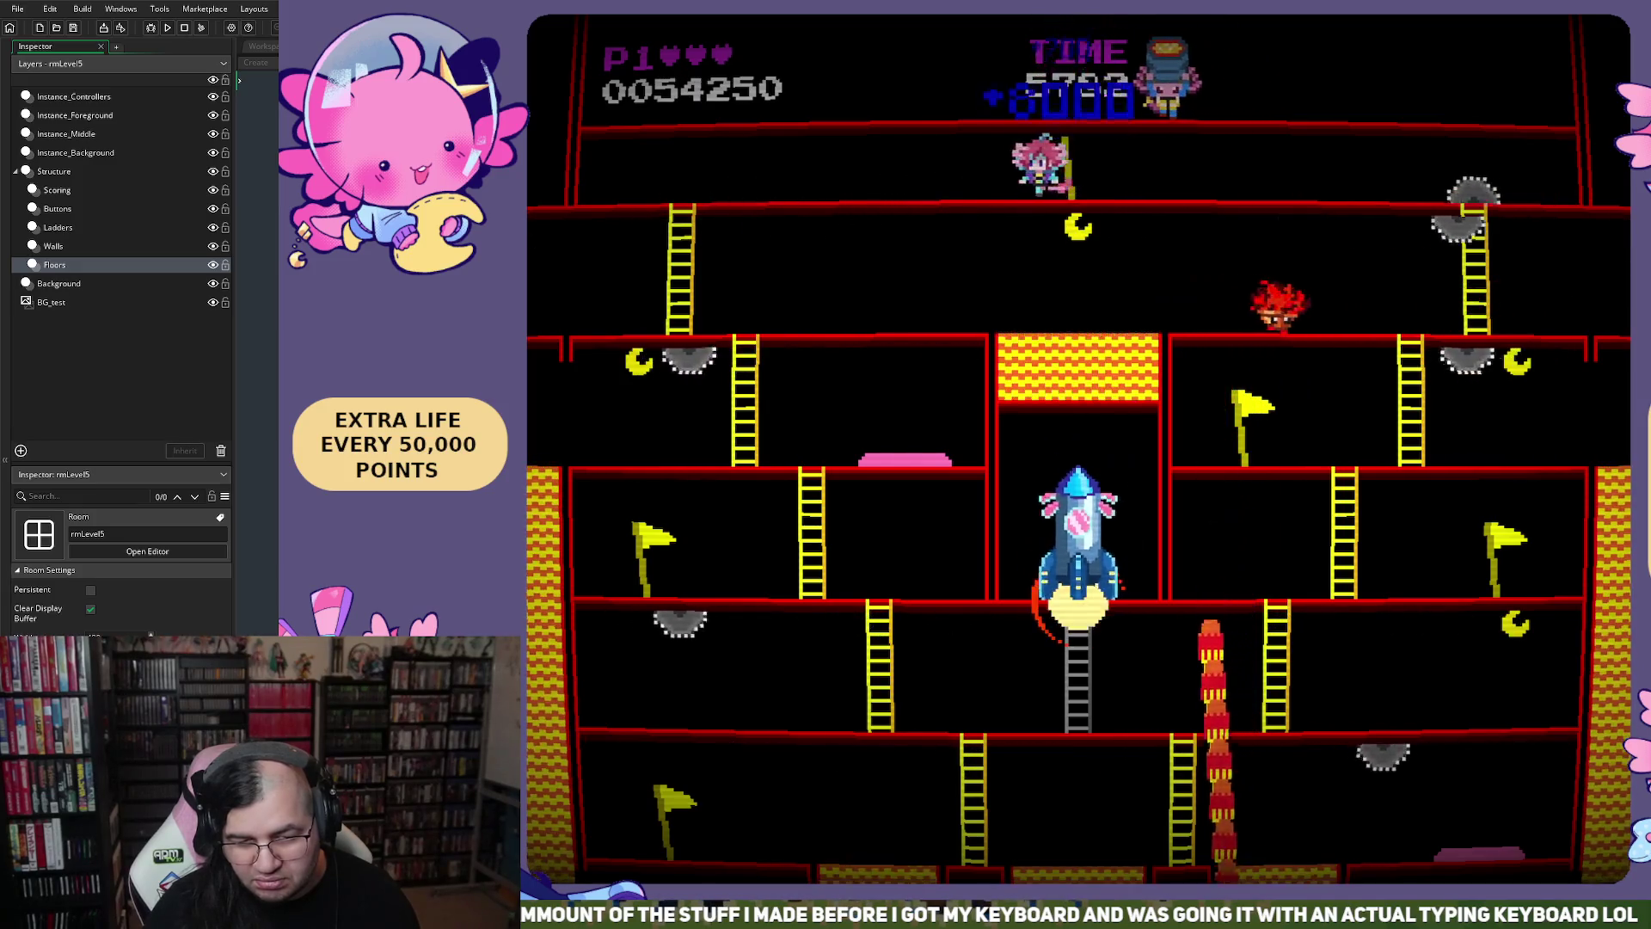
key(Right)
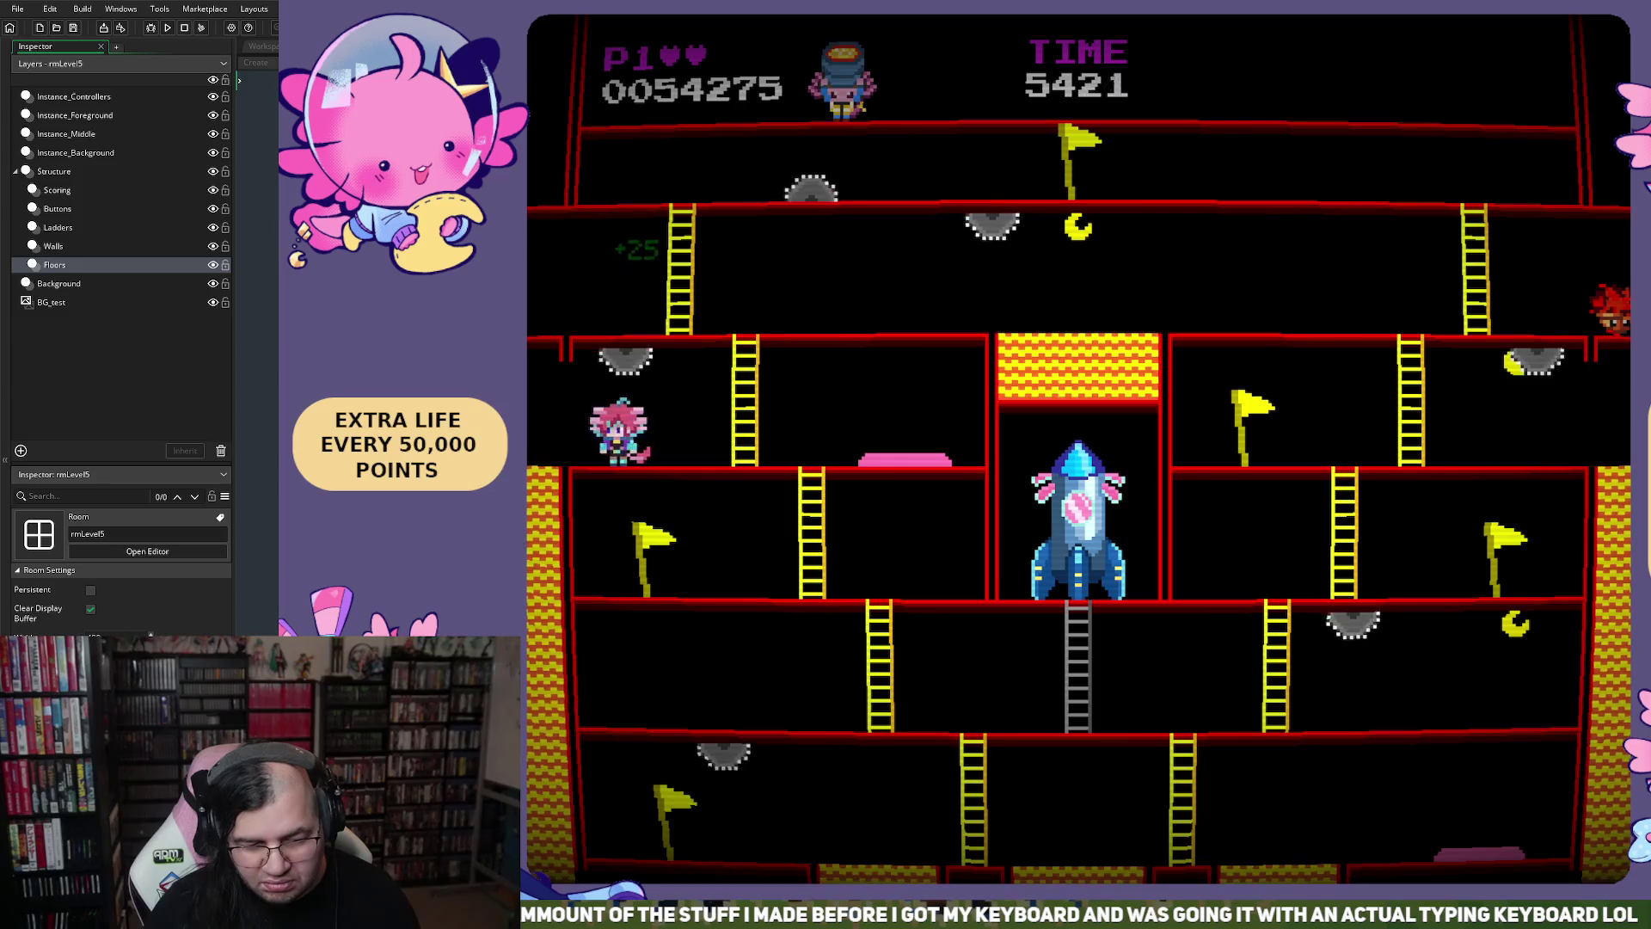
key(Right)
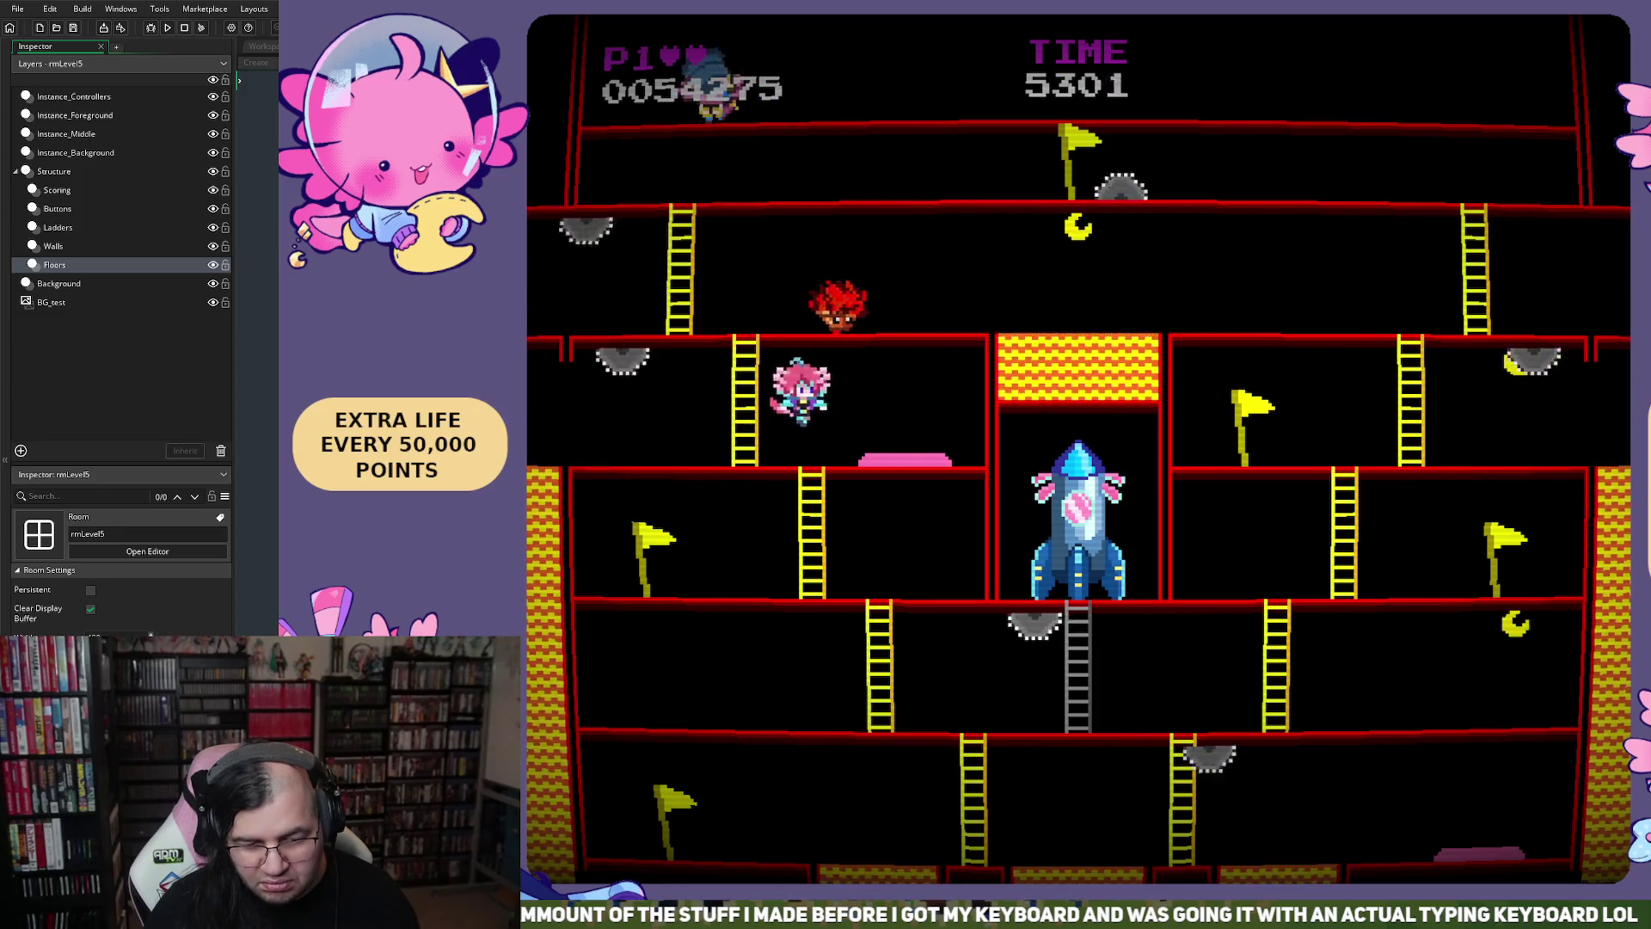
key(Right)
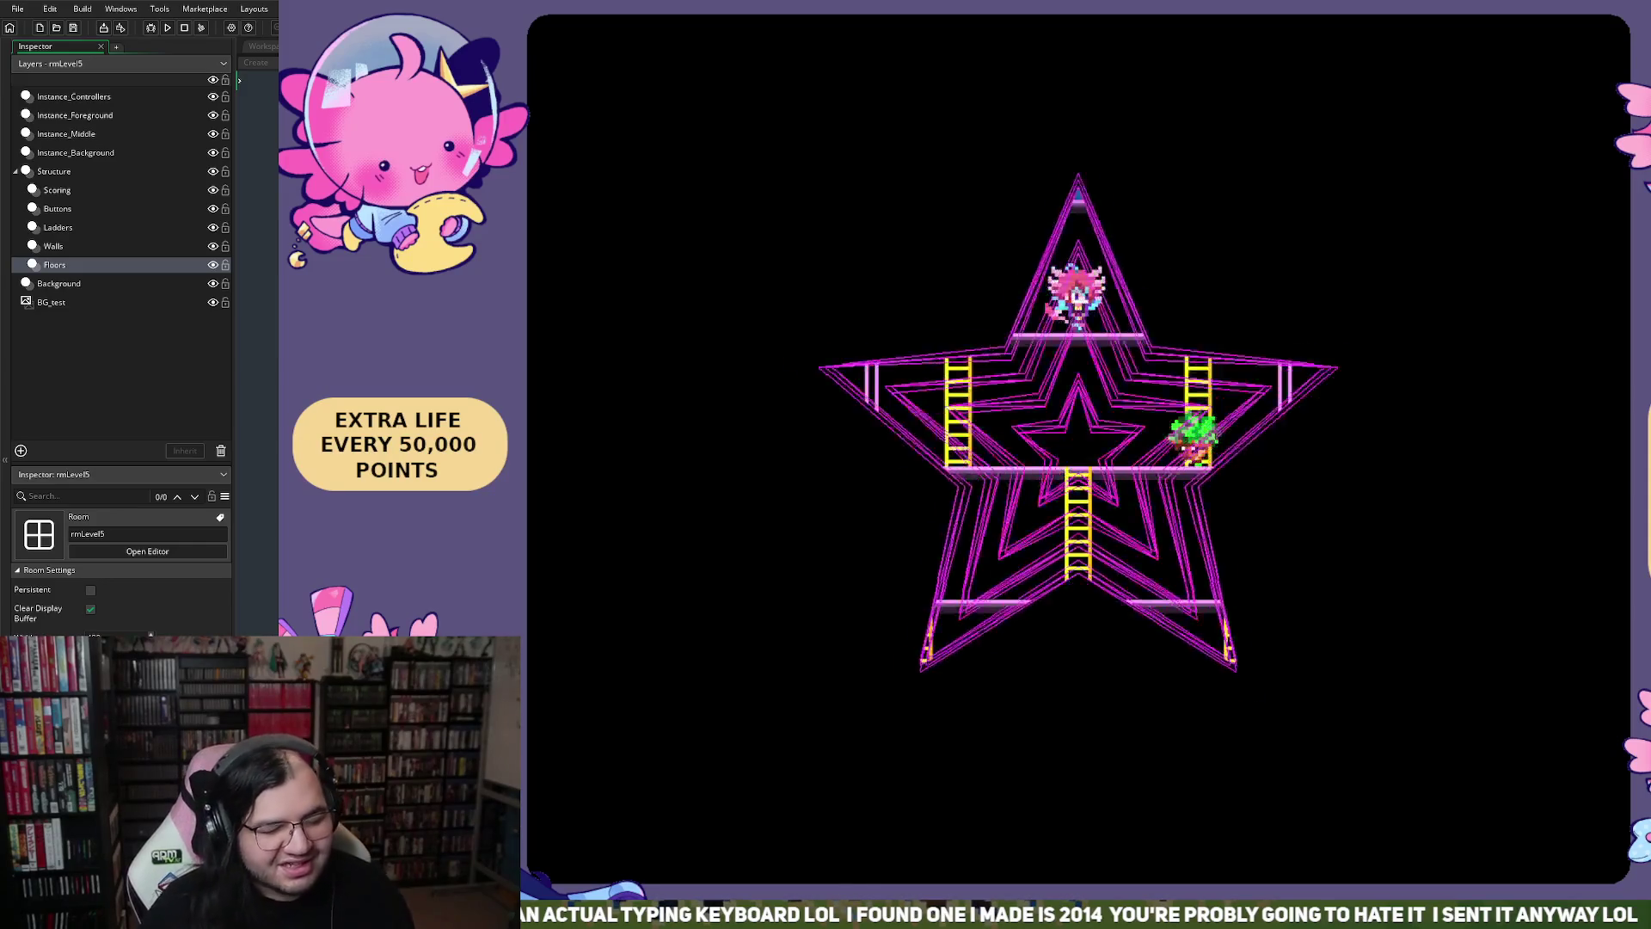
Guide the player down through the floors, jumping for bonuses, to finish with 82508 points
key(Left)
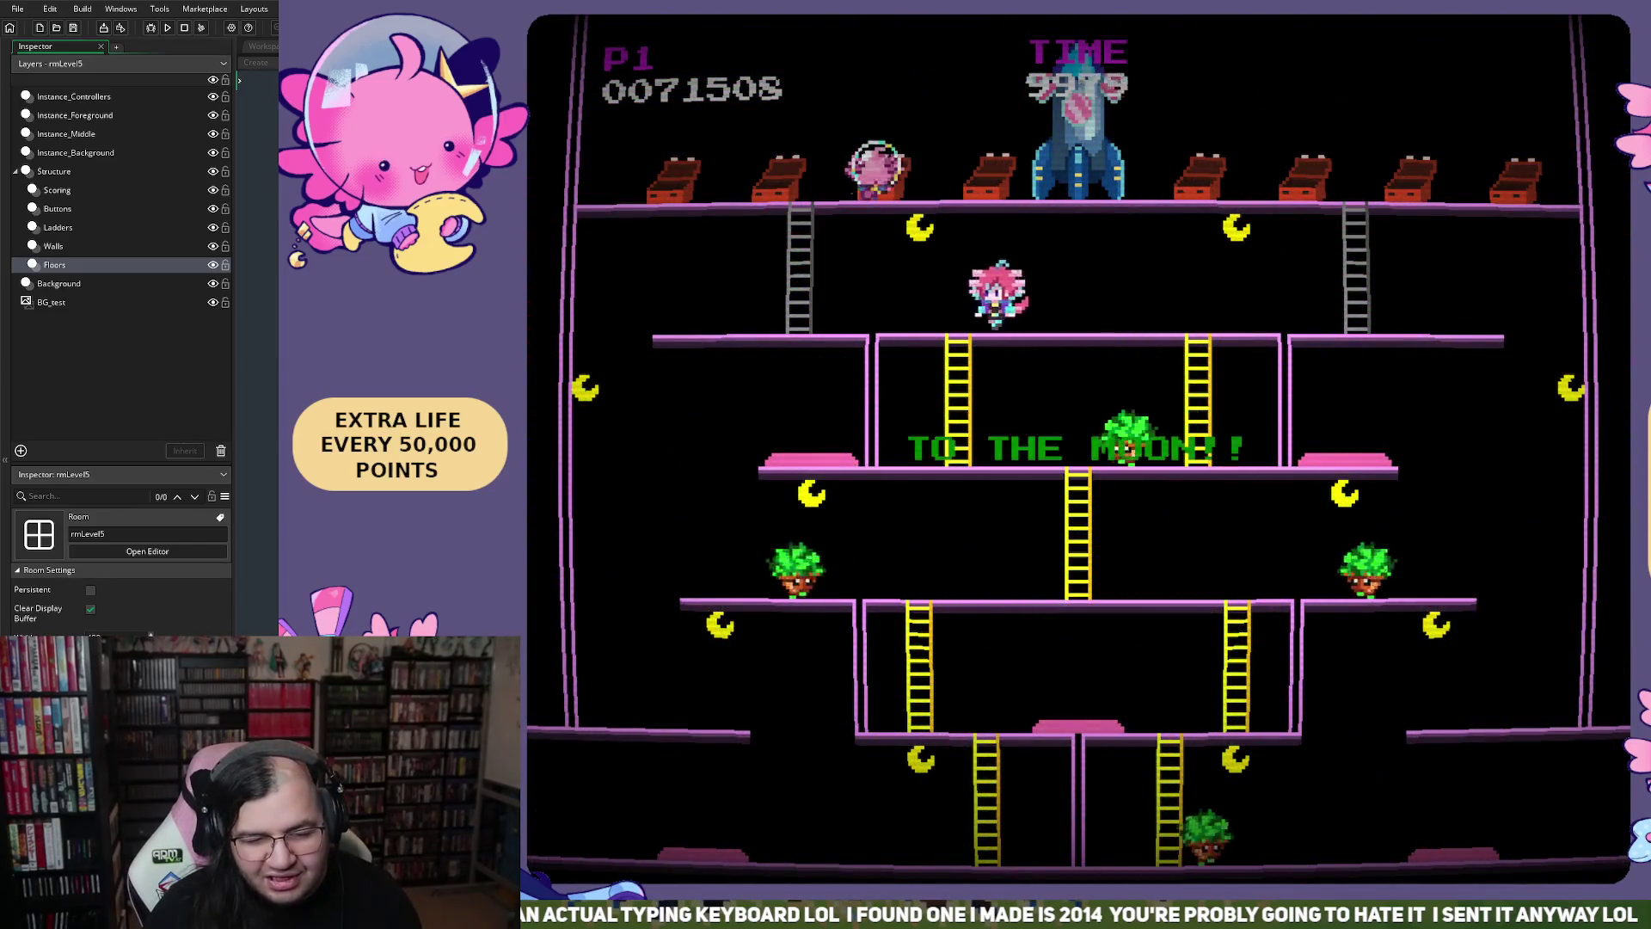
key(space)
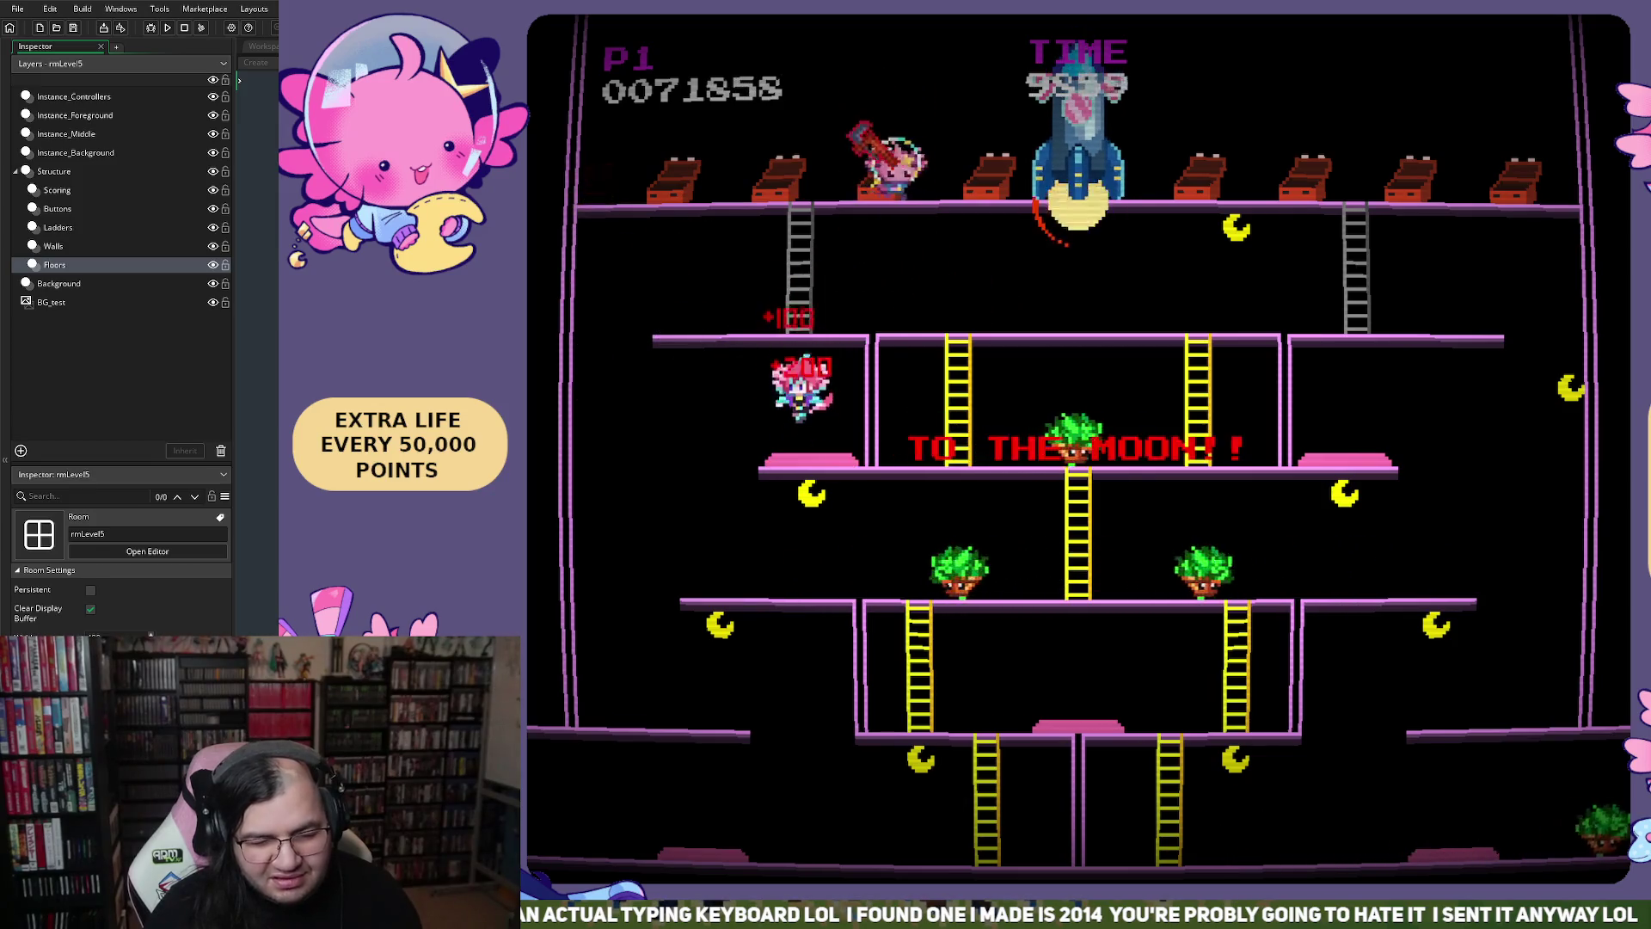
key(Left)
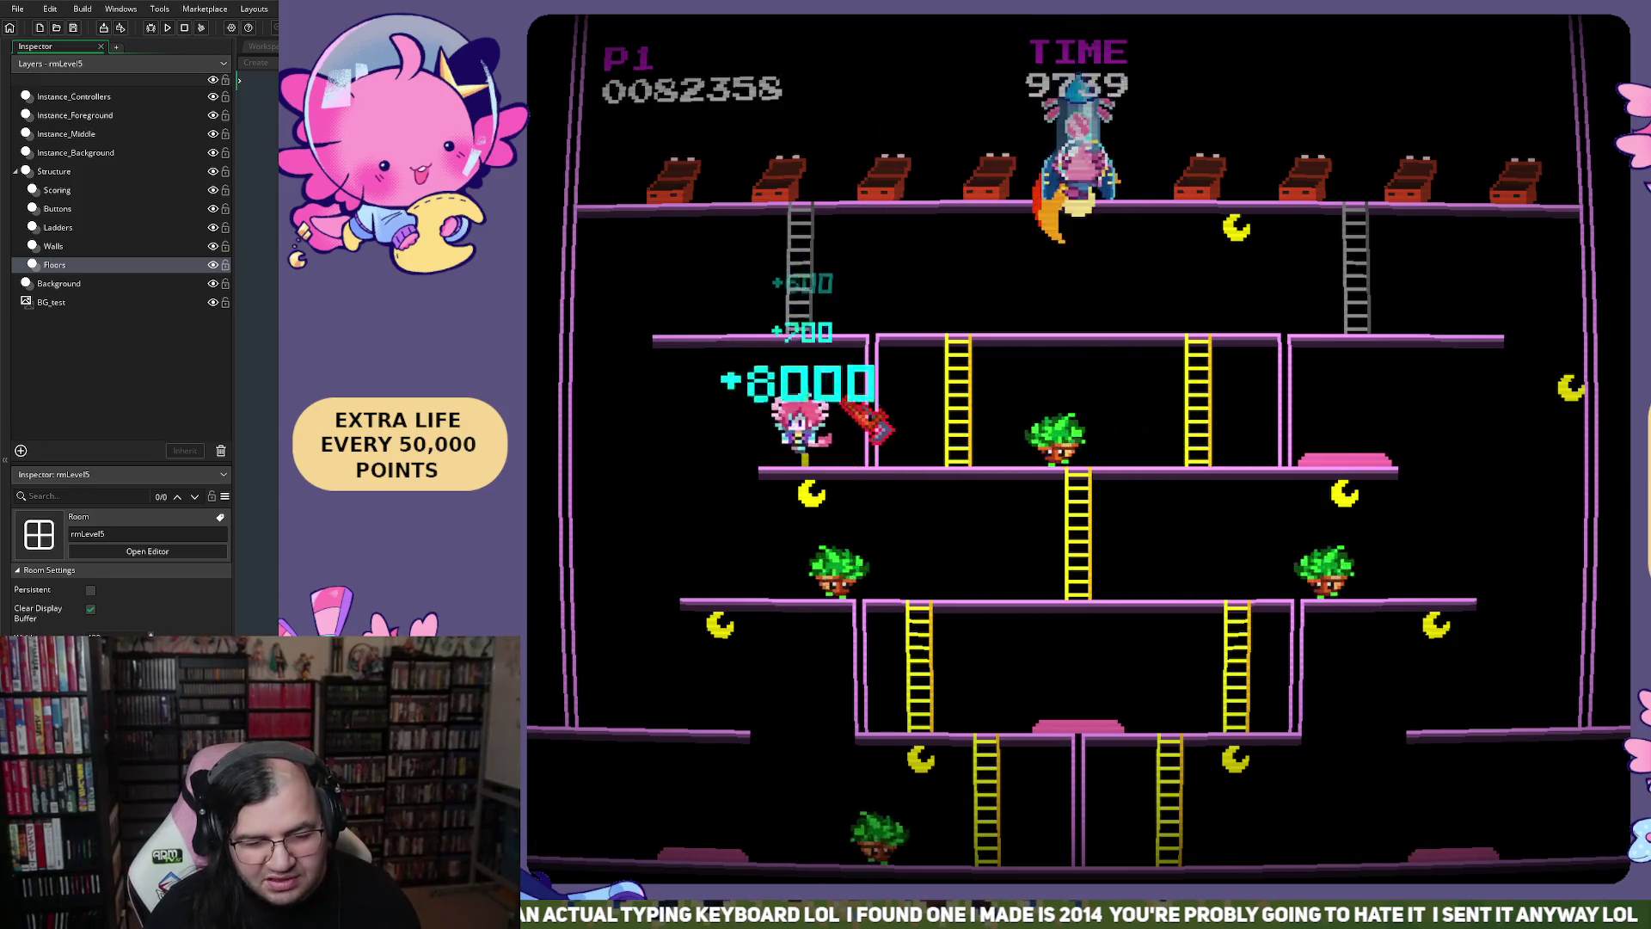
key(Right)
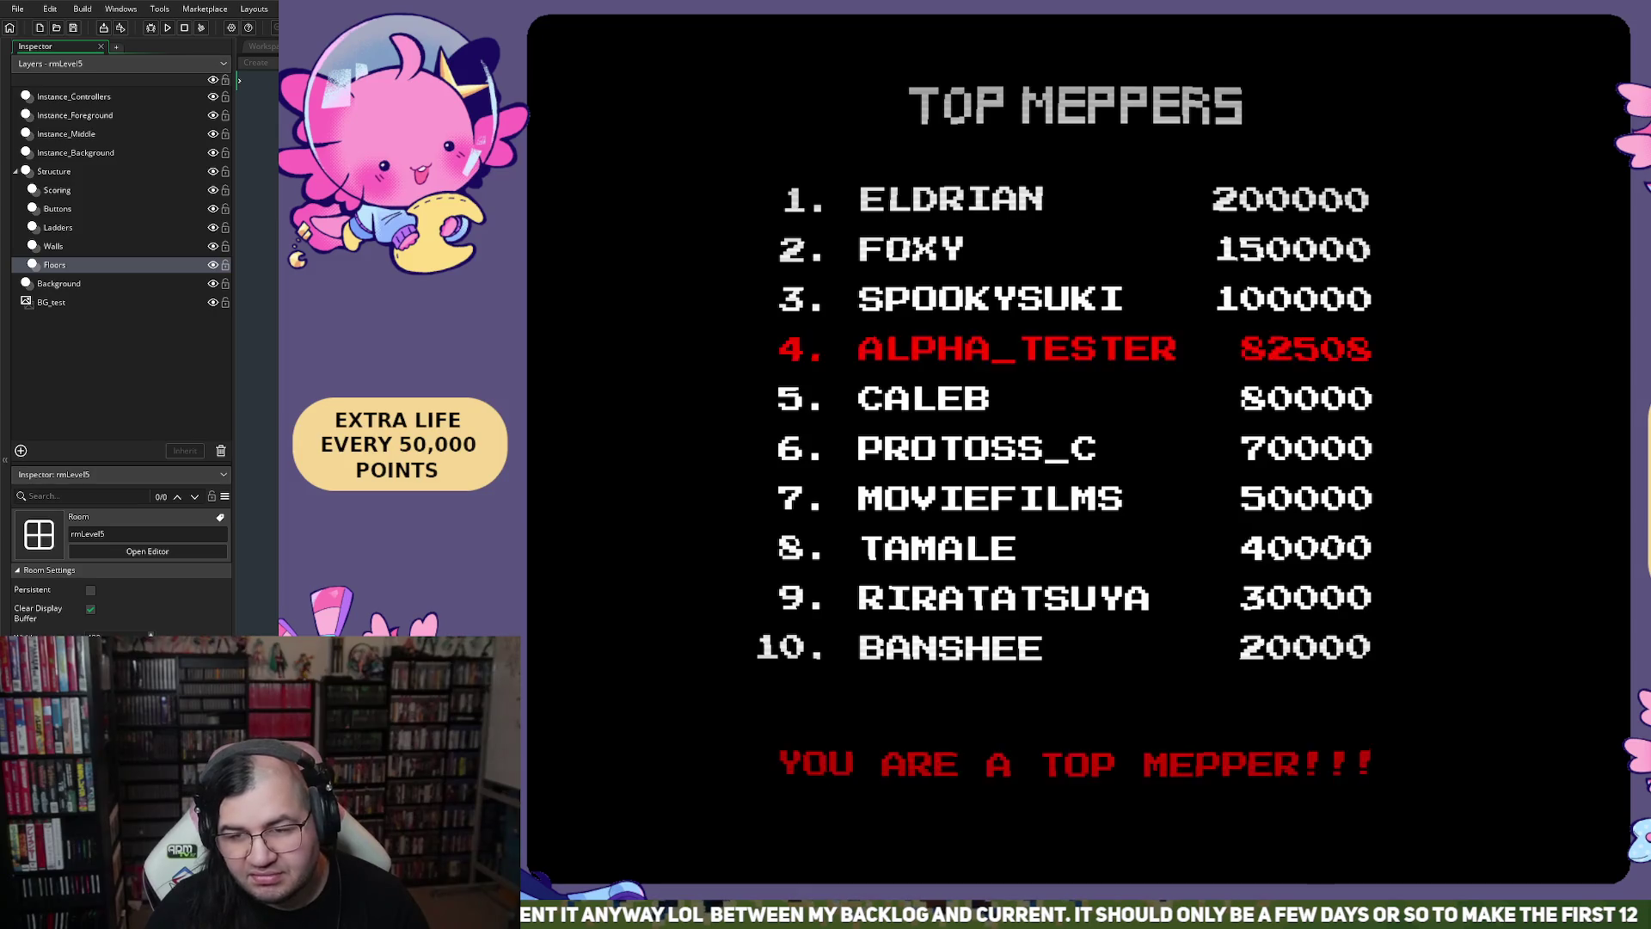
Quit Mepper Mania with Escape to return to the oEnemy_Lavadrop Draw event code
key(Escape)
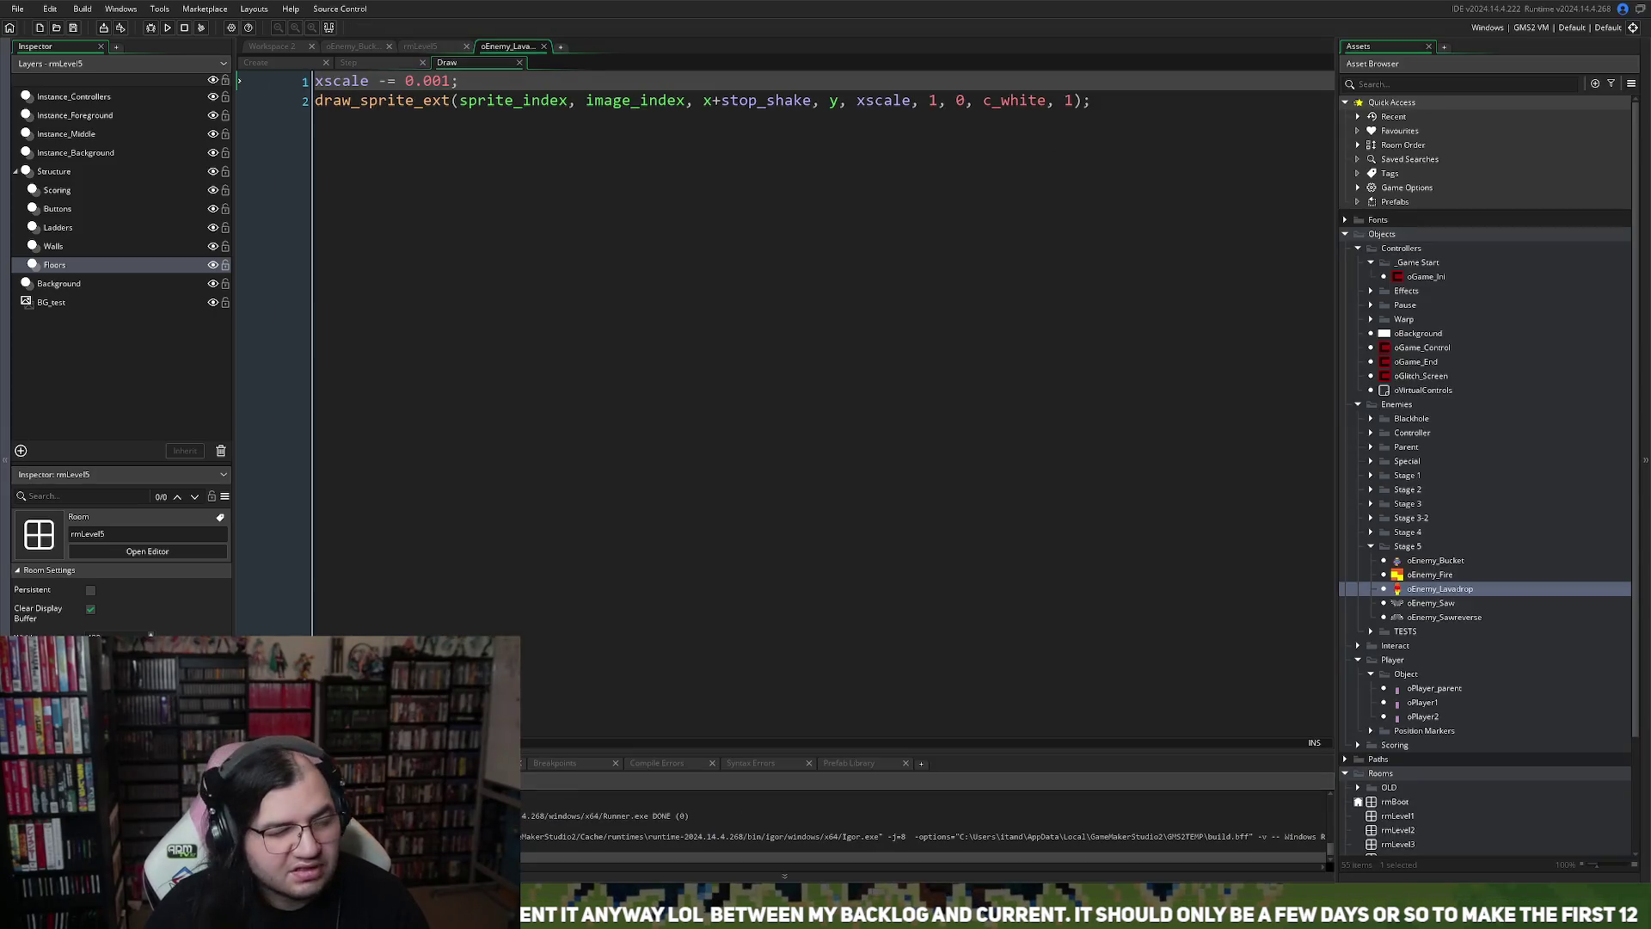